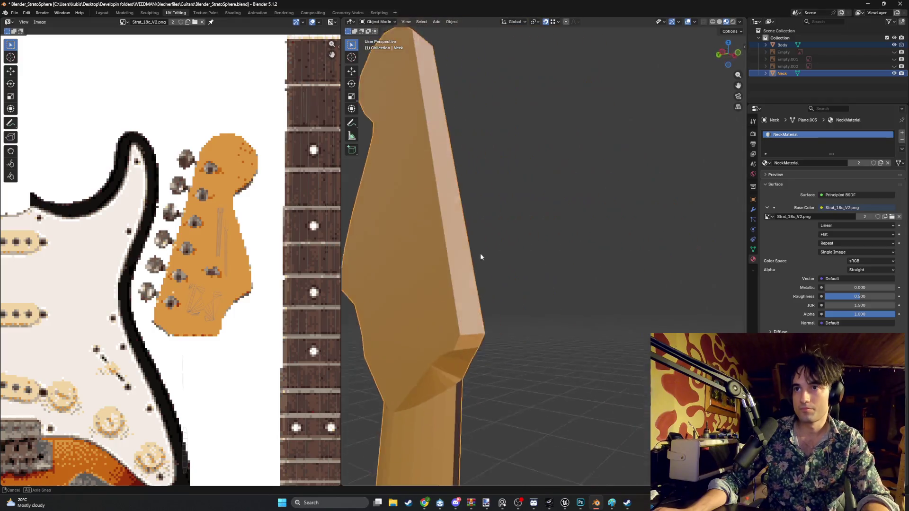
scroll(526, 256, up, 3)
- Inspect the headstock joint from several angles and briefly enter Edit Mode on the Neck
mouse_move(526, 256)
middle_down()
mouse_move(510, 283)
mouse_move(534, 260)
mouse_move(618, 243)
mouse_move(533, 257)
mouse_move(498, 249)
mouse_move(530, 232)
mouse_move(618, 250)
mouse_move(542, 301)
mouse_move(544, 244)
mouse_move(531, 273)
middle_up()
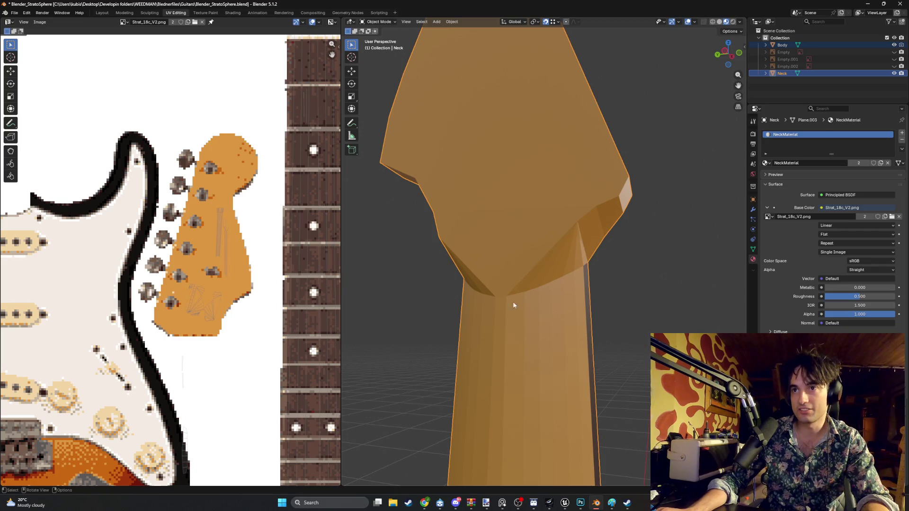
mouse_move(524, 275)
middle_down()
mouse_move(518, 265)
mouse_move(550, 244)
mouse_move(496, 271)
mouse_move(488, 264)
mouse_move(522, 271)
middle_up()
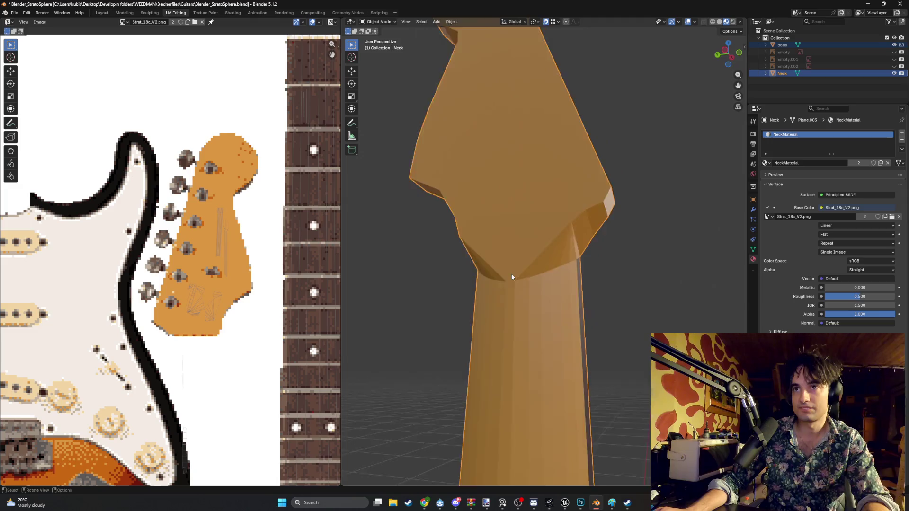
scroll(509, 271, down, 4)
scroll(508, 270, down, 2)
scroll(525, 256, up, 2)
scroll(551, 241, up, 5)
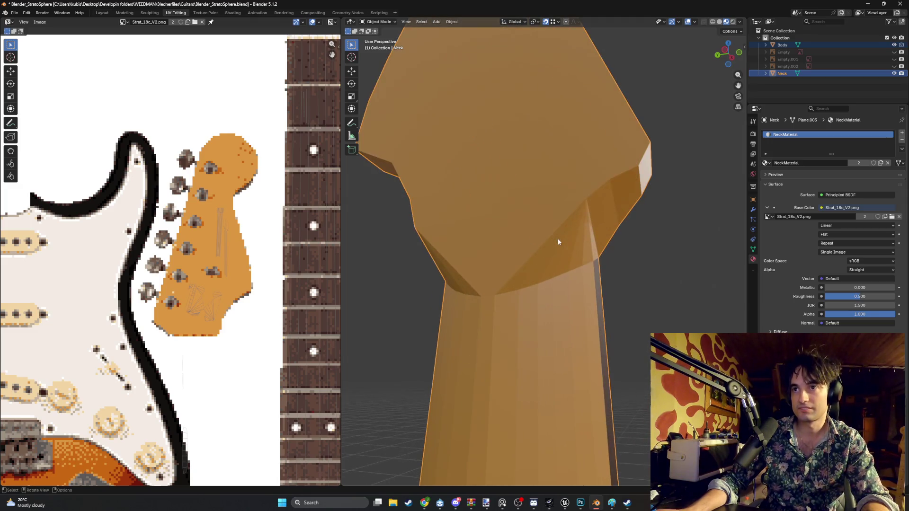
key(Tab)
key(Tab)
middle_drag(574, 255, 559, 246)
key(Tab)
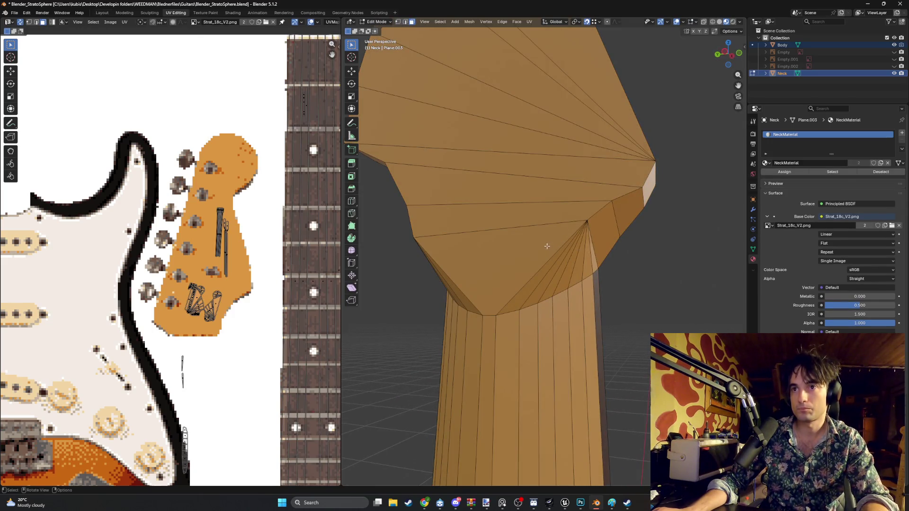
- Select the edge loop around the top of the neck and bevel it
key(Tab)
mouse_move(568, 238)
middle_down()
mouse_move(559, 237)
mouse_move(596, 228)
mouse_move(599, 238)
mouse_move(570, 266)
mouse_move(551, 261)
middle_up()
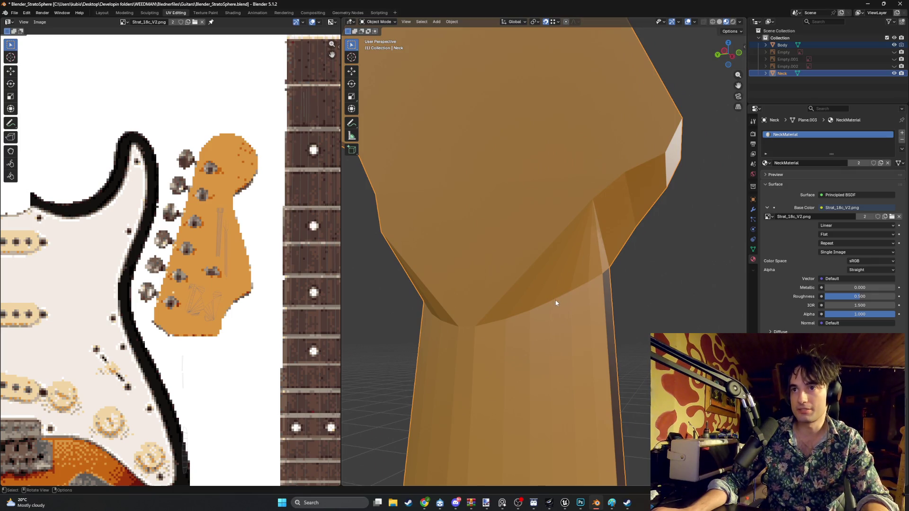
key(Tab)
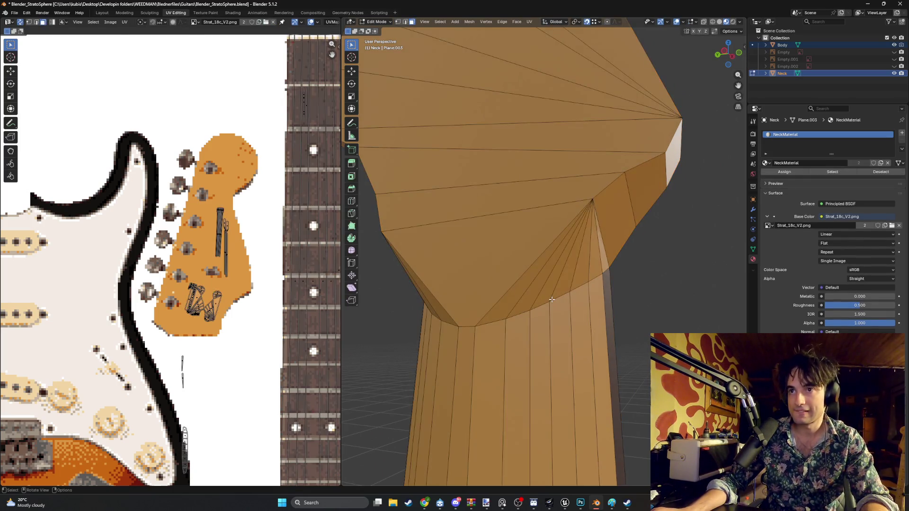
alt+click(605, 274)
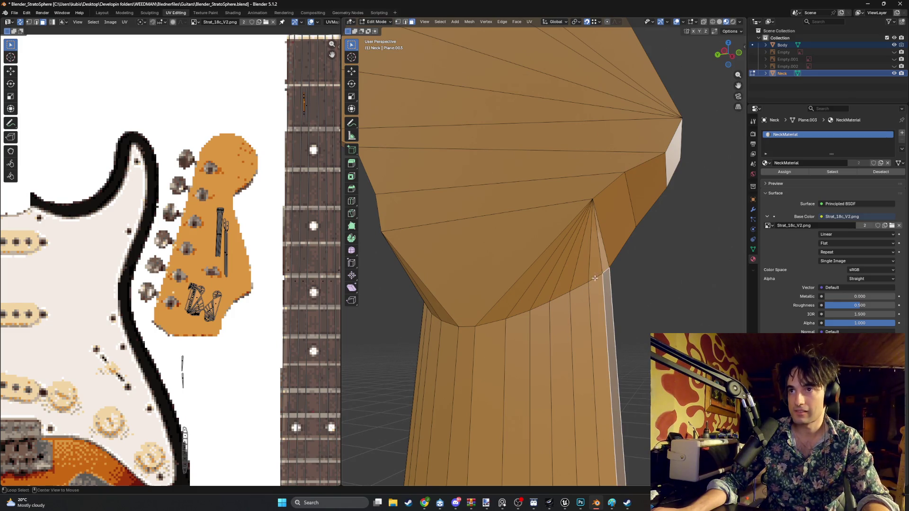
alt+click(603, 273)
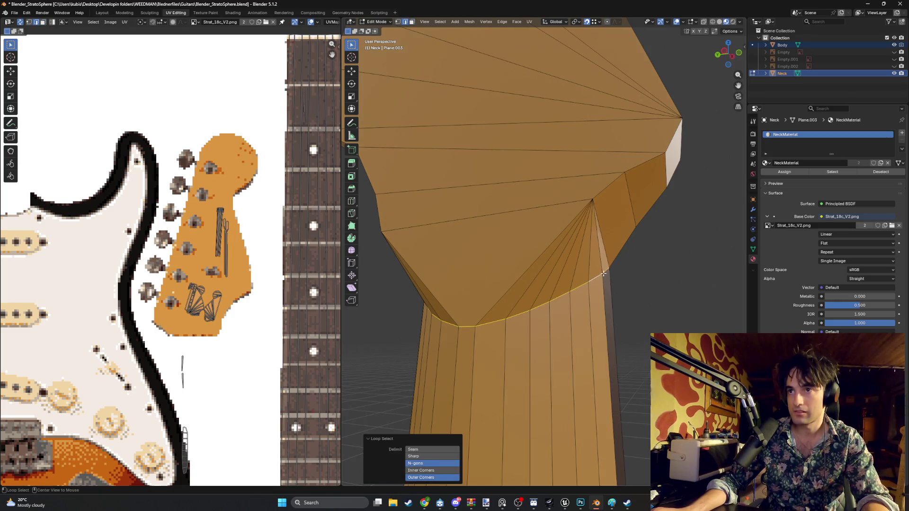
key(ctrl+b)
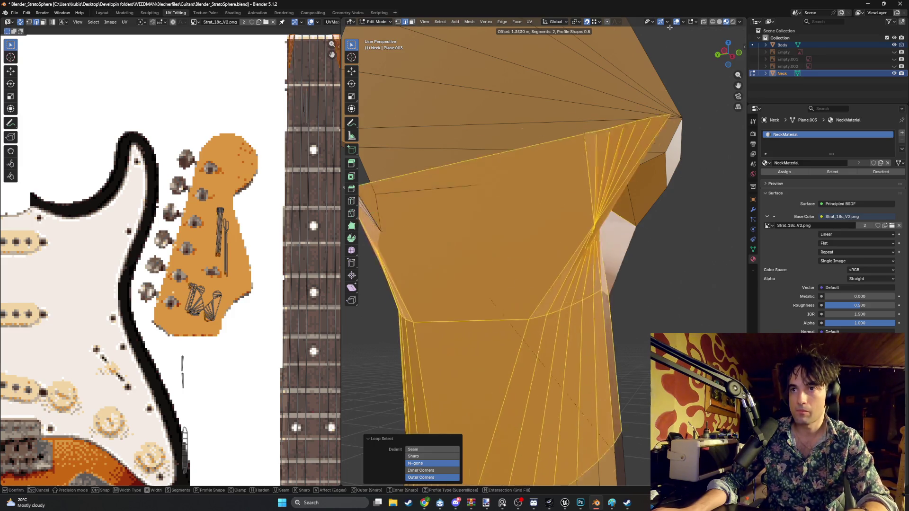
click(588, 380)
- Bevel the same loop again at the neck kink into a narrow two-segment band, then clear the selection
mouse_move(587, 378)
middle_down()
mouse_move(518, 326)
mouse_move(538, 319)
middle_up()
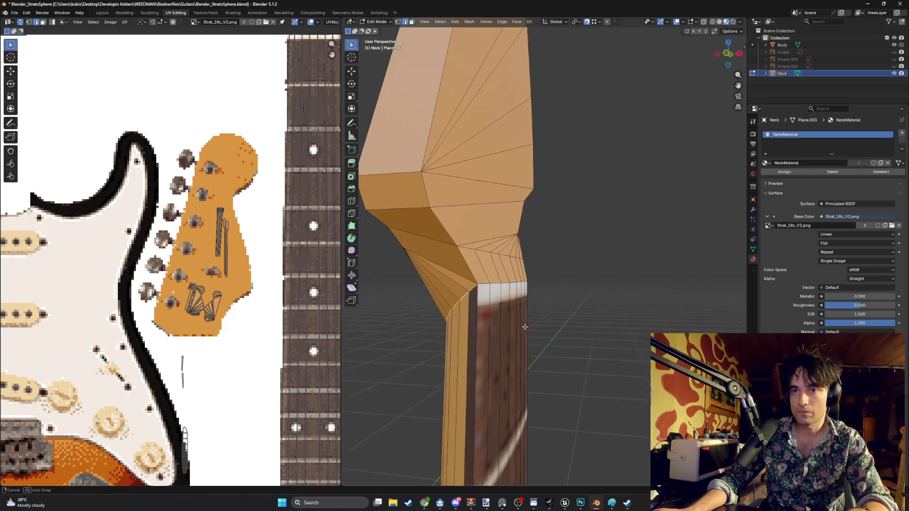
key(ctrl+b)
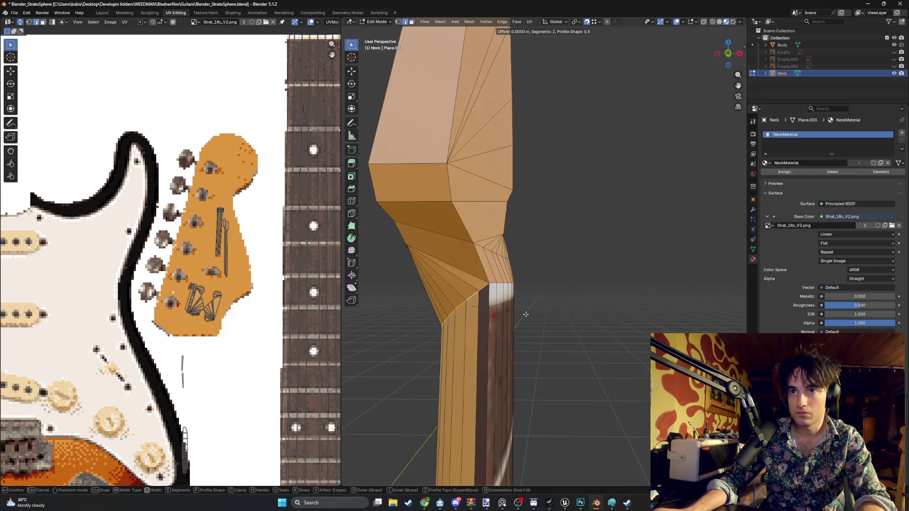
right_click(521, 297)
mouse_move(522, 298)
middle_down()
mouse_move(478, 315)
mouse_move(639, 335)
middle_up()
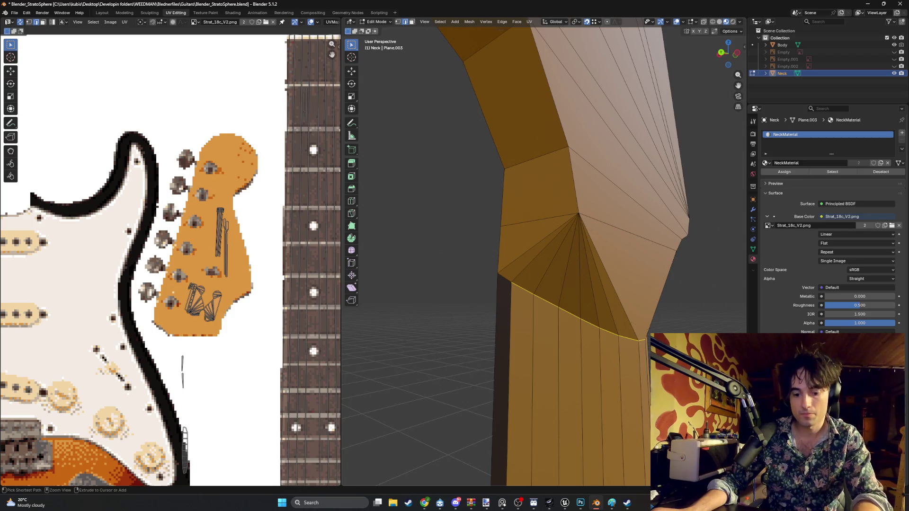
key(ctrl+b)
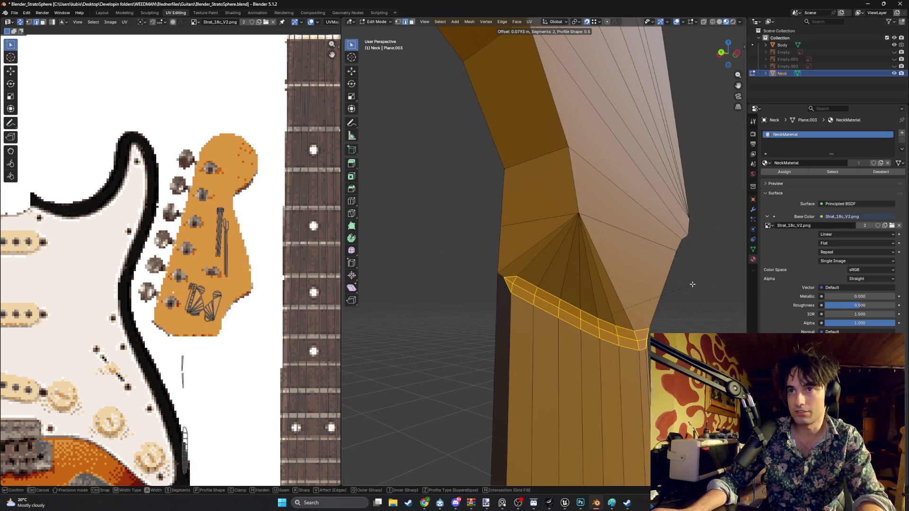
click(693, 284)
mouse_move(693, 284)
middle_down()
mouse_move(614, 297)
mouse_move(495, 278)
mouse_move(553, 289)
mouse_move(639, 283)
middle_up()
click(495, 278)
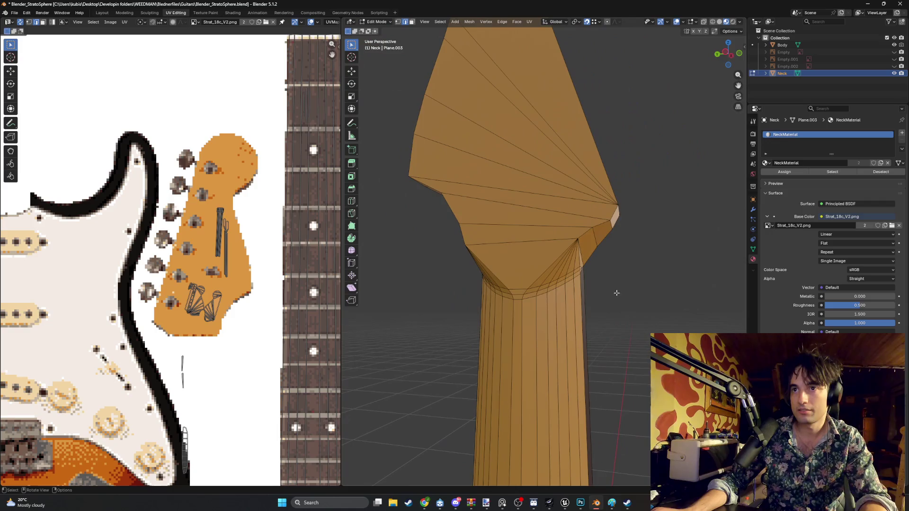
key(z)
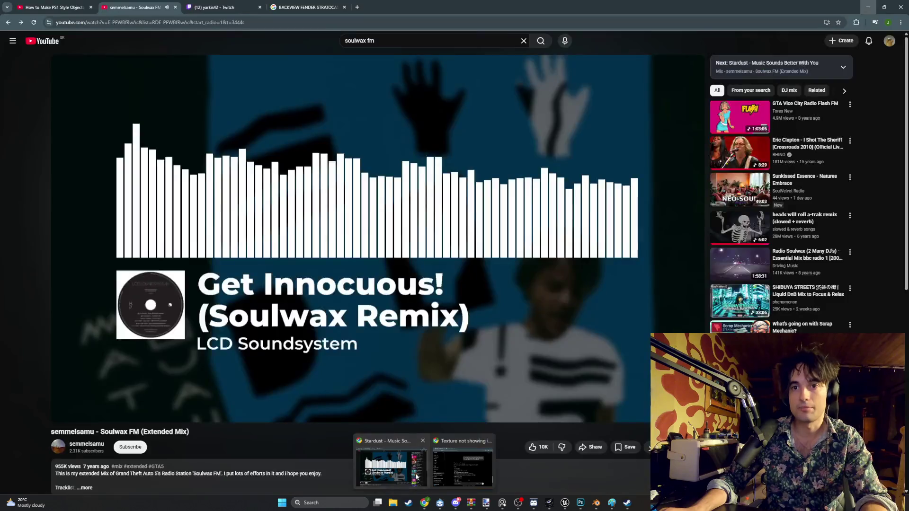
- Dismiss YouTube's continue-watching prompt so the Soulwax FM mix keeps playing, then hide the browser
click(427, 465)
click(8, 22)
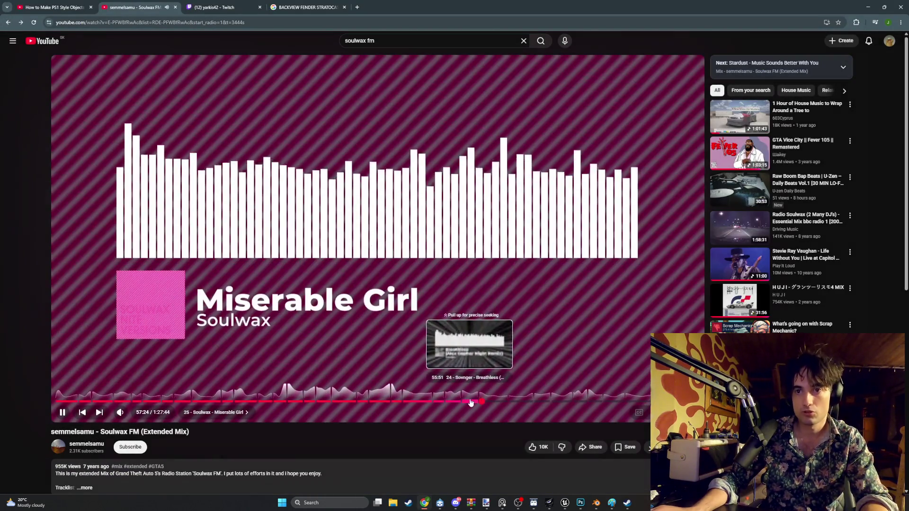
click(884, 6)
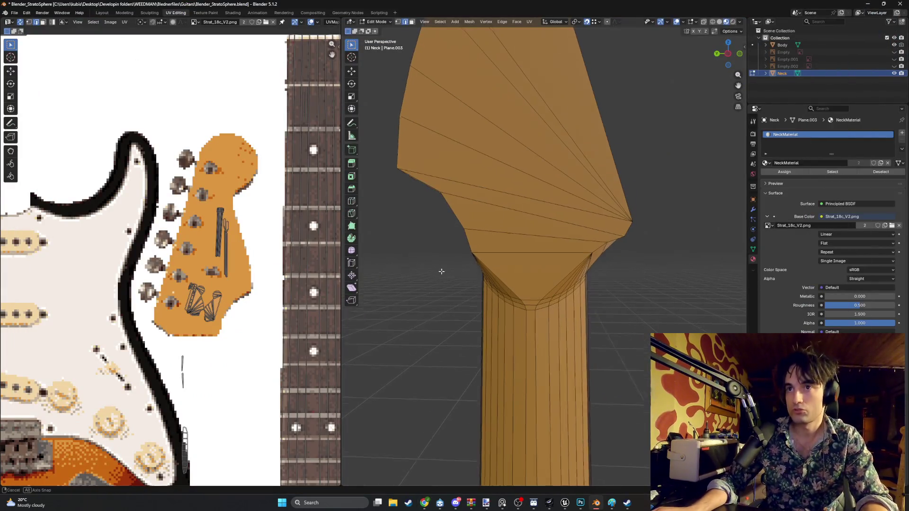
key(Tab)
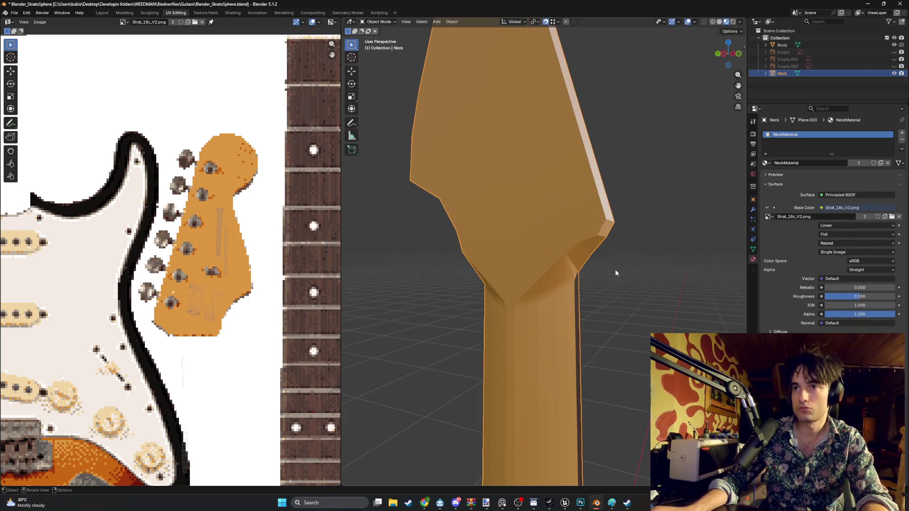
mouse_move(621, 271)
middle_down()
mouse_move(657, 265)
mouse_move(475, 246)
middle_up()
key(Tab)
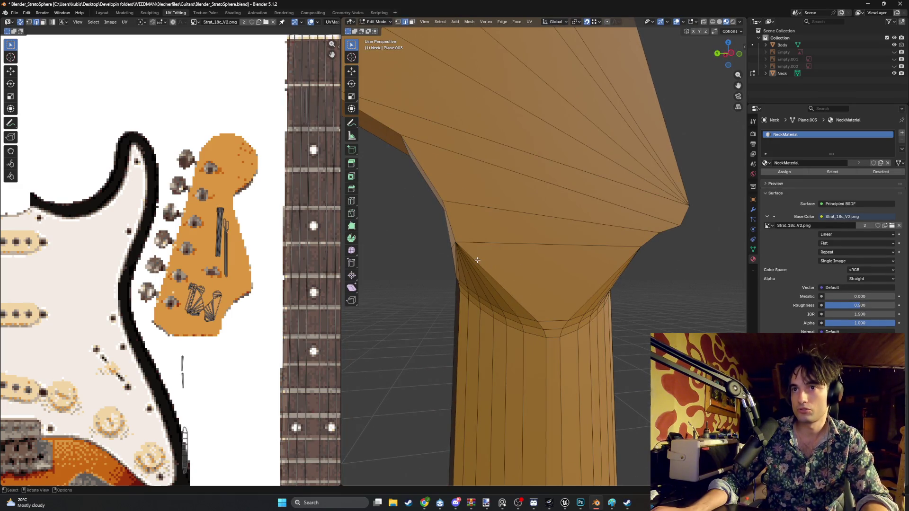
scroll(456, 240, up, 1)
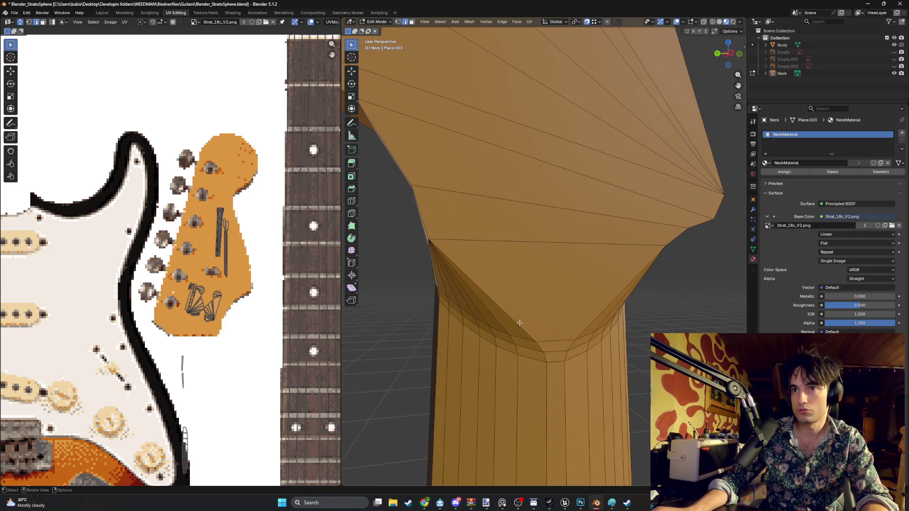
middle_drag(441, 239, 532, 284)
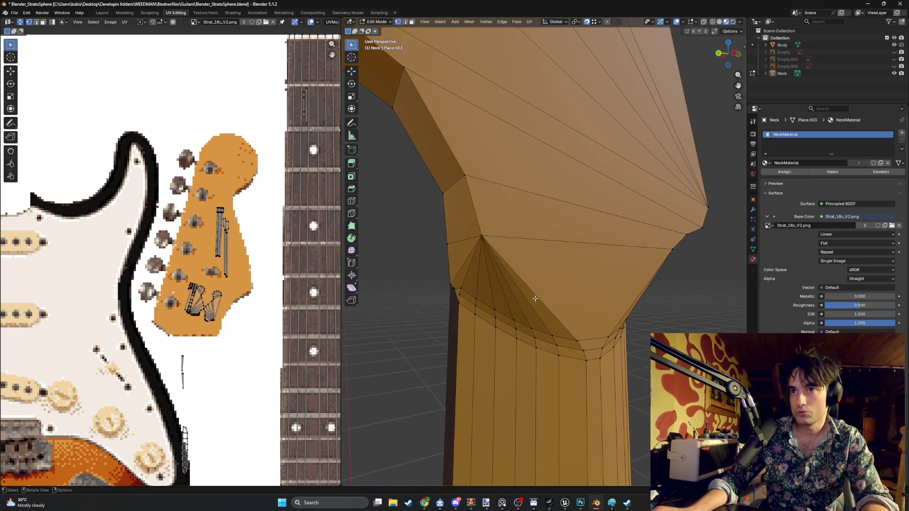
click(535, 296)
mouse_move(534, 282)
middle_down()
mouse_move(488, 283)
mouse_move(507, 268)
middle_up()
scroll(474, 278, down, 8)
scroll(507, 267, down, 2)
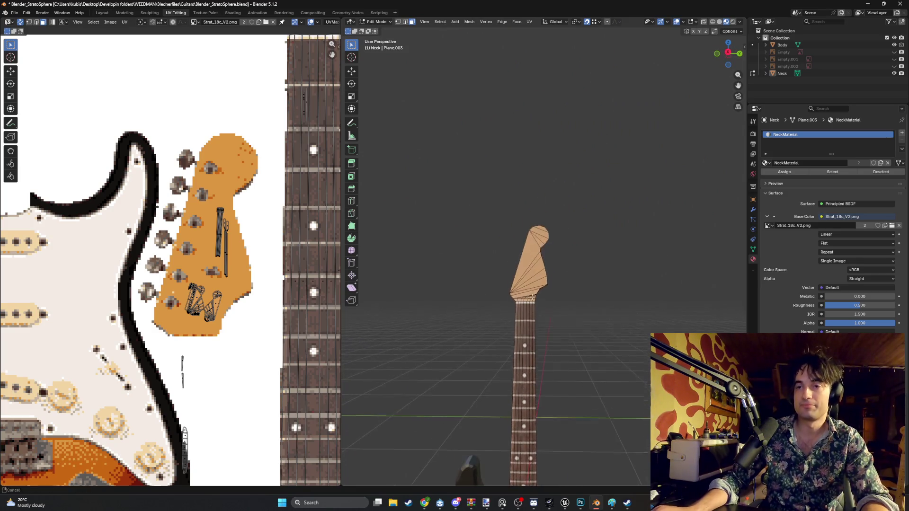
scroll(533, 202, up, 4)
scroll(534, 202, down, 2)
scroll(534, 202, up, 5)
- Select the Body object in object mode and look over the guitar and its texture view
middle_drag(534, 202, 457, 227)
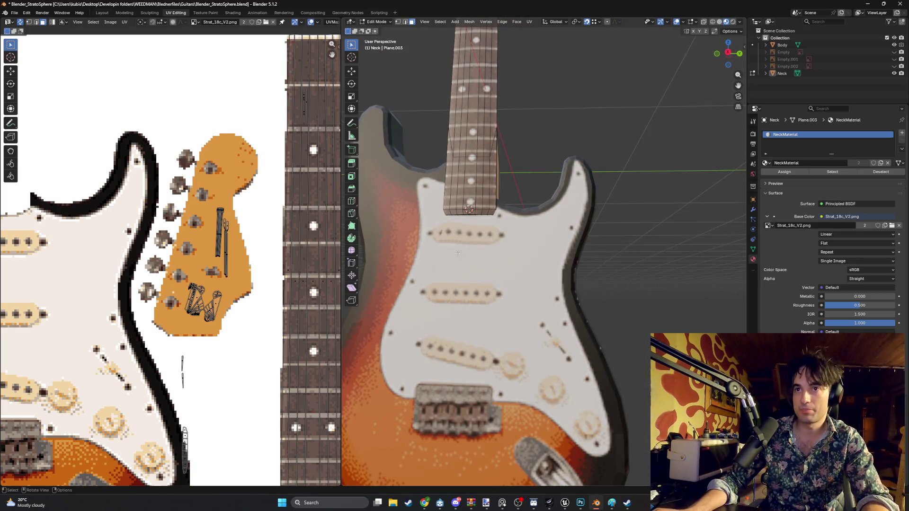
scroll(466, 251, up, 3)
scroll(466, 251, up, 3)
middle_drag(227, 346, 275, 282)
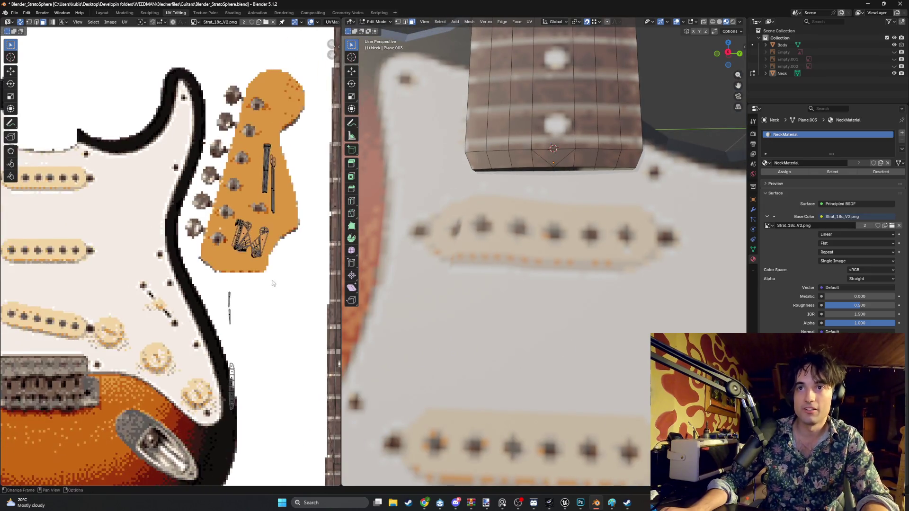
scroll(275, 282, down, 3)
key(Tab)
click(498, 303)
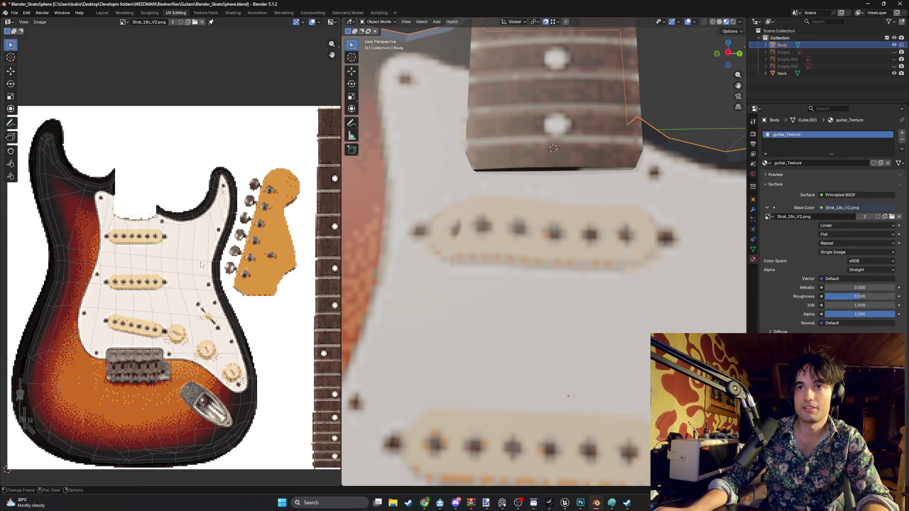
scroll(101, 222, up, 4)
middle_drag(120, 237, 212, 255)
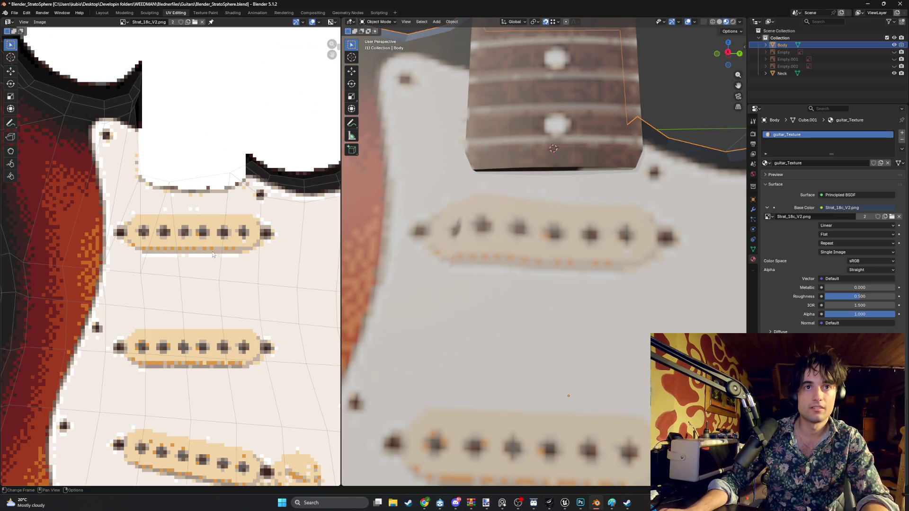
scroll(533, 287, down, 5)
scroll(498, 335, up, 2)
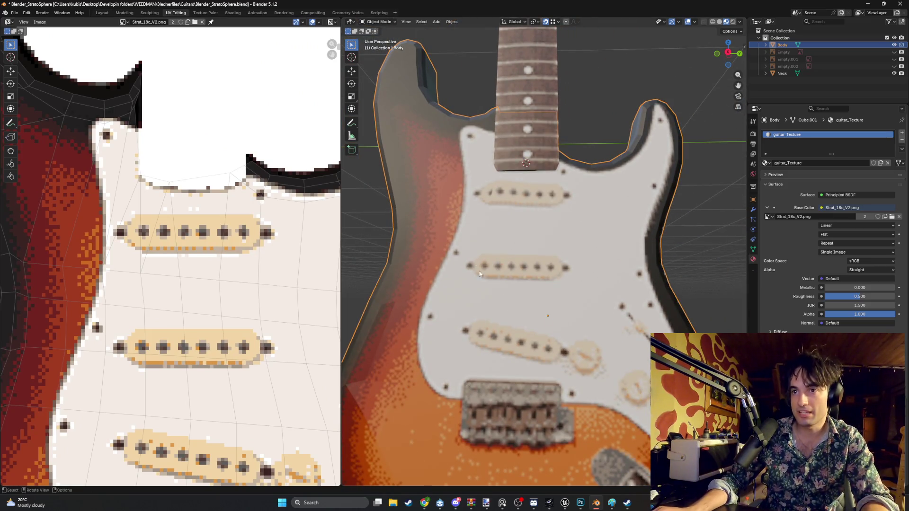
scroll(282, 279, down, 1)
scroll(512, 299, down, 2)
scroll(511, 298, down, 3)
mouse_move(512, 306)
middle_down()
mouse_move(544, 317)
mouse_move(602, 298)
middle_up()
scroll(599, 227, down, 3)
mouse_move(598, 227)
middle_down()
mouse_move(499, 260)
mouse_move(428, 239)
mouse_move(497, 216)
mouse_move(602, 224)
mouse_move(573, 222)
mouse_move(588, 233)
mouse_move(558, 259)
middle_up()
scroll(574, 223, up, 2)
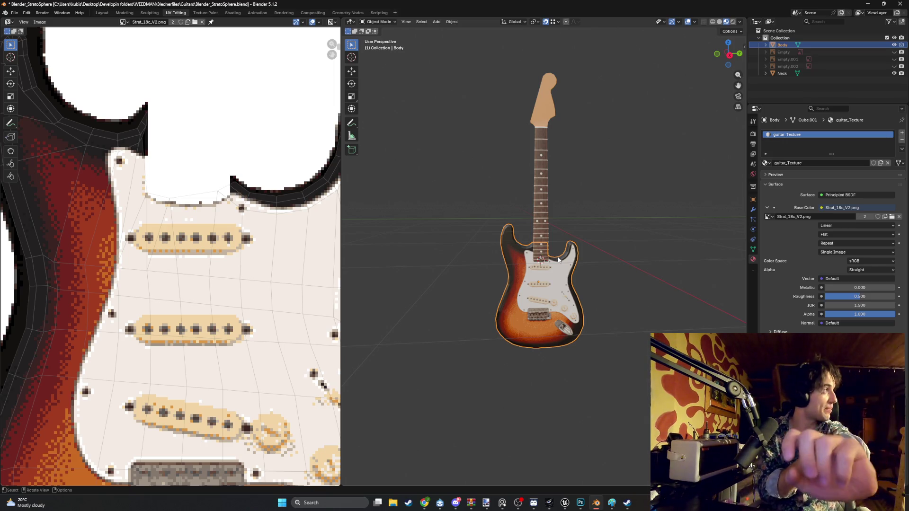
scroll(591, 182, up, 2)
scroll(527, 269, up, 3)
- Frame the body and its sunburst texture, then enter Edit Mode on the body mesh
mouse_move(478, 214)
middle_down()
mouse_move(485, 187)
mouse_move(497, 195)
mouse_move(452, 216)
middle_up()
scroll(226, 246, down, 2)
scroll(226, 247, down, 3)
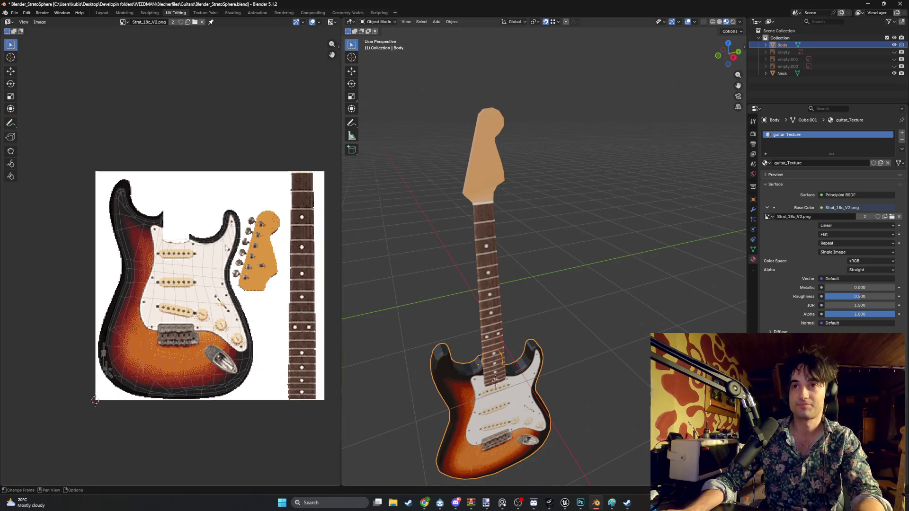
scroll(465, 261, down, 2)
mouse_move(455, 265)
middle_down()
mouse_move(474, 229)
mouse_move(487, 259)
mouse_move(508, 246)
middle_up()
scroll(162, 279, up, 2)
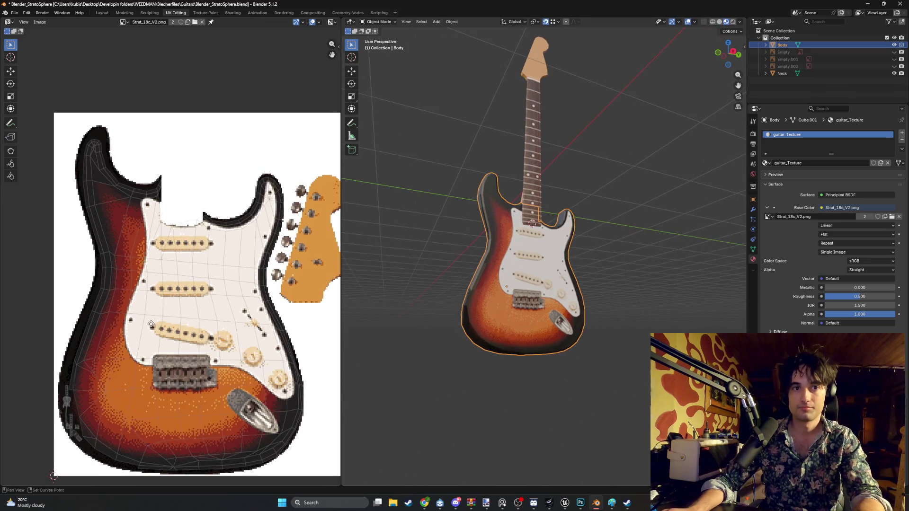
scroll(470, 321, up, 4)
shift+middle_drag(469, 321, 488, 263)
mouse_move(102, 385)
middle_down()
mouse_move(190, 306)
mouse_move(211, 266)
middle_up()
key(Tab)
scroll(152, 349, up, 2)
scroll(475, 294, up, 1)
scroll(475, 295, up, 2)
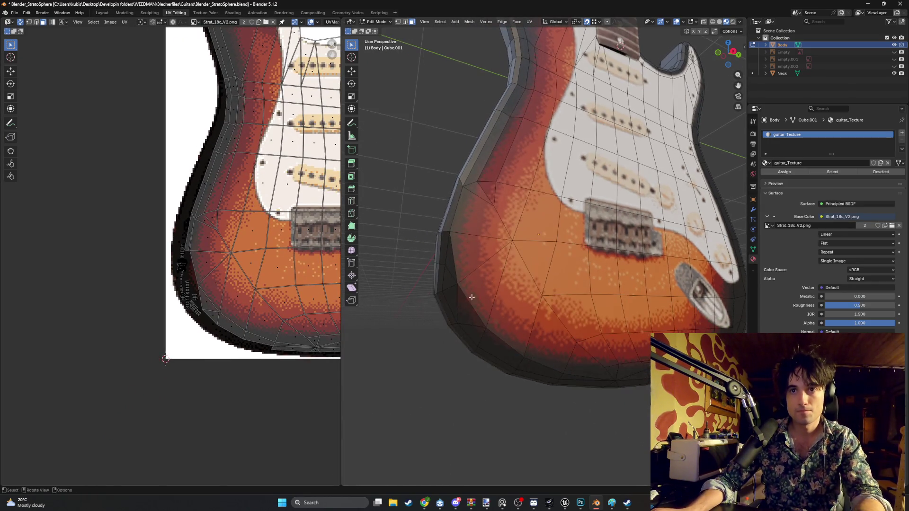
- In vertex select, drag the body's side-edge UV vertices onto the texture's dark outline
click(453, 302)
scroll(225, 308, up, 1)
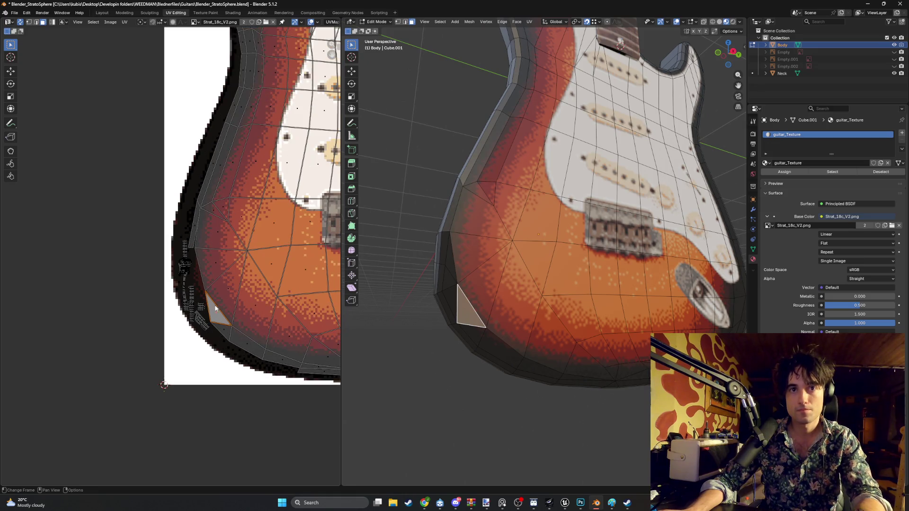
scroll(213, 305, up, 1)
key(1)
click(213, 300)
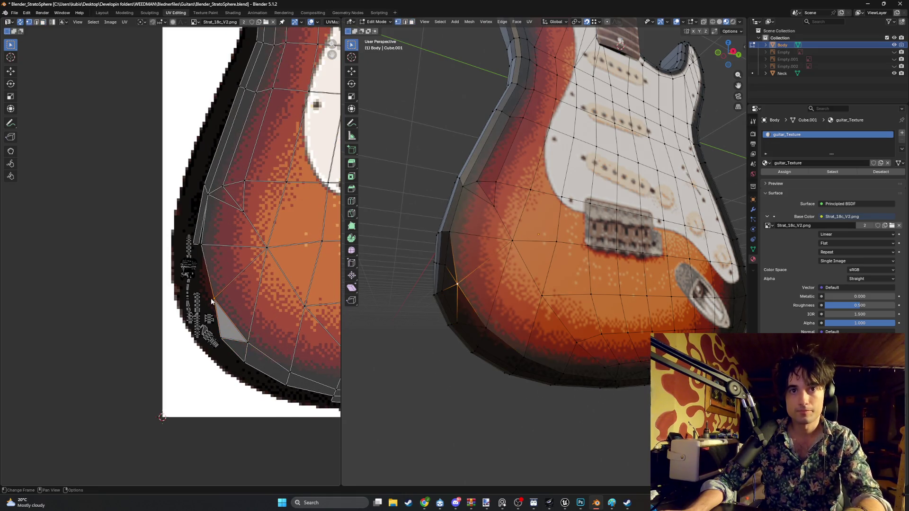
key(g)
click(206, 306)
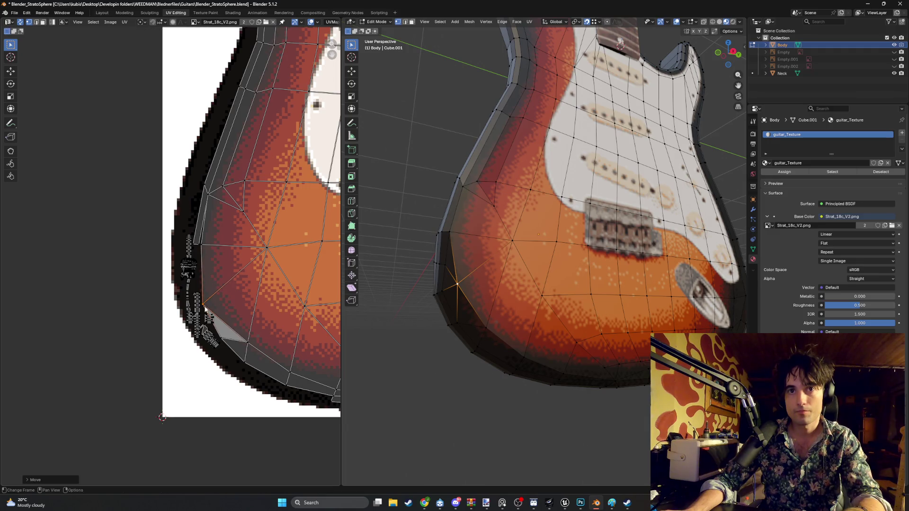
click(222, 340)
key(g)
click(231, 352)
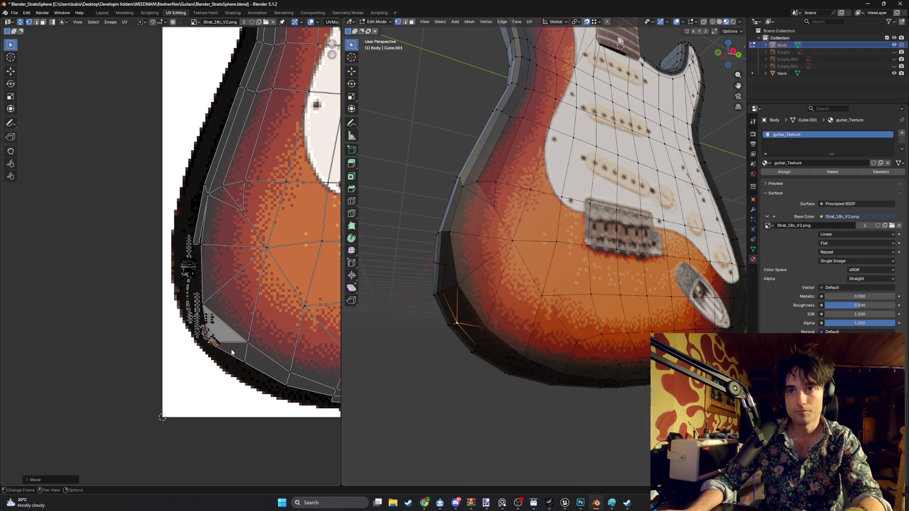
key(g)
click(233, 368)
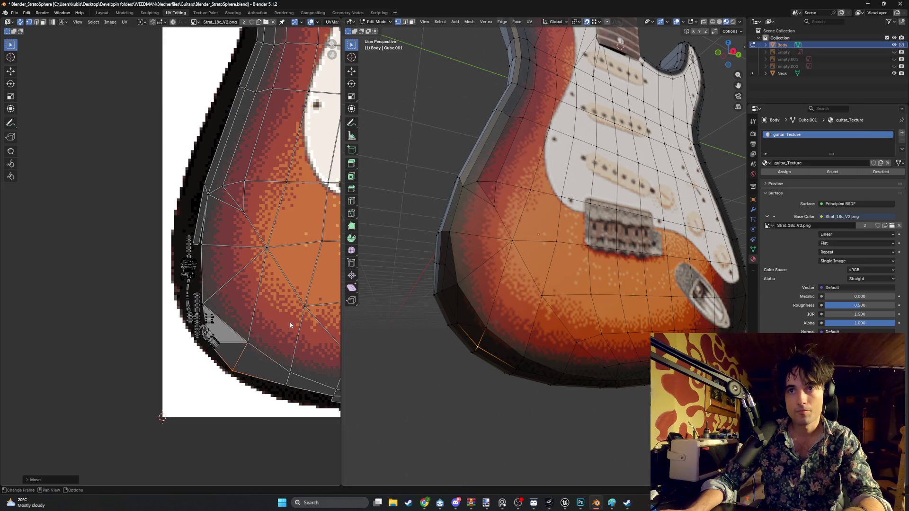
click(203, 245)
key(g)
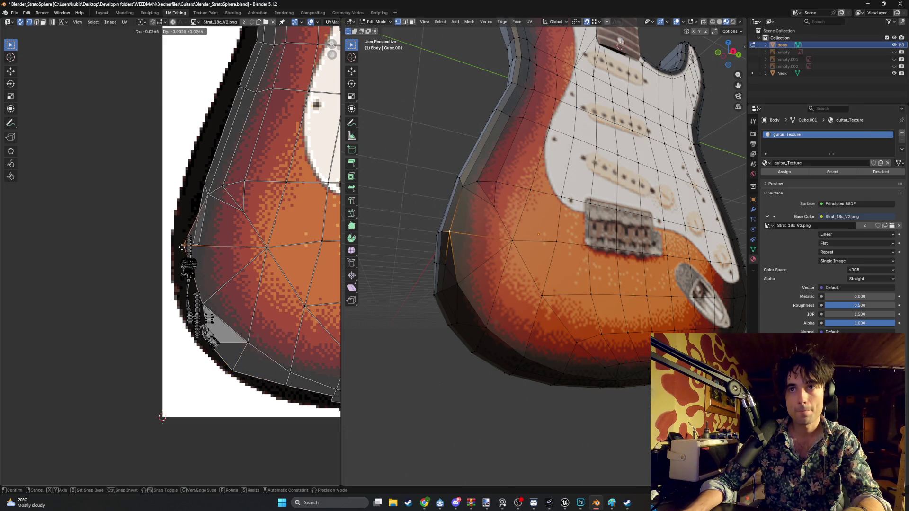
click(201, 253)
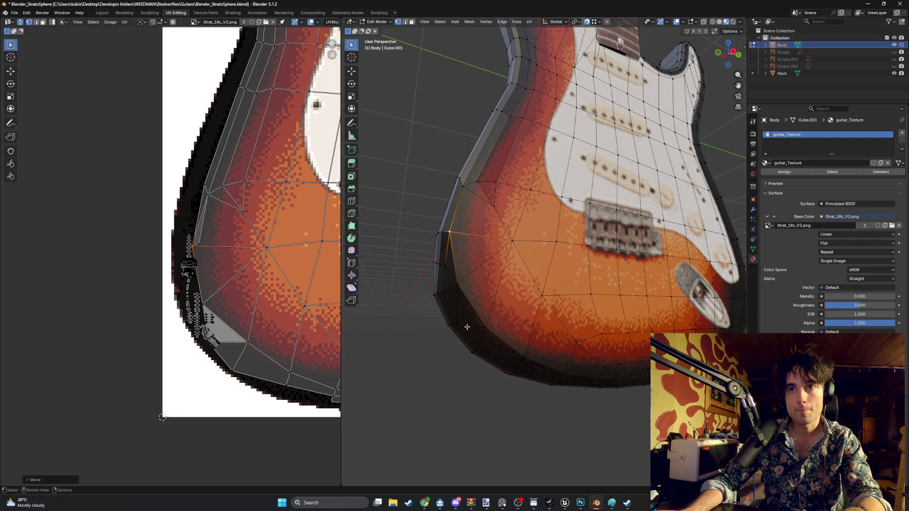
- Nudge the lower-edge UV vertices onto the outline and check the body's edge in the viewport
click(291, 371)
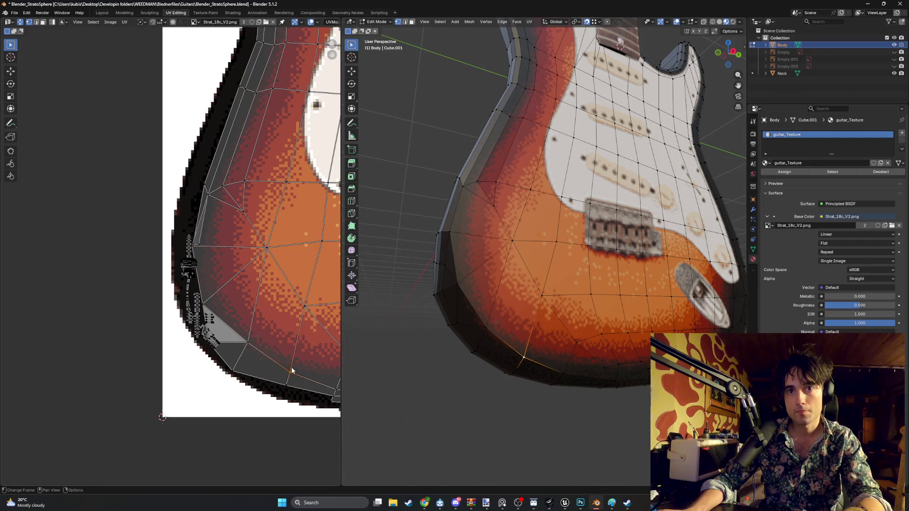
key(g)
click(289, 369)
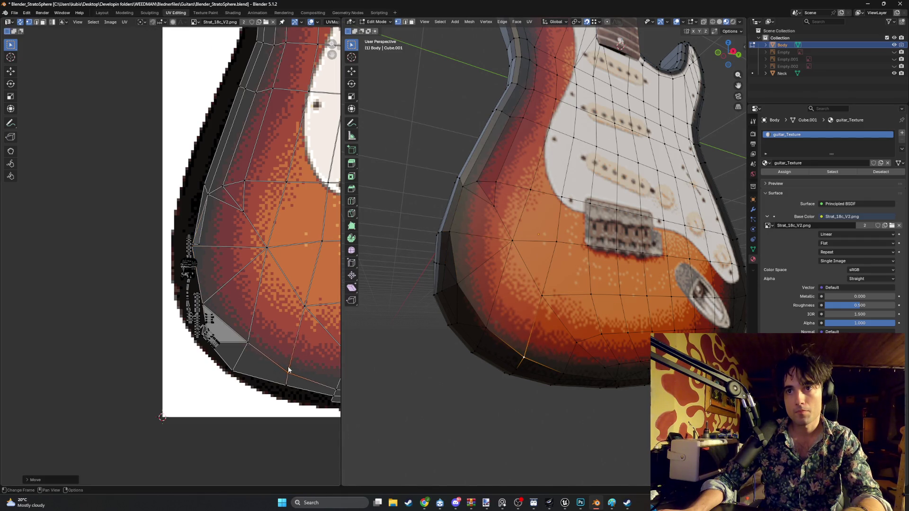
click(249, 342)
key(g)
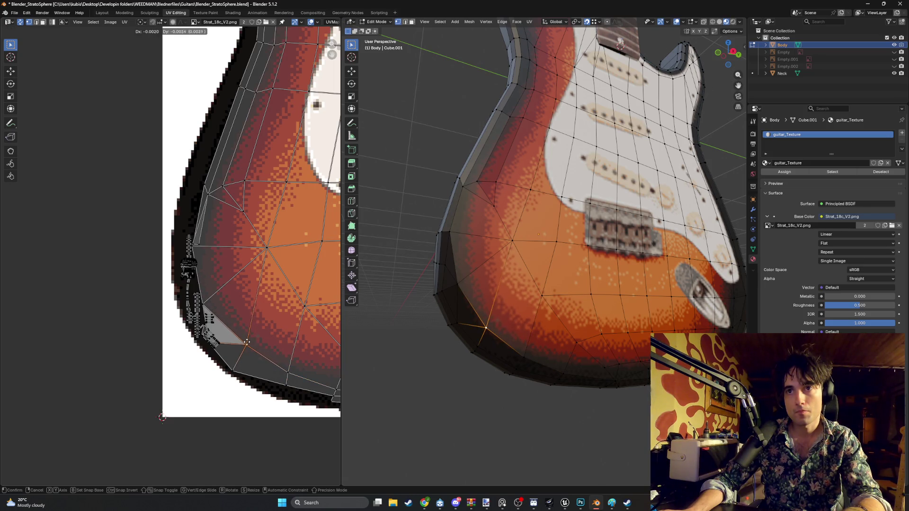
click(245, 343)
mouse_move(377, 311)
middle_down()
mouse_move(492, 280)
mouse_move(483, 357)
mouse_move(514, 303)
mouse_move(486, 342)
middle_up()
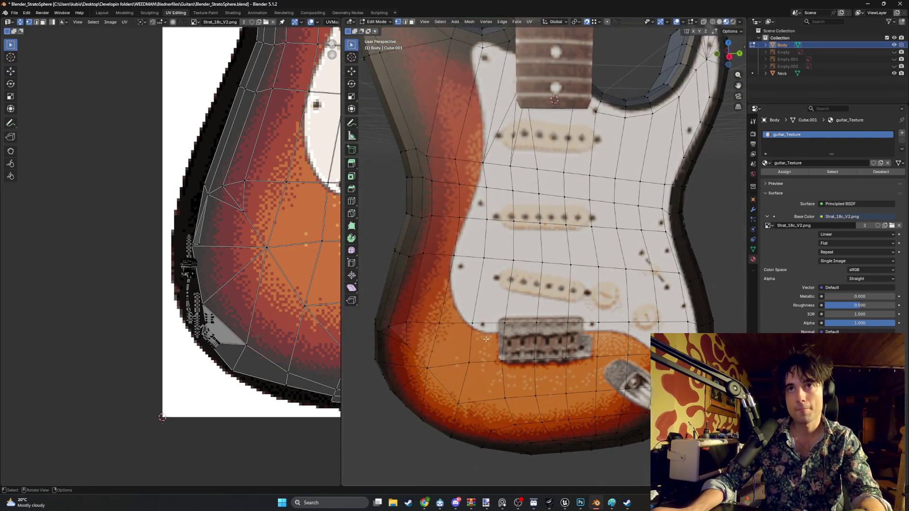
scroll(485, 343, down, 3)
middle_drag(484, 343, 527, 283)
middle_drag(574, 237, 626, 156)
scroll(611, 174, up, 2)
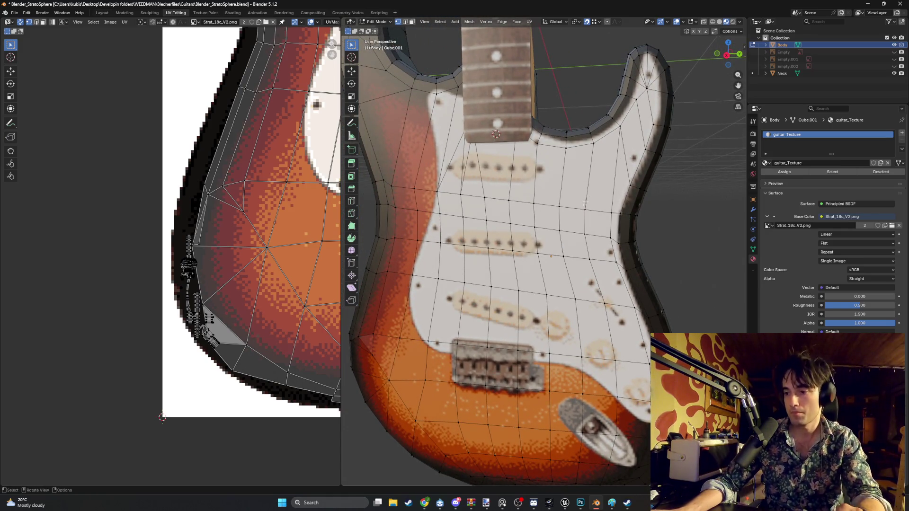
scroll(531, 214, down, 2)
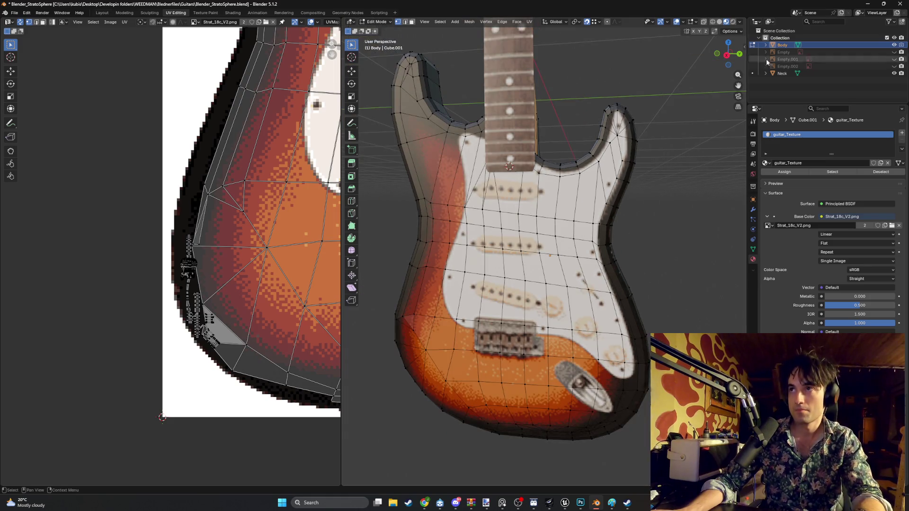
- Deselect the Body, switch to the Modeling workspace in object mode and select the Neck
click(788, 87)
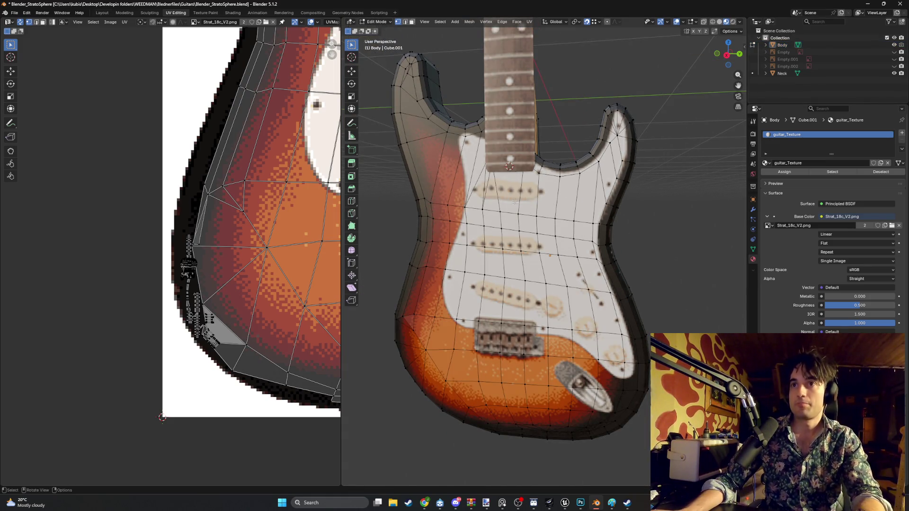
scroll(502, 83, down, 3)
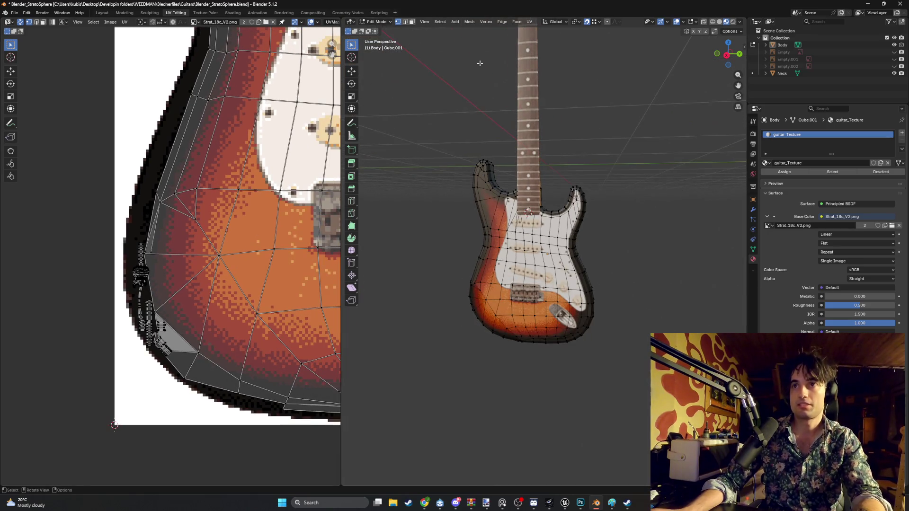
click(124, 13)
scroll(416, 199, up, 2)
mouse_move(416, 199)
middle_down()
mouse_move(426, 142)
mouse_move(318, 197)
mouse_move(223, 166)
mouse_move(355, 178)
mouse_move(276, 163)
mouse_move(334, 185)
mouse_move(256, 157)
mouse_move(410, 351)
mouse_move(410, 226)
mouse_move(404, 217)
mouse_move(378, 238)
middle_up()
scroll(410, 226, down, 2)
scroll(410, 226, up, 4)
scroll(403, 217, down, 3)
scroll(404, 217, up, 3)
key(Tab)
middle_drag(366, 201, 324, 221)
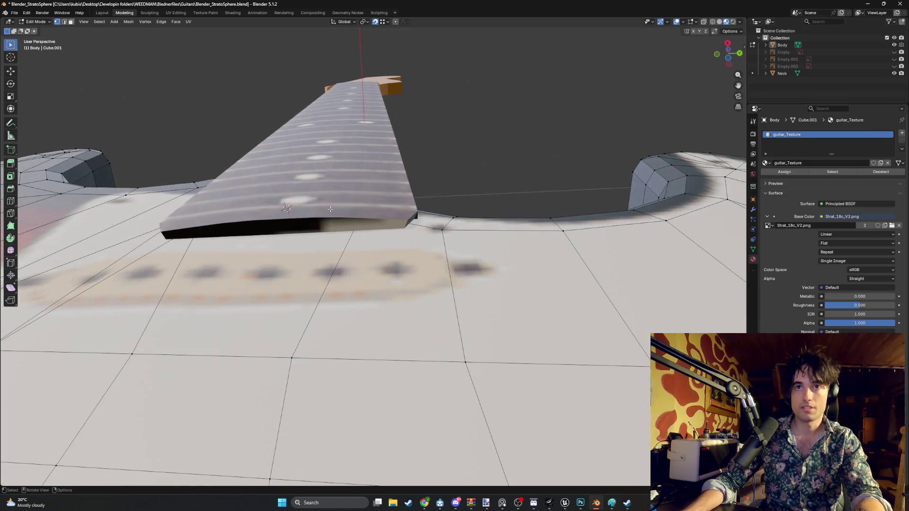
click(340, 209)
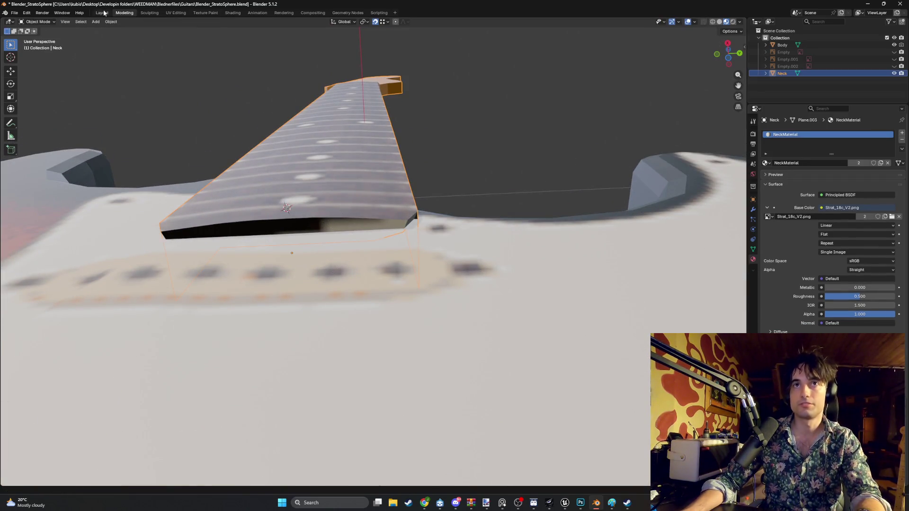
- In UV Editing, edit the neck and select its five side faces along the fretboard
click(176, 13)
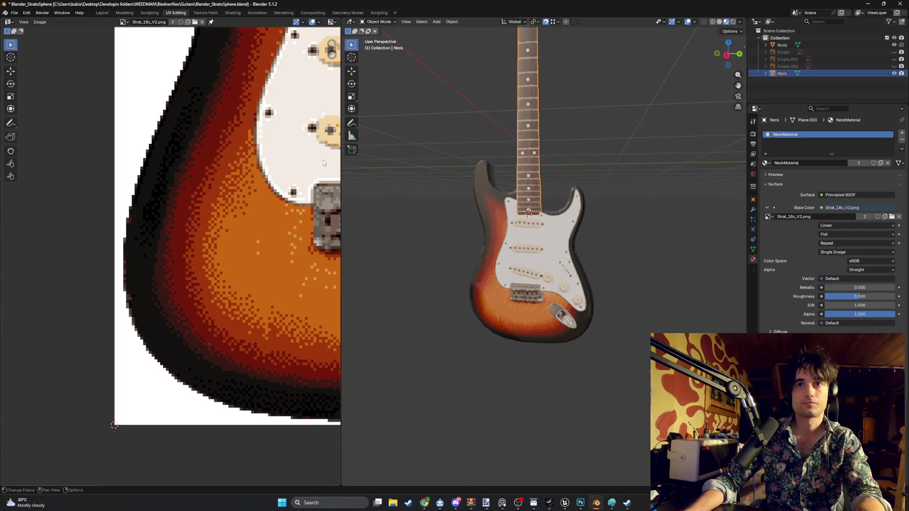
scroll(236, 221, down, 5)
scroll(235, 221, up, 3)
scroll(235, 221, up, 1)
middle_drag(235, 221, 98, 176)
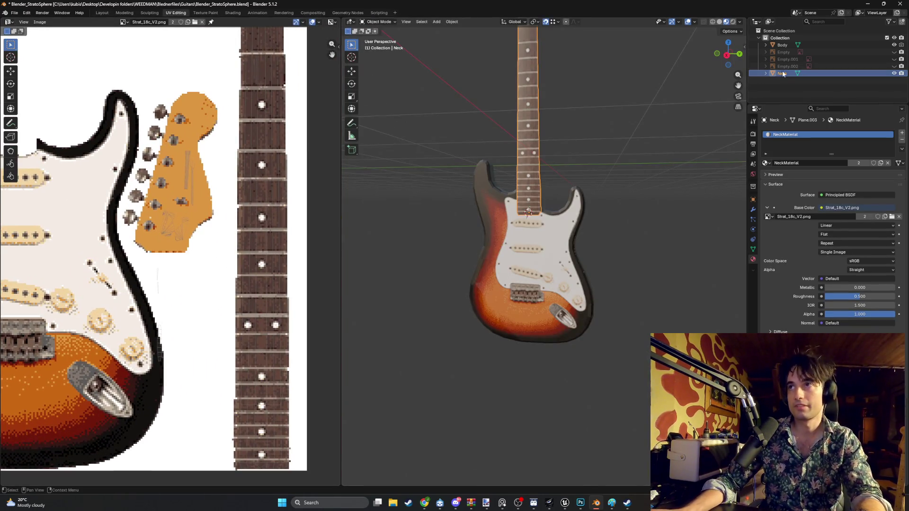
key(Tab)
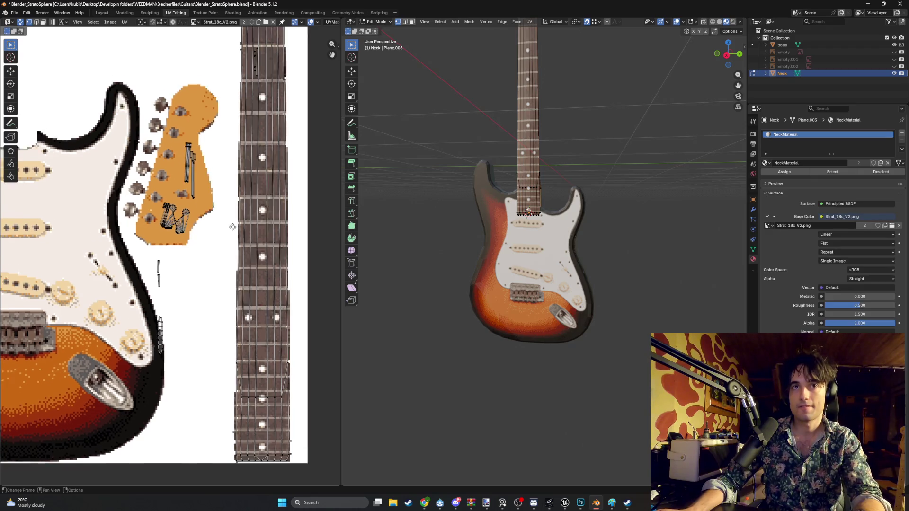
scroll(289, 243, down, 2)
scroll(533, 216, up, 3)
scroll(533, 218, down, 3)
middle_drag(533, 218, 486, 272)
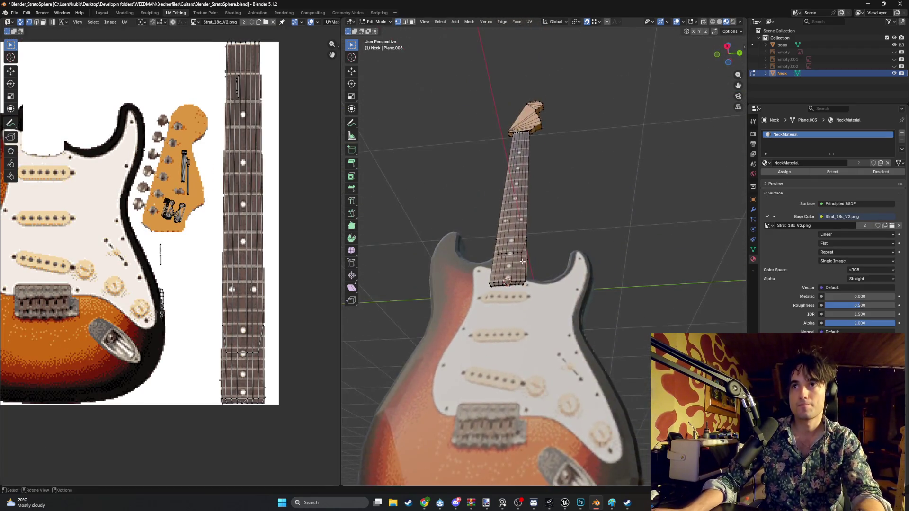
scroll(486, 272, up, 5)
scroll(487, 272, up, 3)
scroll(508, 273, up, 2)
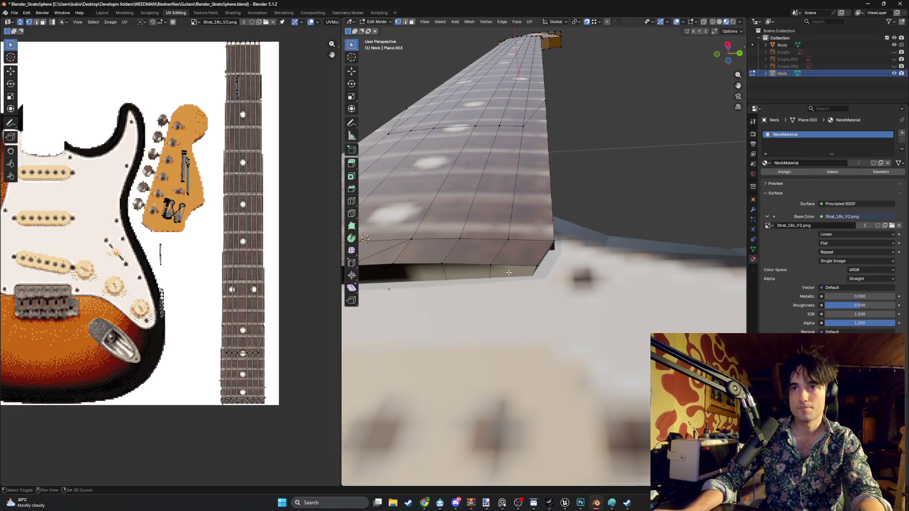
shift+middle_drag(488, 272, 540, 257)
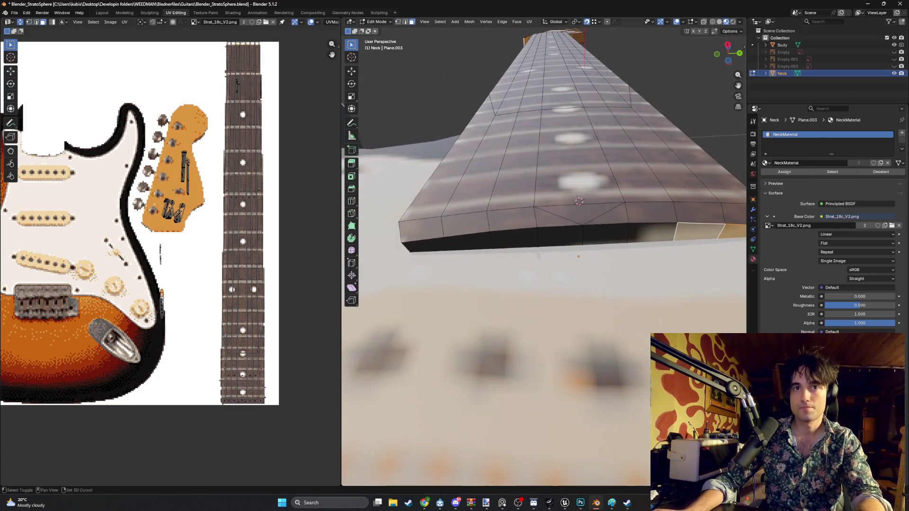
shift+click(644, 236)
shift+click(604, 238)
shift+click(560, 239)
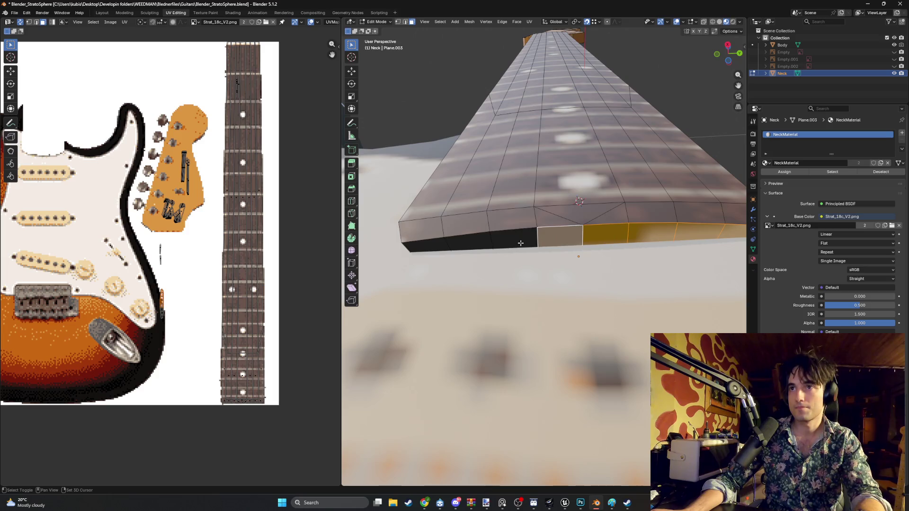
shift+click(513, 241)
shift+click(468, 242)
scroll(167, 249, up, 2)
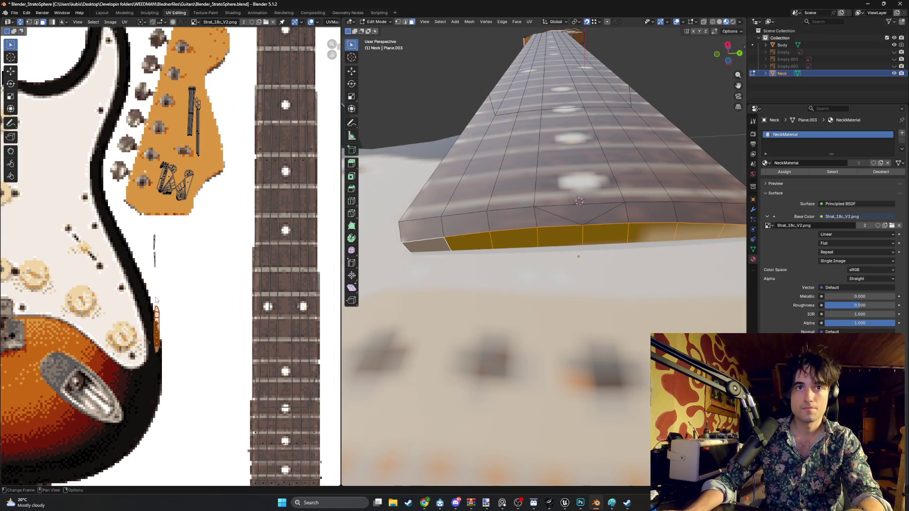
- Move and scale the side faces' UV island into a thin strip on the fretboard texture
key(g)
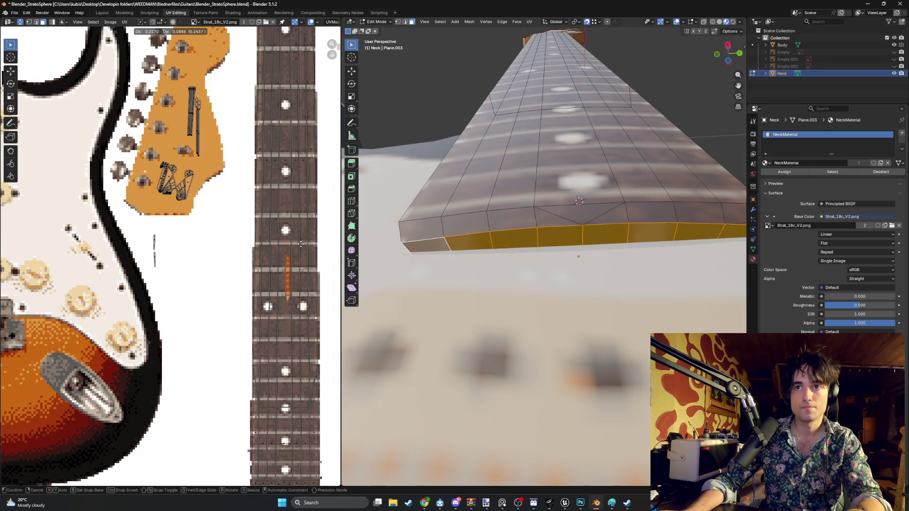
click(302, 244)
scroll(292, 252, up, 5)
key(s)
click(260, 263)
scroll(263, 270, up, 2)
scroll(259, 262, up, 2)
key(g)
click(248, 270)
- Return to object mode, view the whole guitar and reselect the Neck object
mouse_move(456, 230)
middle_down()
mouse_move(669, 189)
mouse_move(614, 190)
middle_up()
key(Tab)
click(667, 190)
click(604, 178)
mouse_move(585, 156)
middle_down()
mouse_move(555, 204)
mouse_move(426, 230)
middle_up()
click(426, 231)
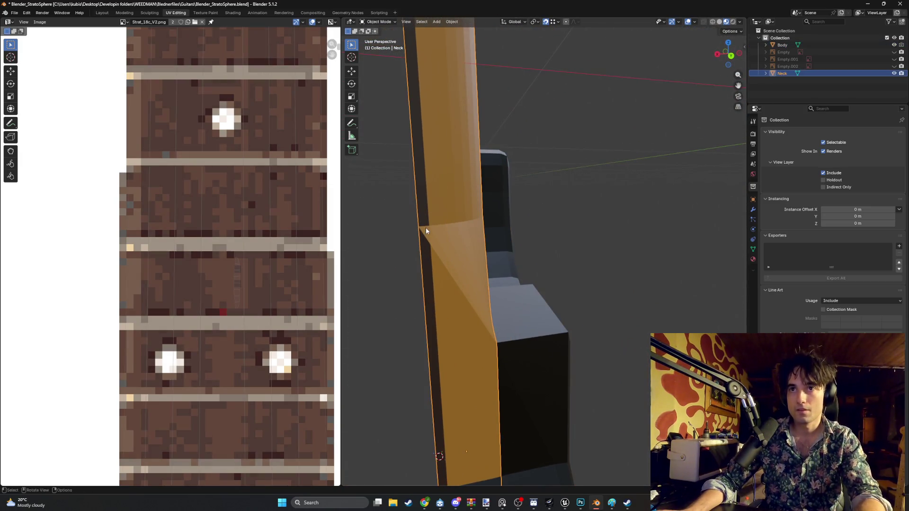
- Reposition the neck's UV island and run Smart UV Project on the junction face
key(Tab)
scroll(214, 213, down, 5)
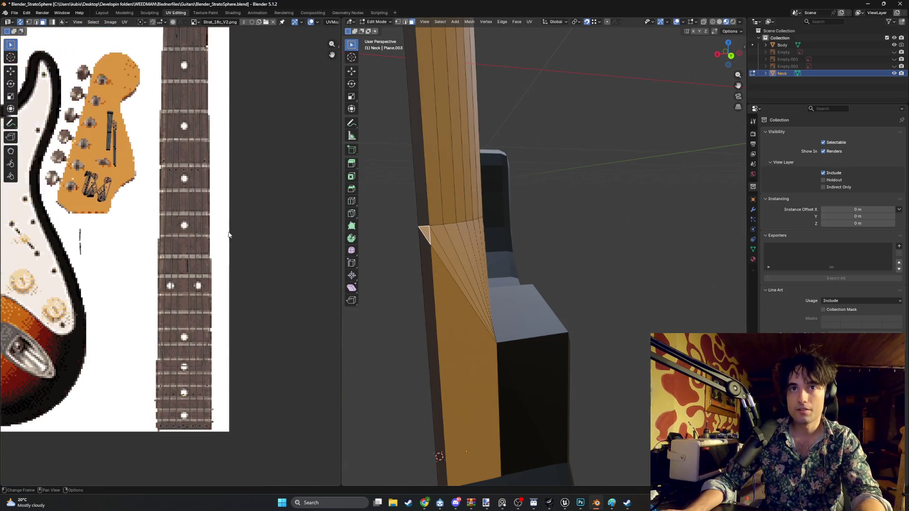
scroll(213, 213, up, 1)
key(g)
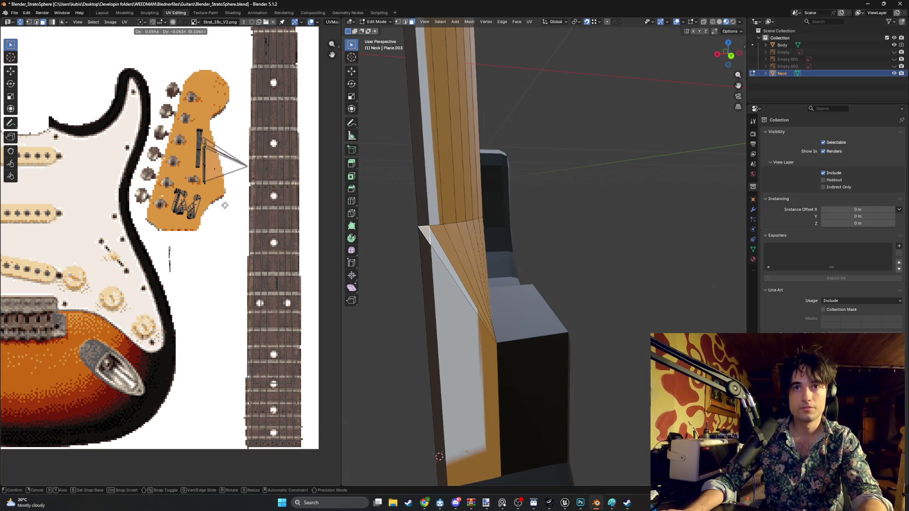
click(234, 220)
scroll(213, 224, up, 2)
scroll(181, 230, up, 2)
scroll(213, 207, down, 1)
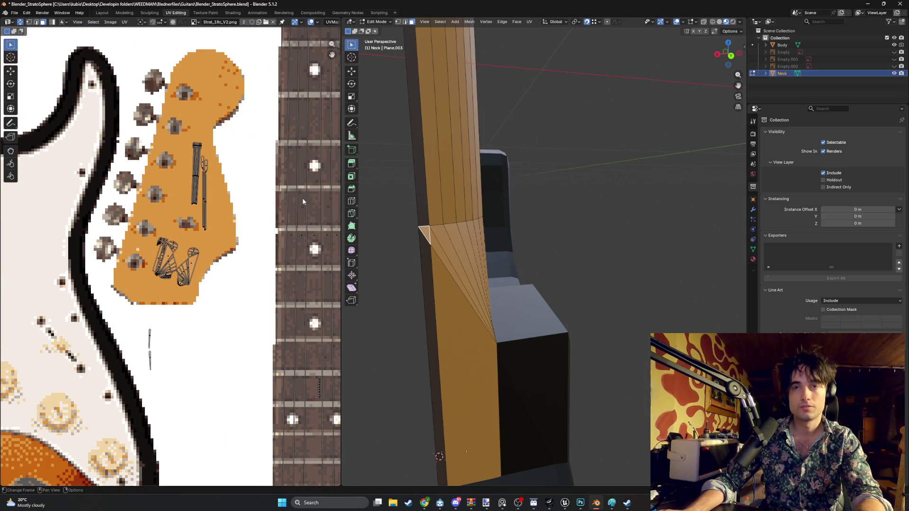
key(u)
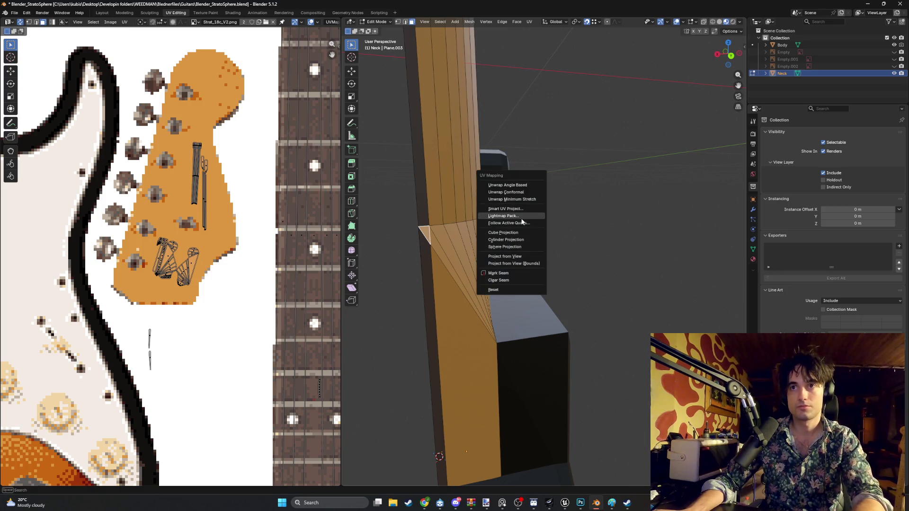
click(514, 210)
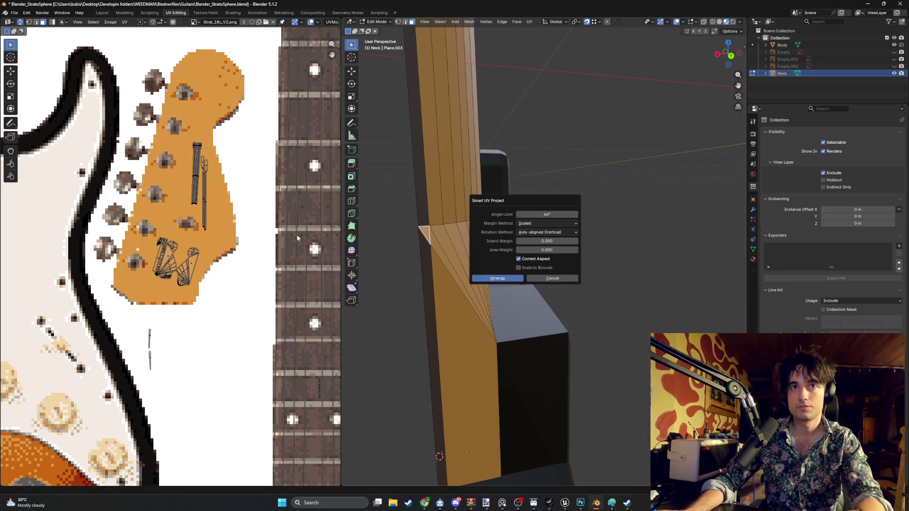
click(490, 279)
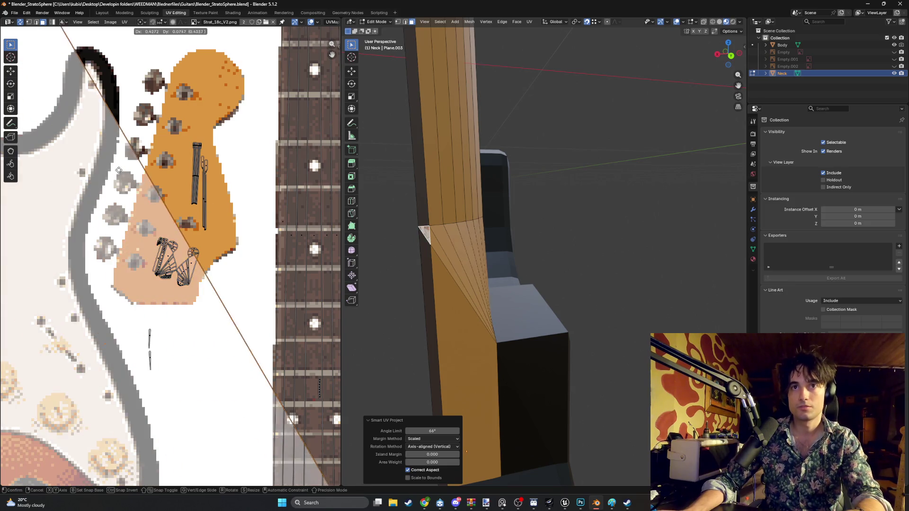
scroll(59, 200, down, 3)
scroll(60, 200, down, 3)
- Shrink the resulting UV triangle and park it on a plain patch of the fretboard texture
key(s)
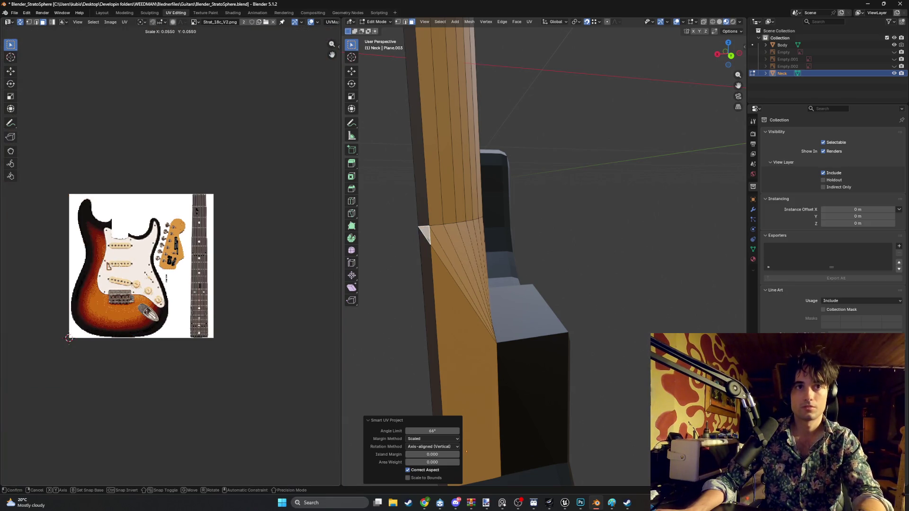
key(Return)
scroll(232, 250, up, 2)
middle_drag(231, 249, 167, 270)
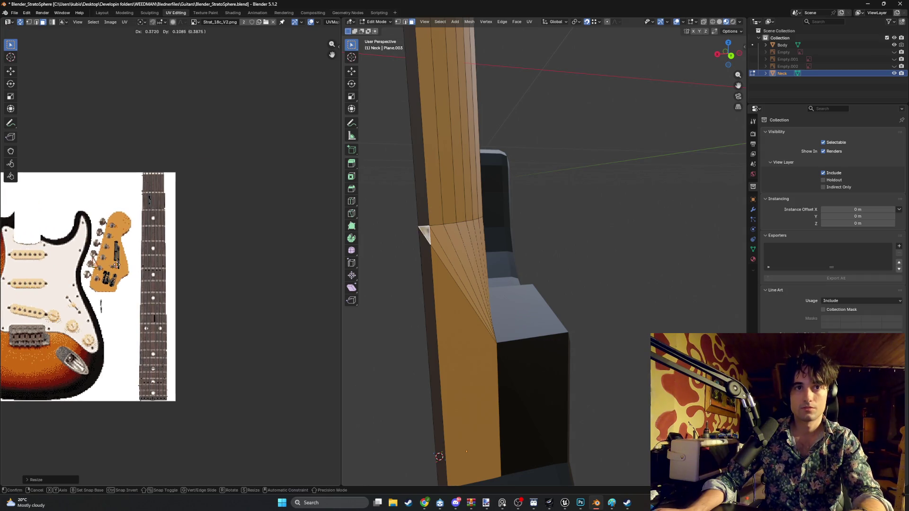
scroll(118, 270, up, 2)
scroll(163, 244, up, 2)
scroll(163, 244, up, 2)
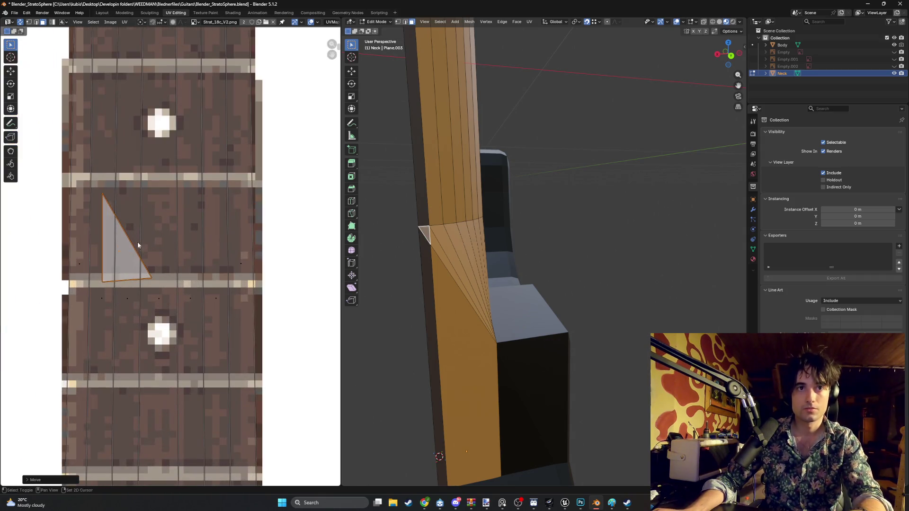
scroll(221, 224, up, 2)
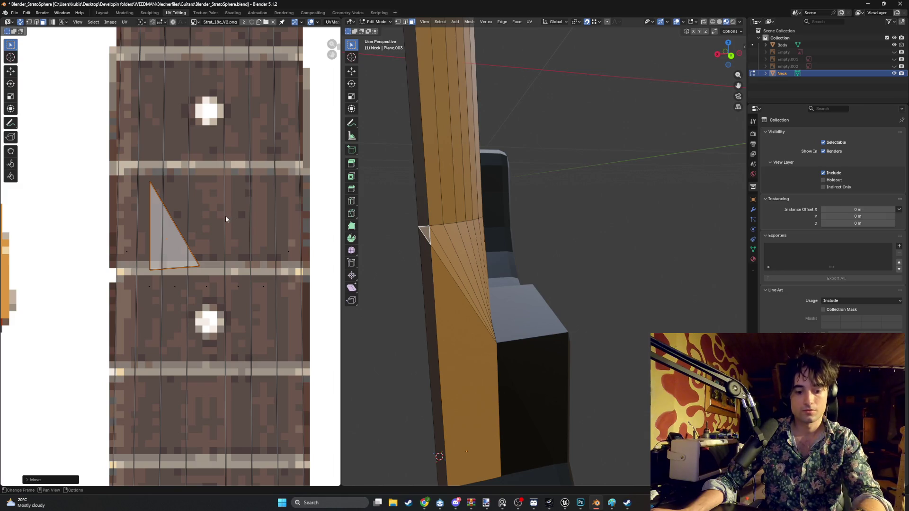
key(s)
click(184, 236)
key(g)
key(s)
click(193, 230)
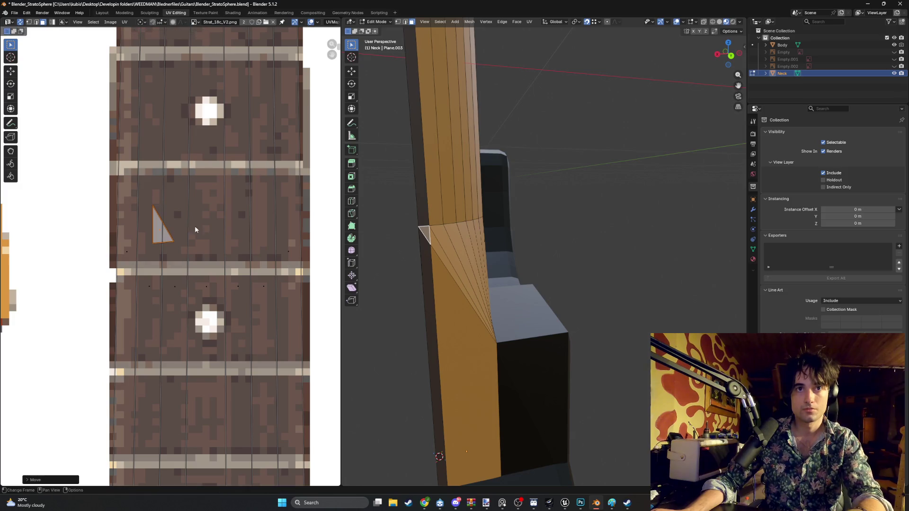
mouse_move(604, 220)
middle_down()
mouse_move(523, 226)
mouse_move(543, 204)
mouse_move(532, 184)
middle_up()
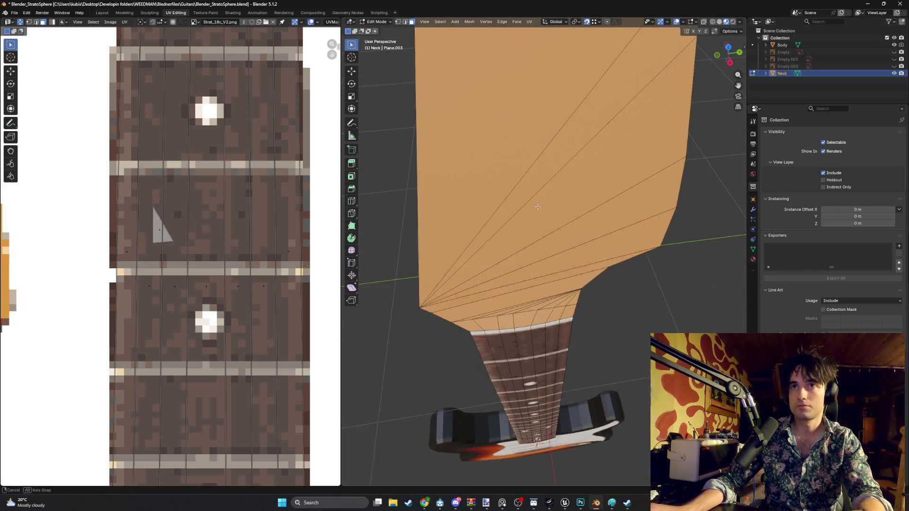
scroll(532, 184, down, 3)
mouse_move(488, 142)
middle_down()
mouse_move(483, 135)
mouse_move(478, 172)
mouse_move(505, 170)
mouse_move(527, 261)
mouse_move(496, 284)
middle_up()
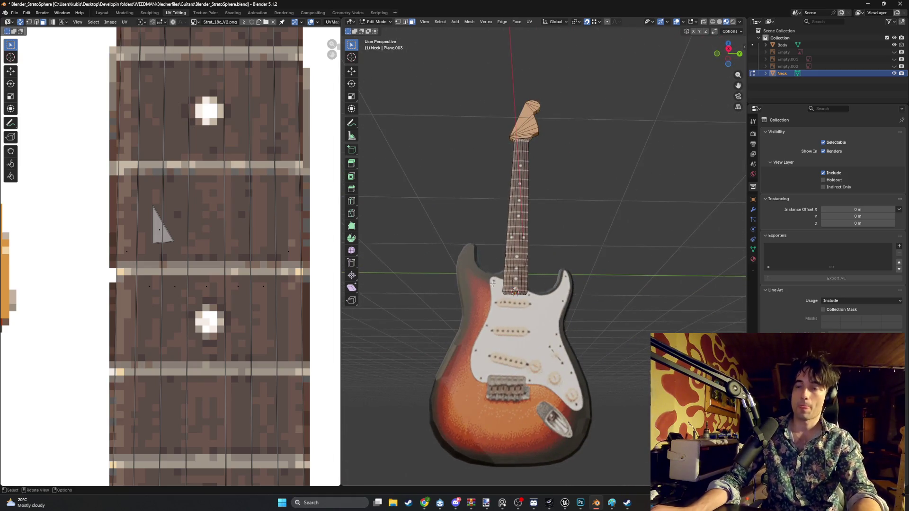
mouse_move(526, 361)
middle_down()
mouse_move(536, 305)
mouse_move(497, 306)
mouse_move(560, 315)
mouse_move(494, 306)
middle_up()
scroll(498, 306, up, 3)
scroll(498, 306, up, 2)
scroll(492, 310, up, 2)
scroll(493, 310, down, 3)
scroll(522, 304, up, 2)
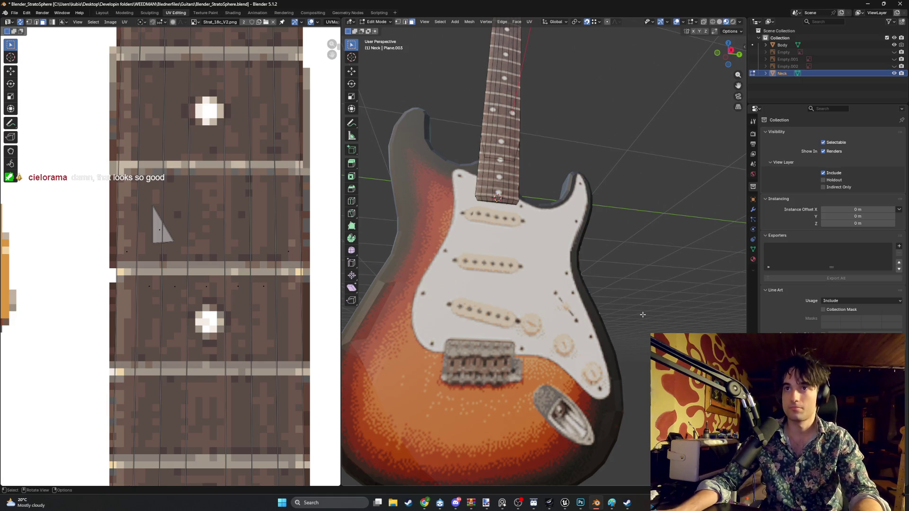
scroll(651, 317, down, 3)
mouse_move(568, 315)
middle_down()
mouse_move(523, 336)
mouse_move(603, 300)
middle_up()
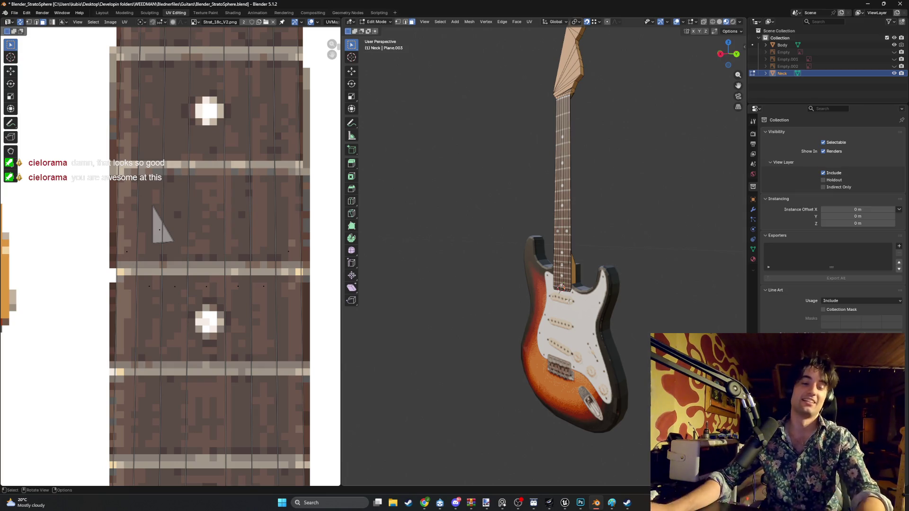
middle_drag(647, 287, 505, 323)
scroll(505, 323, up, 2)
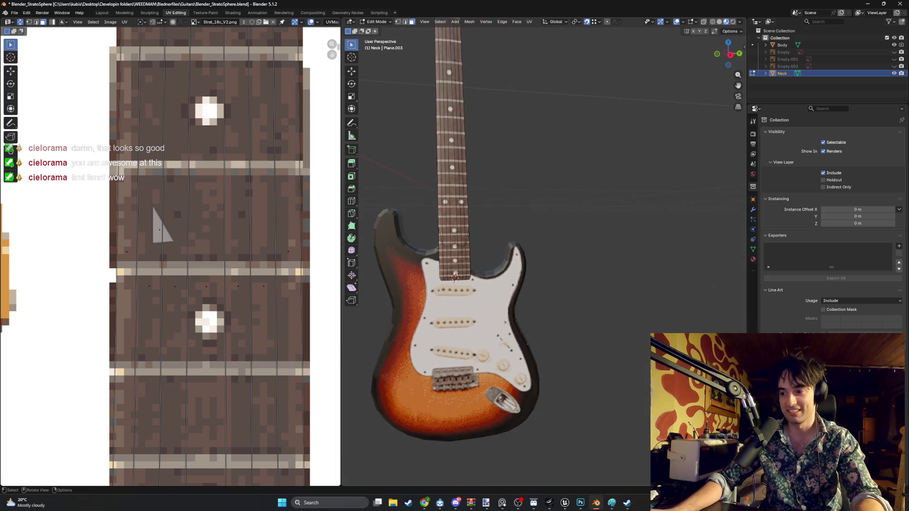
scroll(523, 329, up, 2)
middle_drag(523, 329, 523, 305)
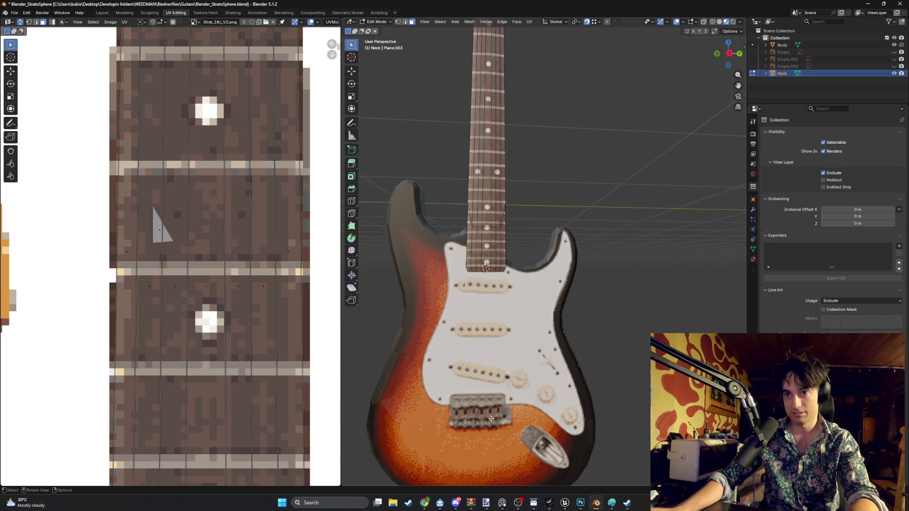
middle_drag(450, 420, 505, 366)
key(KP_1)
key(KP_3)
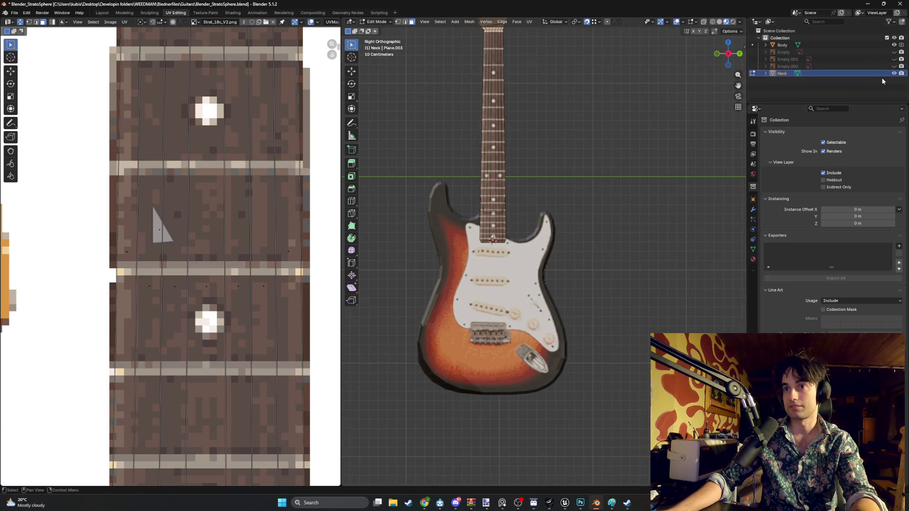
- Hide the Body and Neck in the Outliner so only the reference photo shows, and save
click(894, 45)
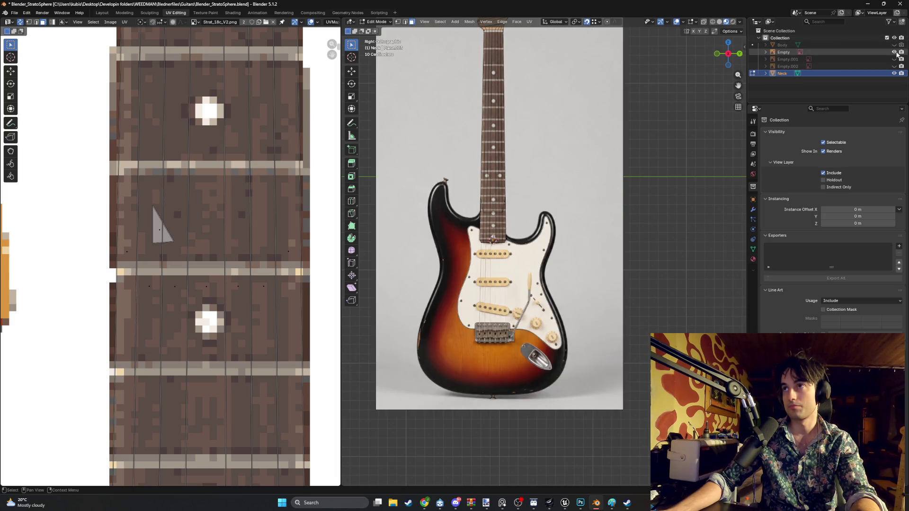
scroll(520, 256, up, 2)
scroll(520, 256, up, 2)
scroll(520, 257, up, 3)
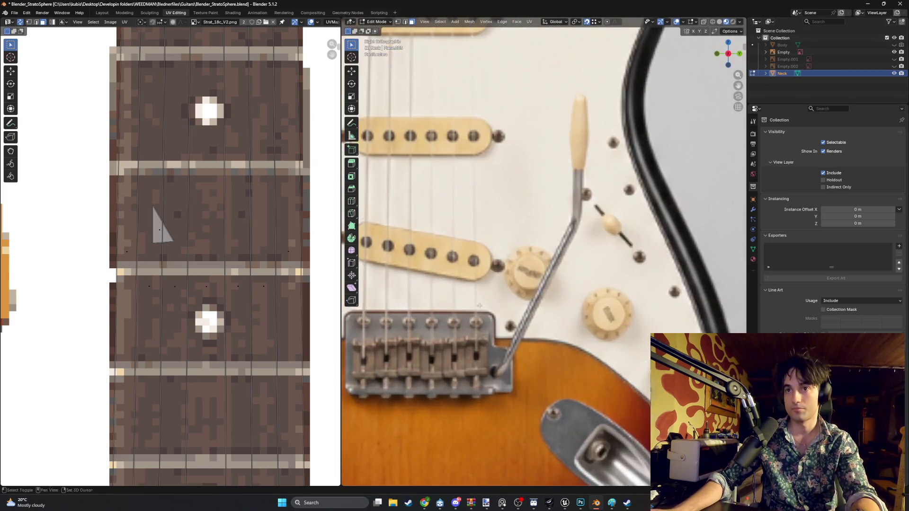
scroll(520, 257, up, 3)
scroll(531, 265, down, 3)
scroll(531, 264, down, 1)
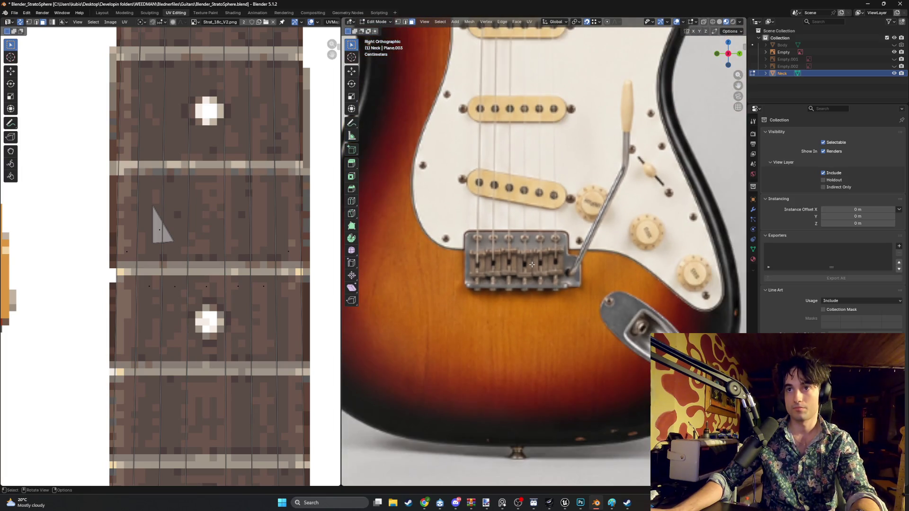
scroll(545, 254, down, 2)
scroll(545, 254, down, 4)
scroll(545, 254, up, 1)
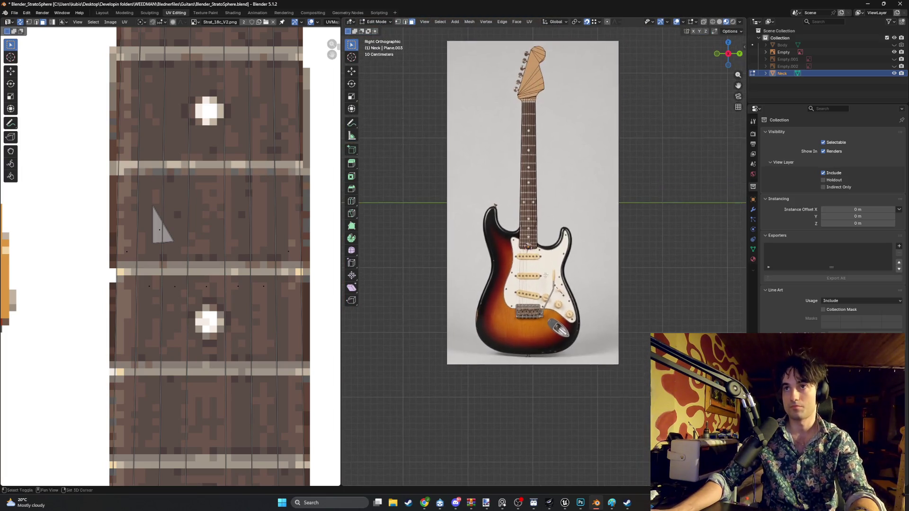
middle_drag(545, 255, 561, 242)
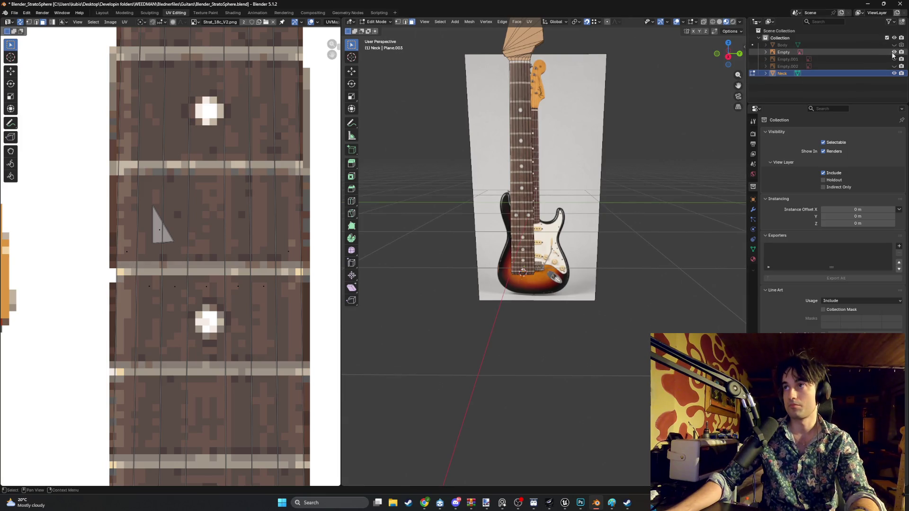
drag(894, 45, 894, 66)
key(ctrl+s)
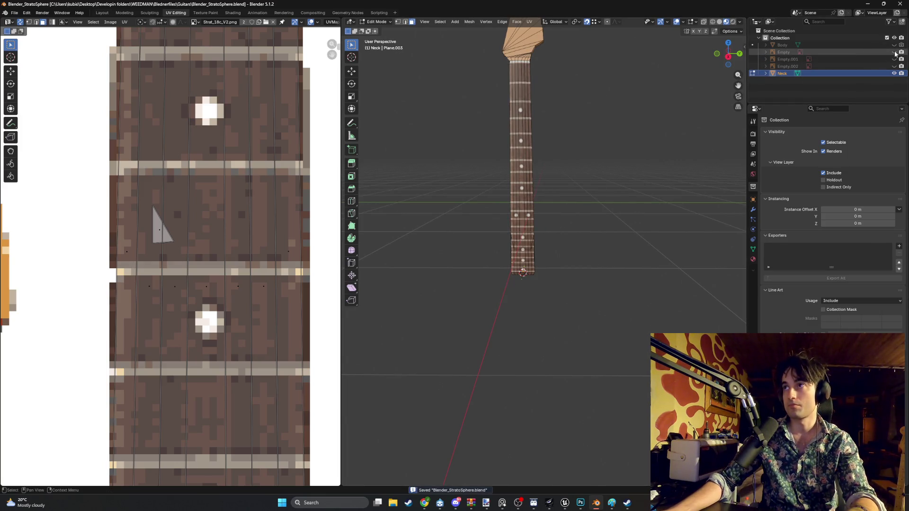
click(894, 52)
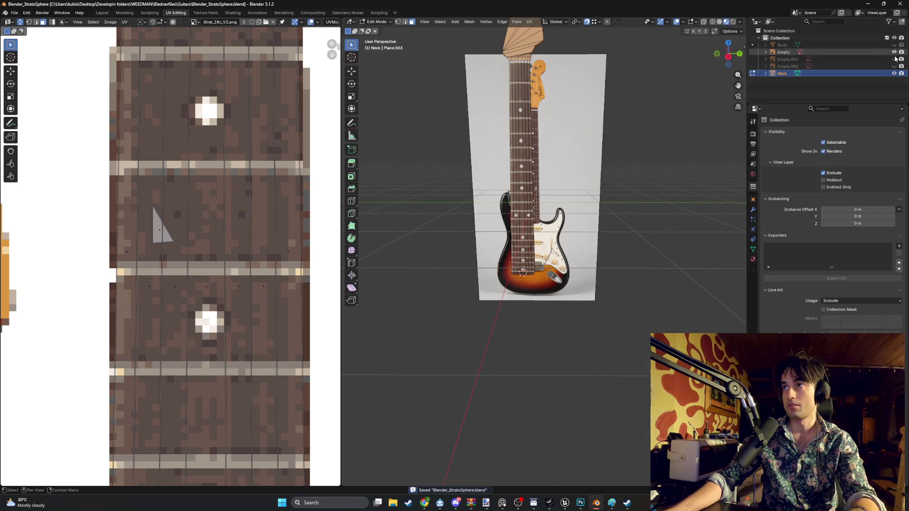
click(894, 74)
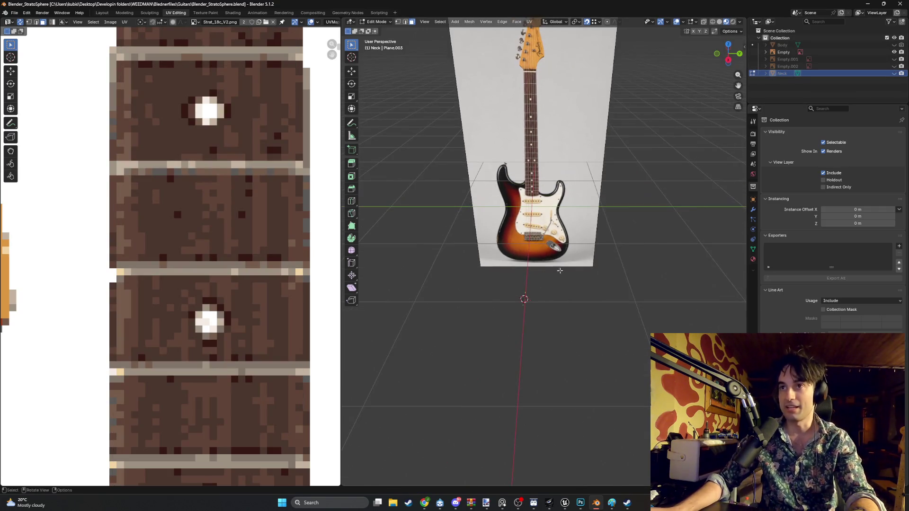
- Face the view onto the reference photo, peek at the snapping menu and save the StratoSphere file again
middle_drag(511, 298, 512, 327)
alt+middle_drag(568, 253, 495, 263)
shift+middle_drag(541, 345, 541, 314)
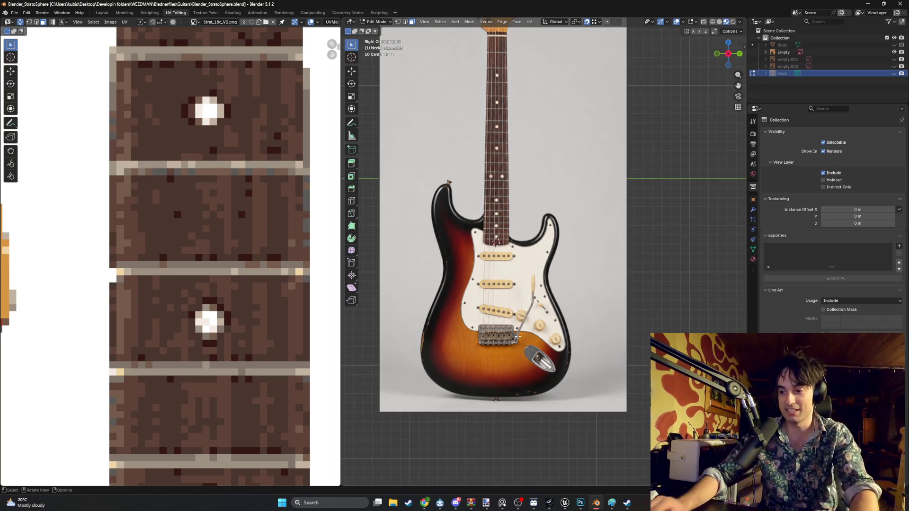
key(shift+s)
key(Escape)
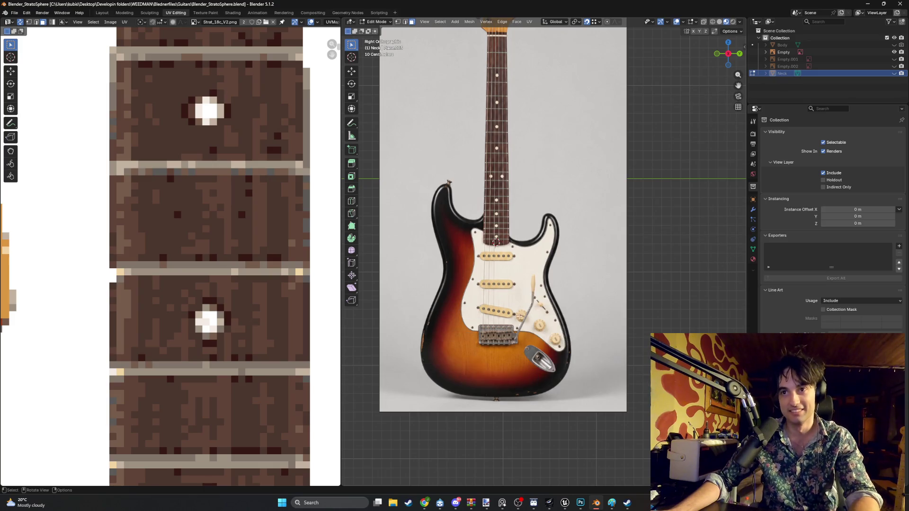
middle_drag(509, 341, 519, 329)
key(ctrl+s)
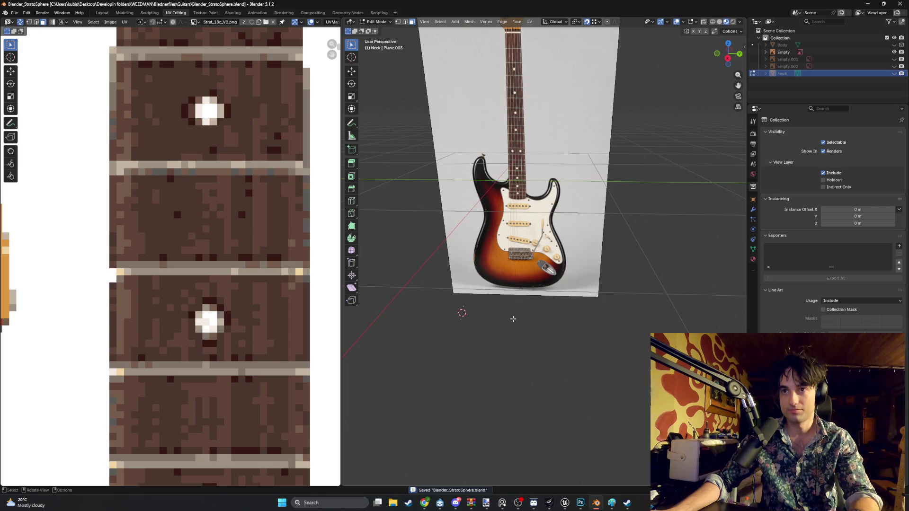
key(shift+s)
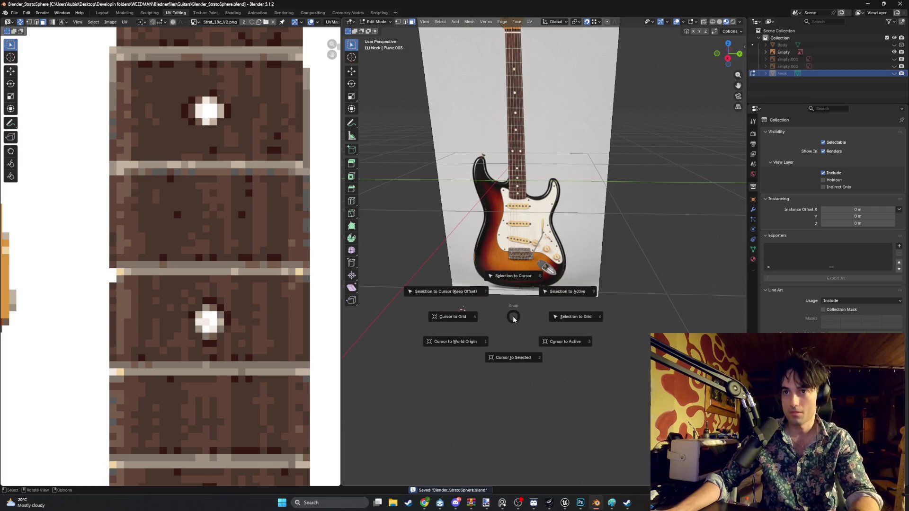
- Return to object mode, save the file and add a new plane mesh
key(Escape)
key(Tab)
key(shift+s)
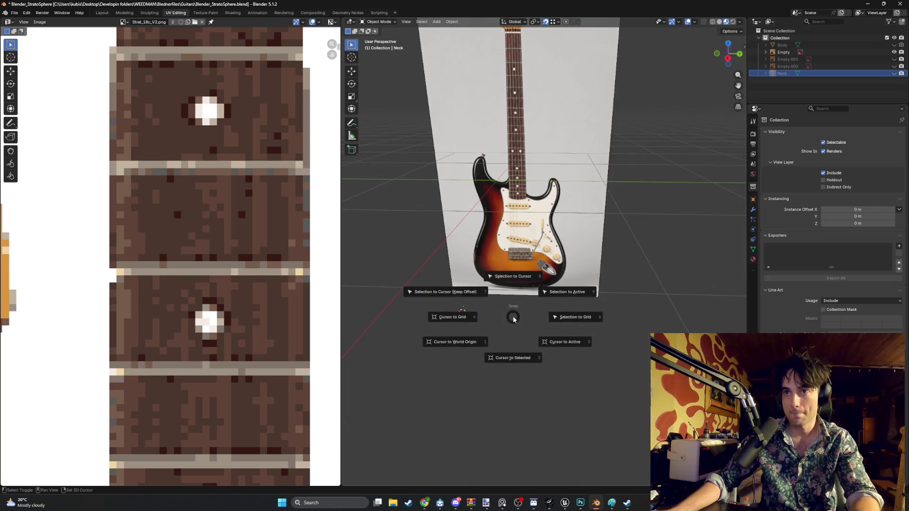
key(Escape)
key(ctrl+s)
key(ctrl+a)
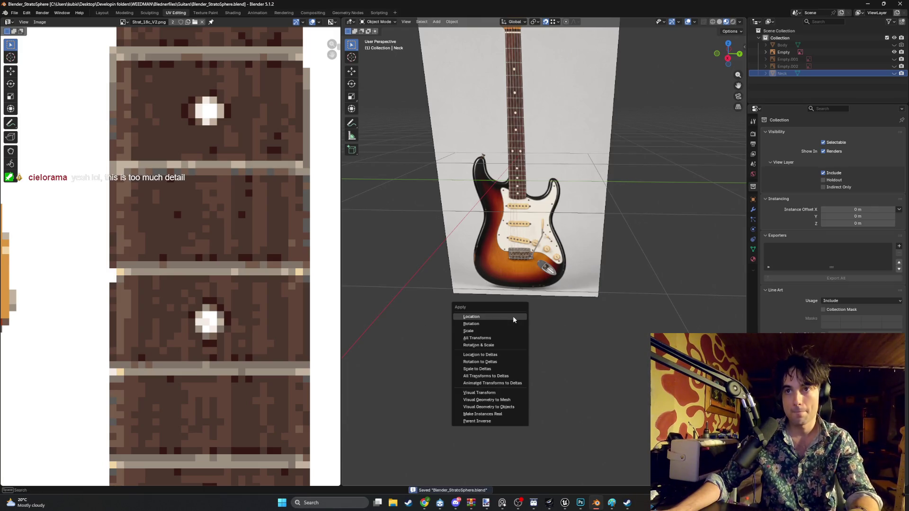
click(513, 318)
key(shift+a)
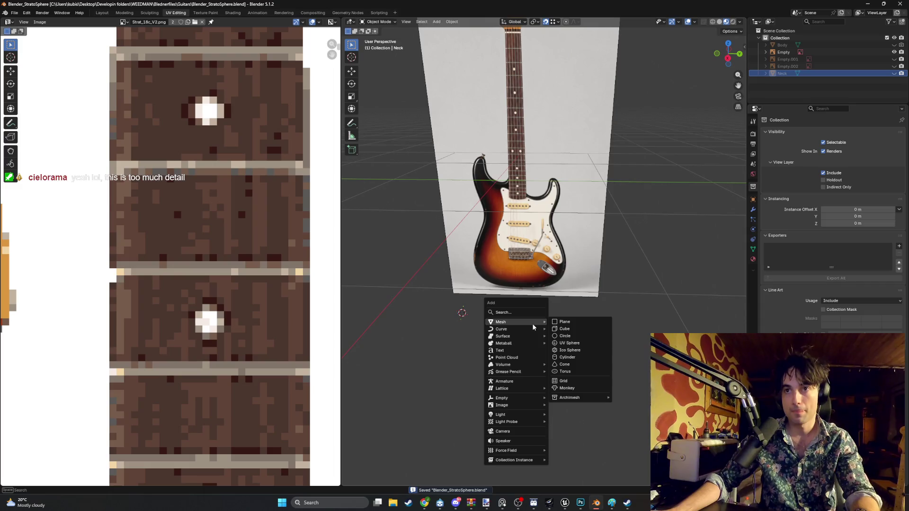
click(564, 322)
- Lower the plane on Z, rotate it 90° and view it see-through over the side reference
mouse_move(562, 320)
middle_down()
mouse_move(573, 326)
mouse_move(454, 324)
mouse_move(561, 304)
middle_up()
key(KP_3)
key(g)
key(z)
click(519, 328)
scroll(533, 334, up, 3)
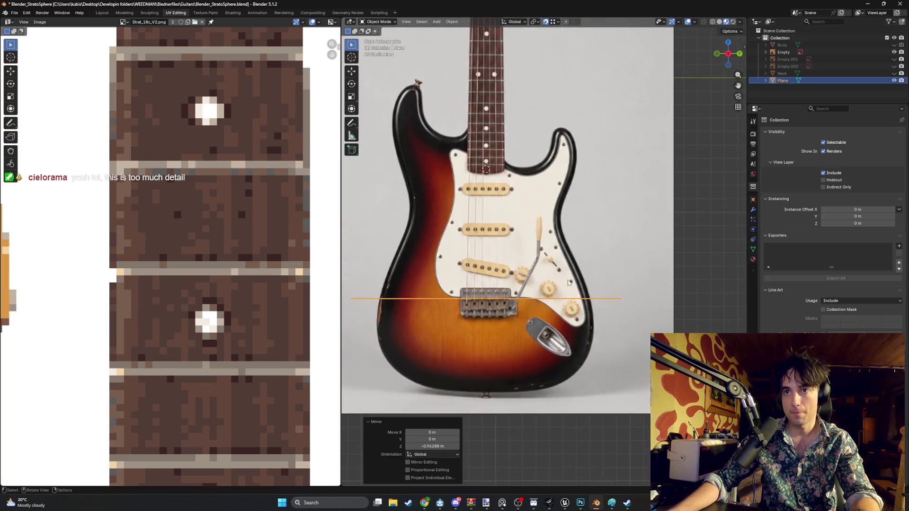
alt+middle_drag(563, 279, 507, 308)
text(r)
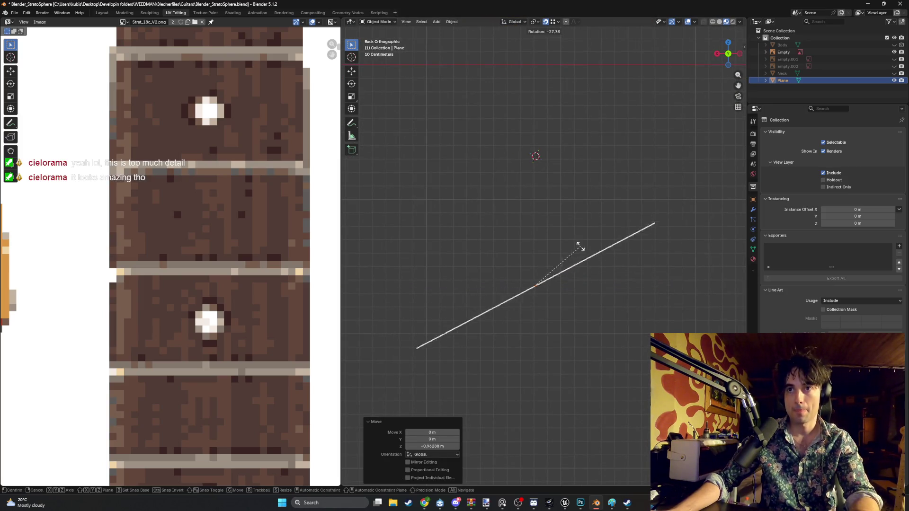
text(90)
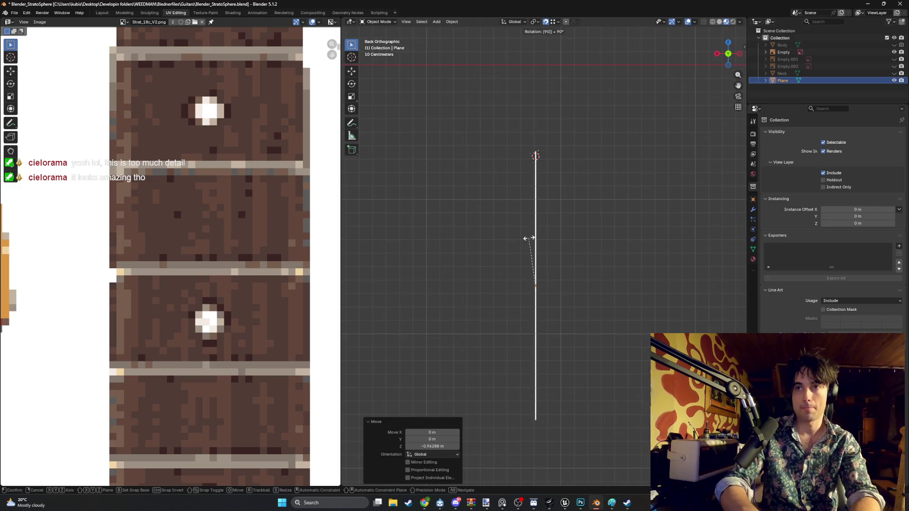
key(Return)
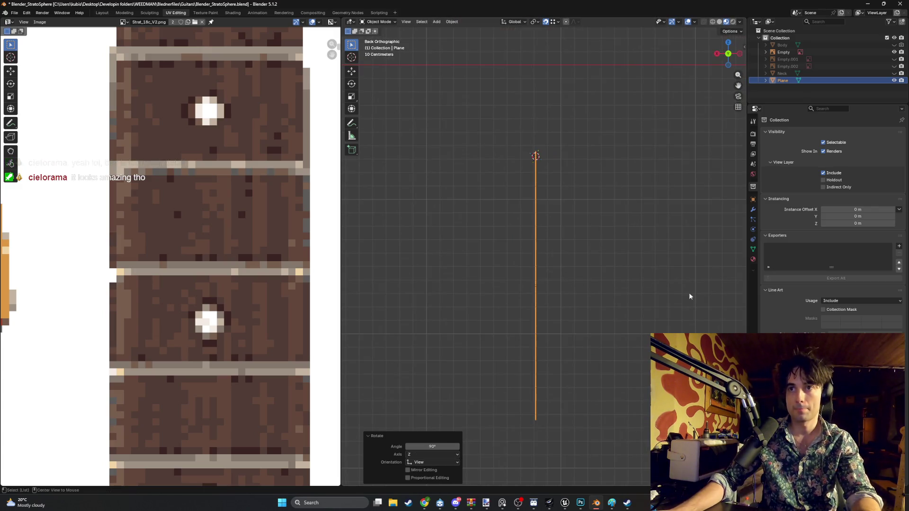
key(KP_3)
key(alt+z)
scroll(528, 282, up, 1)
scroll(527, 280, down, 1)
- Move and scale the plane to about 0.666 so it covers the bridge saddles
key(g)
click(529, 280)
key(s)
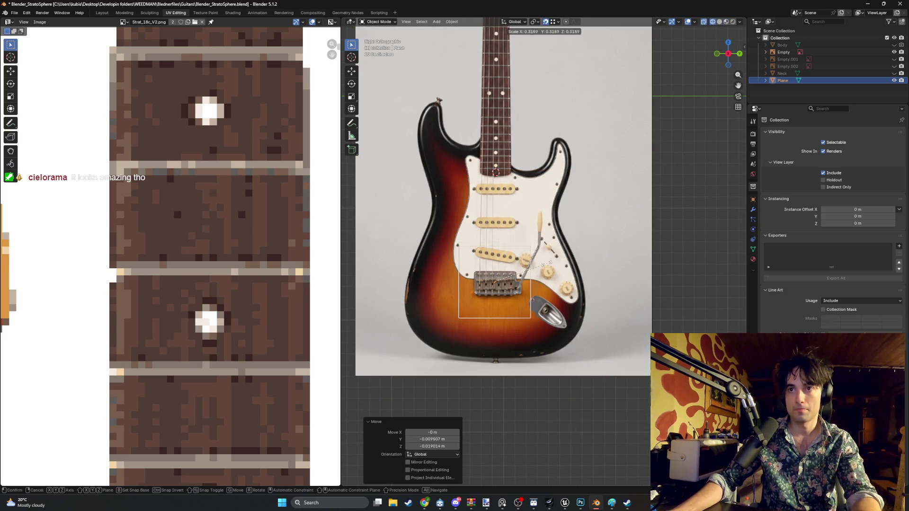
click(551, 263)
scroll(547, 259, up, 4)
scroll(546, 256, up, 2)
scroll(543, 254, up, 1)
key(s)
click(533, 254)
scroll(563, 250, up, 2)
scroll(589, 251, up, 1)
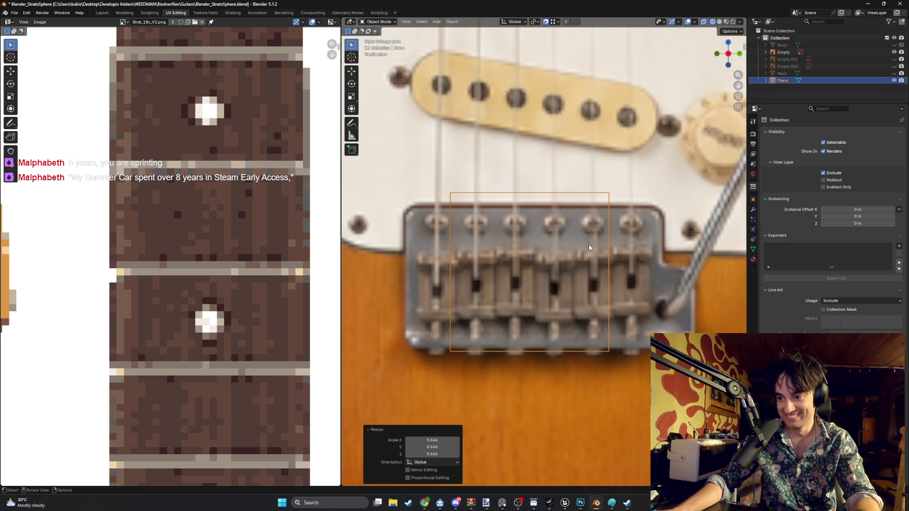
- Reselect the Plane in the Outliner, enter edit mode and switch to the Modeling workspace
click(516, 192)
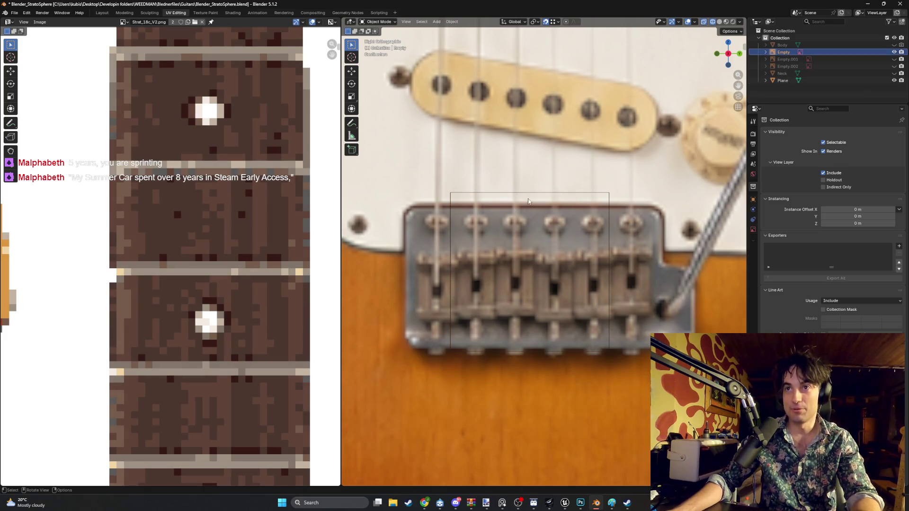
click(527, 202)
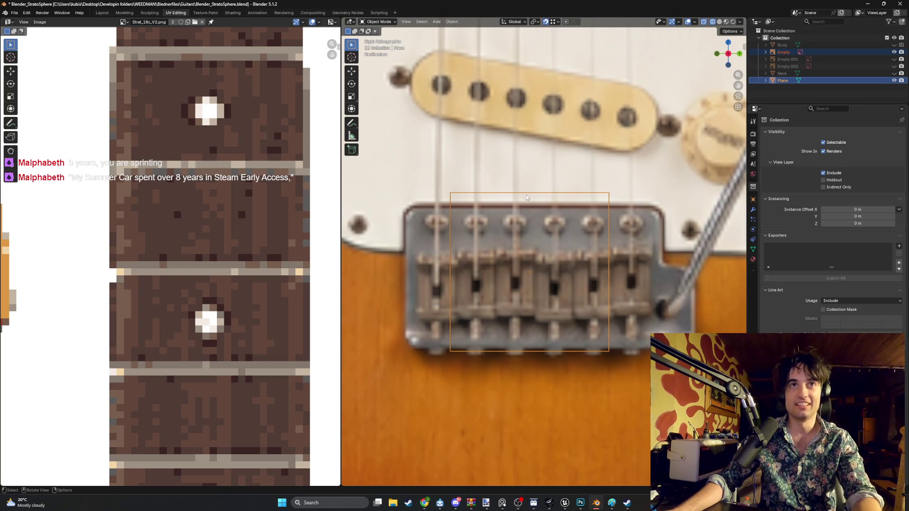
key(Tab)
key(Tab)
key(Tab)
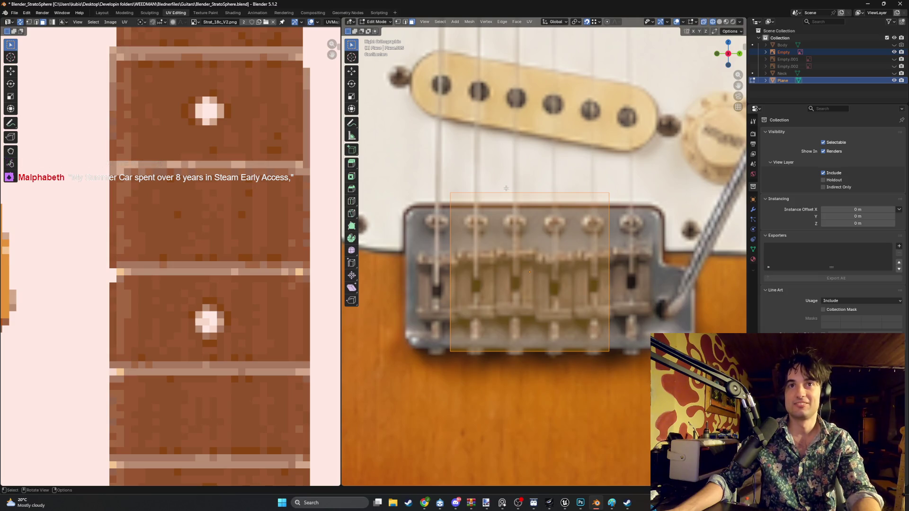
click(124, 12)
middle_drag(277, 136, 371, 260)
key(KP_1)
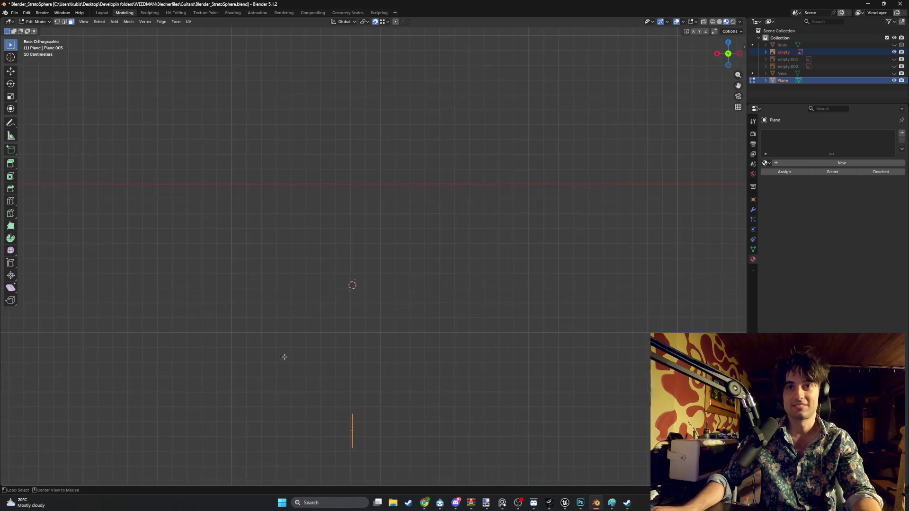
- In right ortho view, lower the plane on Z and show it in wireframe for editing
key(KP_3)
scroll(416, 244, down, 1)
scroll(415, 244, up, 2)
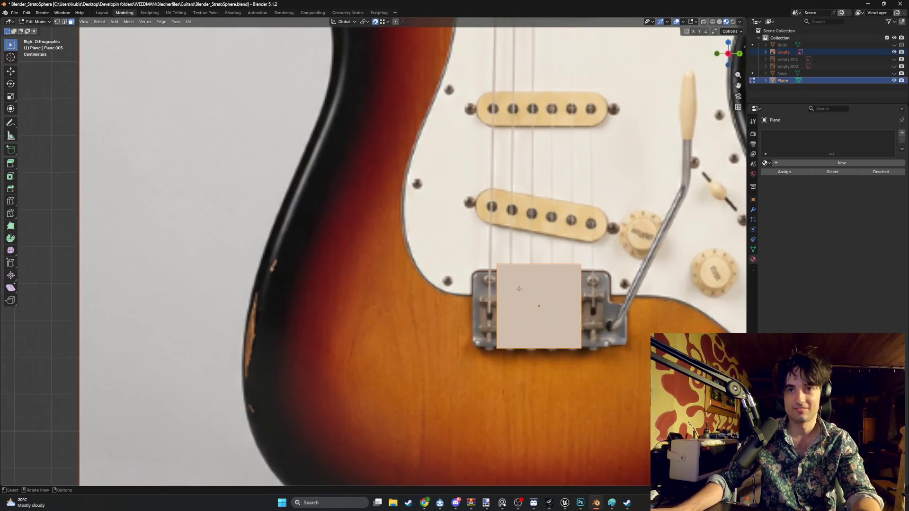
scroll(423, 237, up, 2)
scroll(430, 231, up, 2)
scroll(437, 223, up, 1)
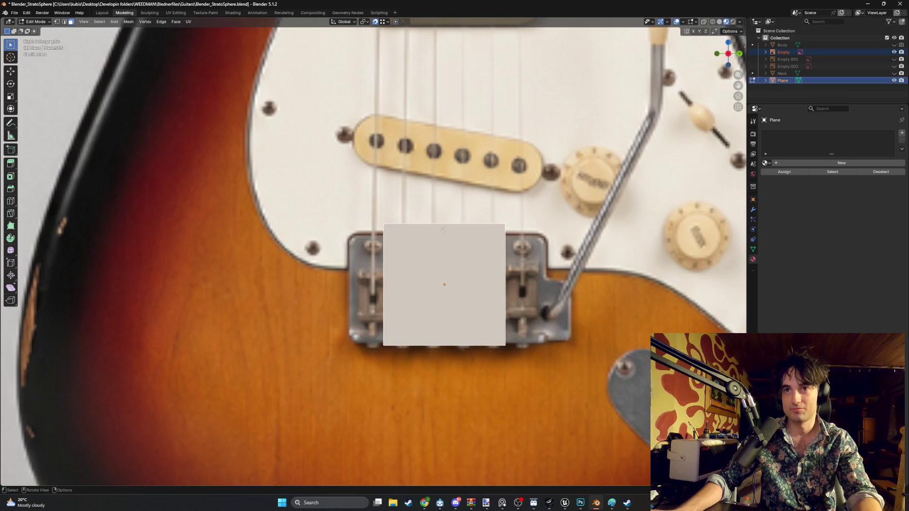
key(g)
key(z)
click(445, 237)
key(Tab)
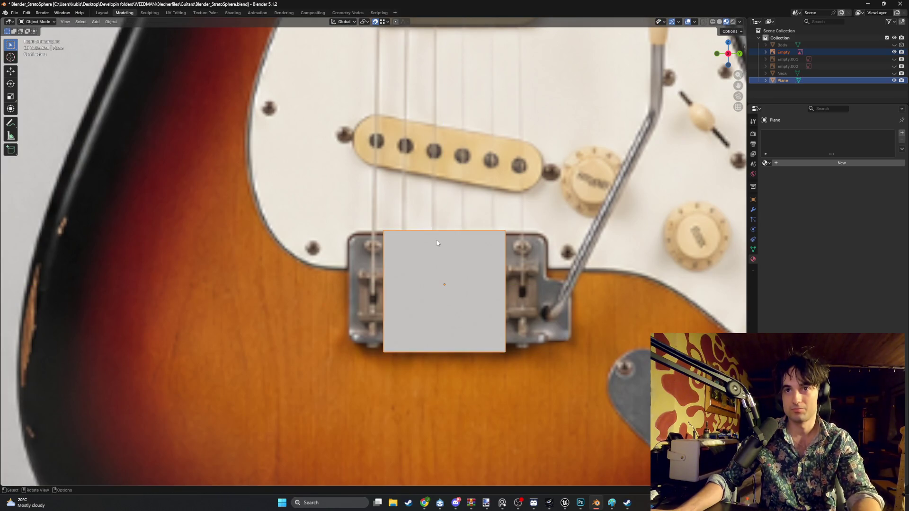
key(z)
click(367, 239)
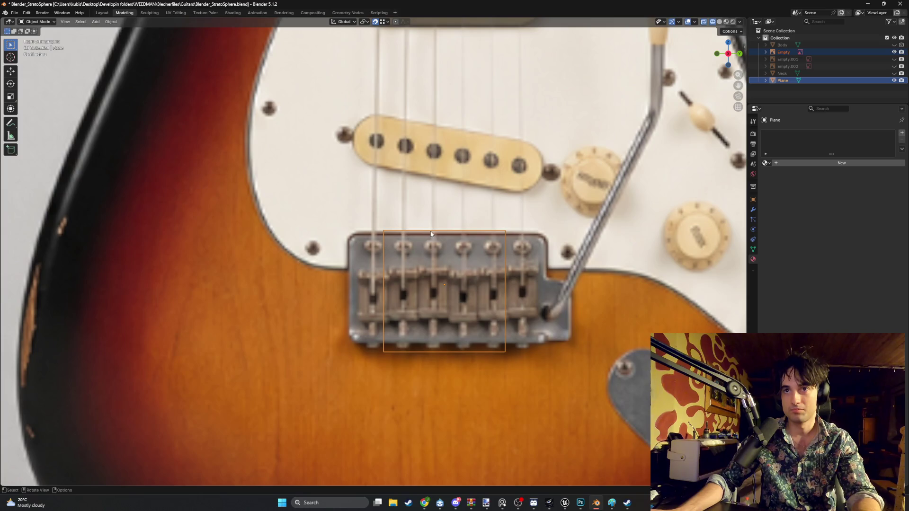
key(Tab)
- Move the plane's top edge up on Z and its right edge out on Y onto the plate
click(440, 242)
key(g)
key(y)
key(z)
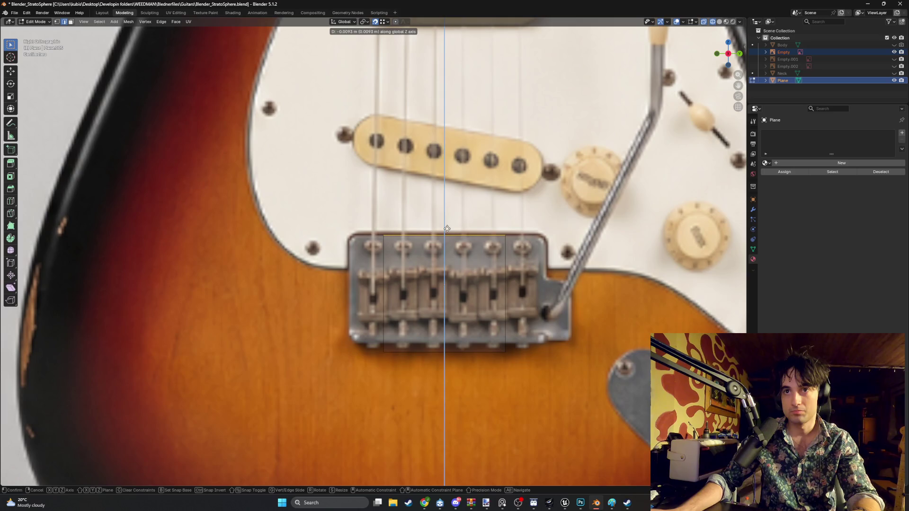
click(447, 228)
key(g)
key(y)
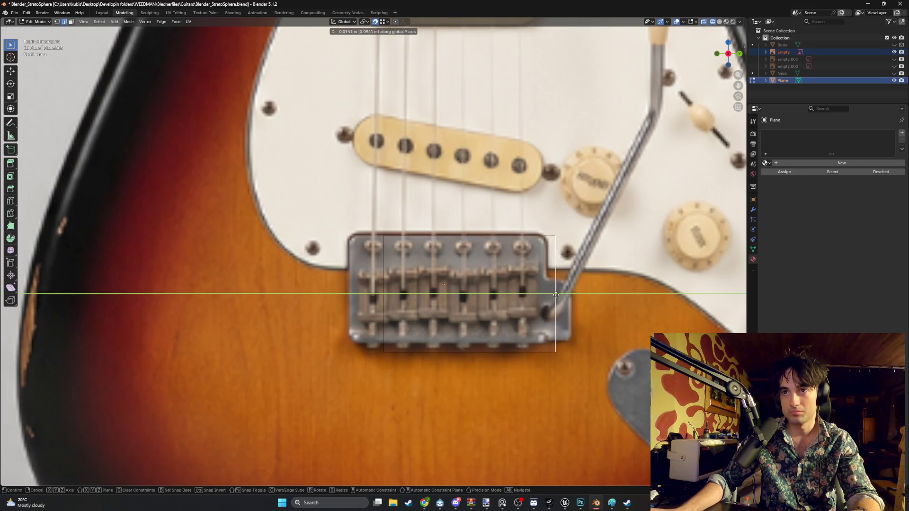
click(572, 293)
- Align the bottom and left edges to the plate's rim, then return to solid shading
click(464, 349)
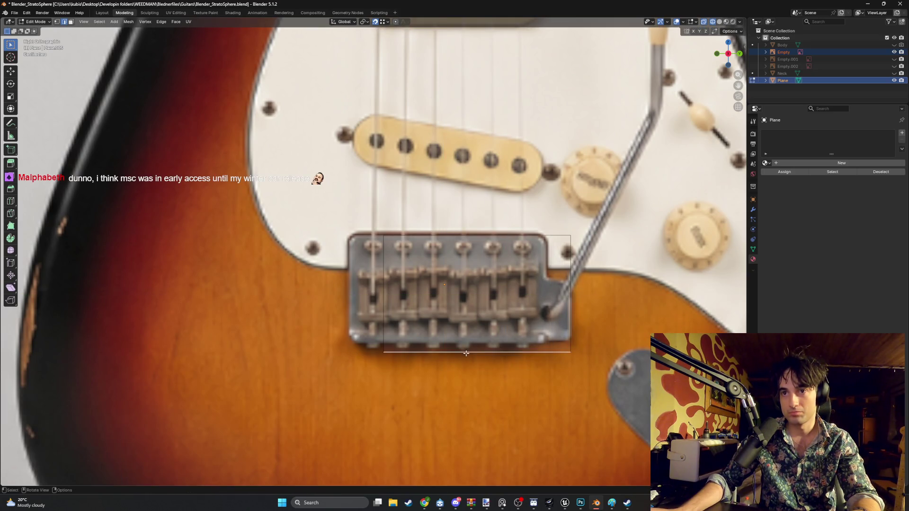
key(g)
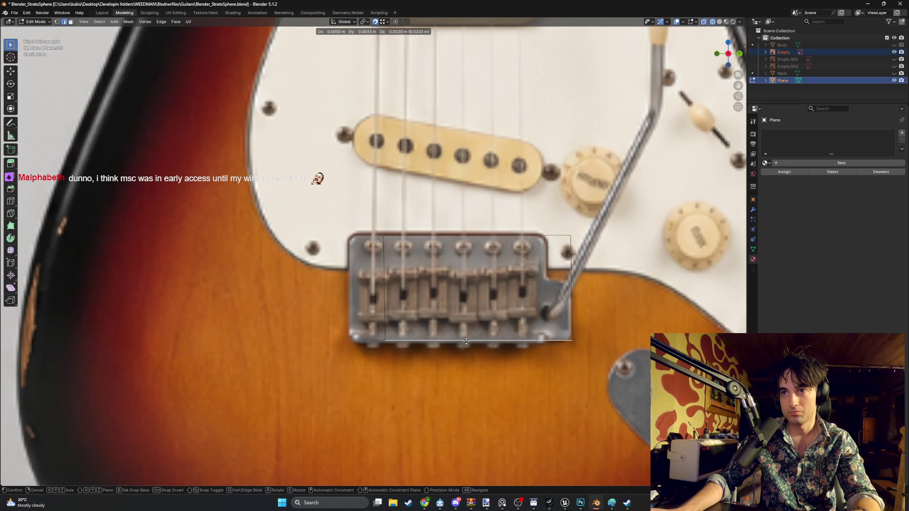
click(465, 342)
key(g)
key(y)
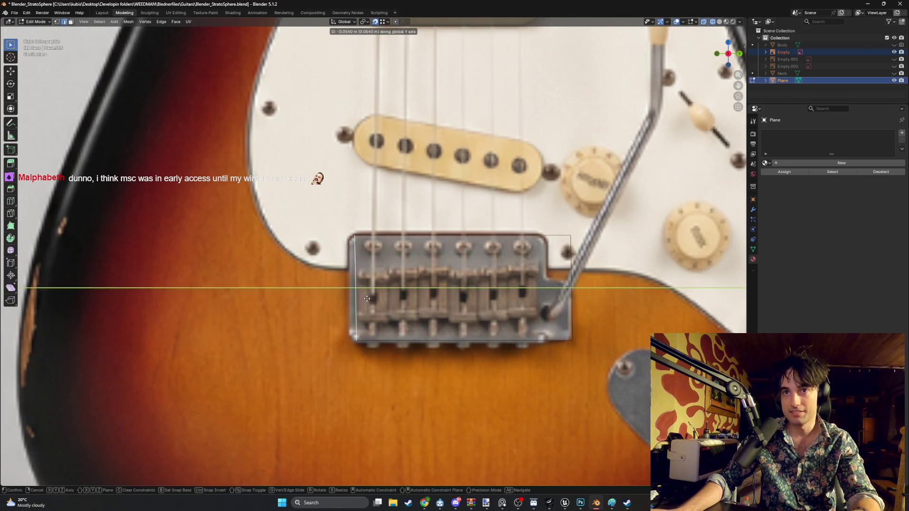
click(360, 298)
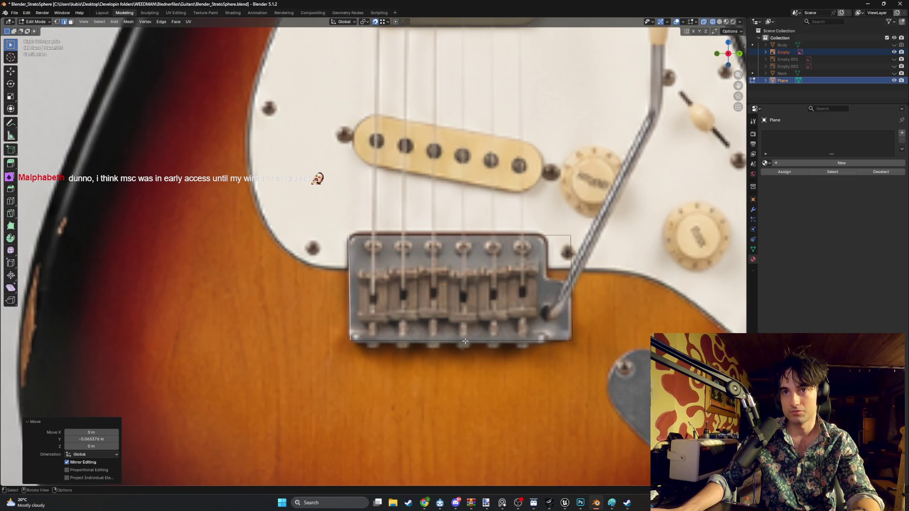
shift+middle_drag(539, 274, 450, 272)
scroll(497, 273, up, 1)
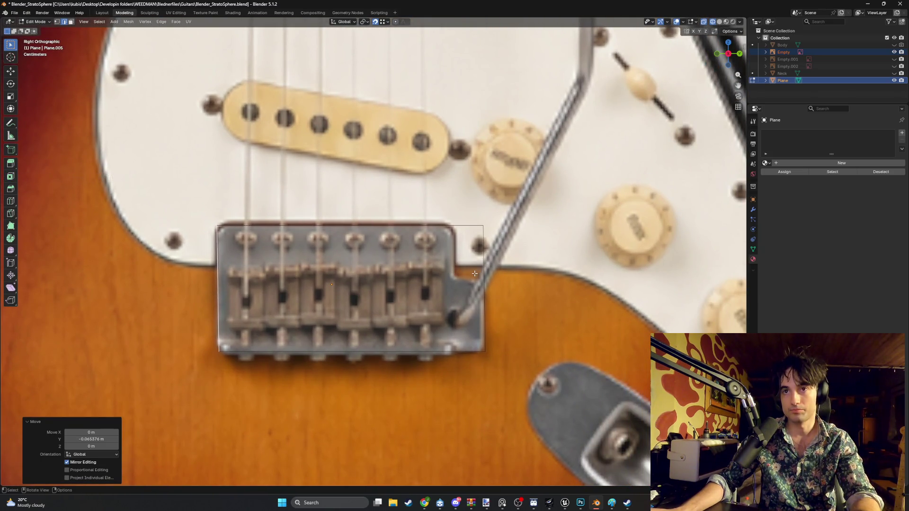
mouse_move(492, 269)
middle_down()
mouse_move(418, 270)
mouse_move(403, 307)
middle_up()
key(shift+z)
- Add a centred horizontal loop cut and a vertical cut slid toward the right side
key(ctrl+r)
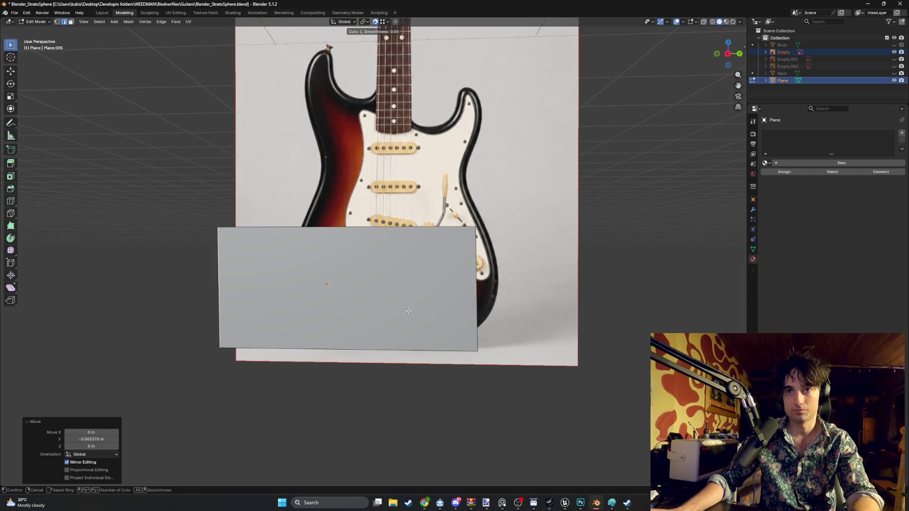
click(477, 289)
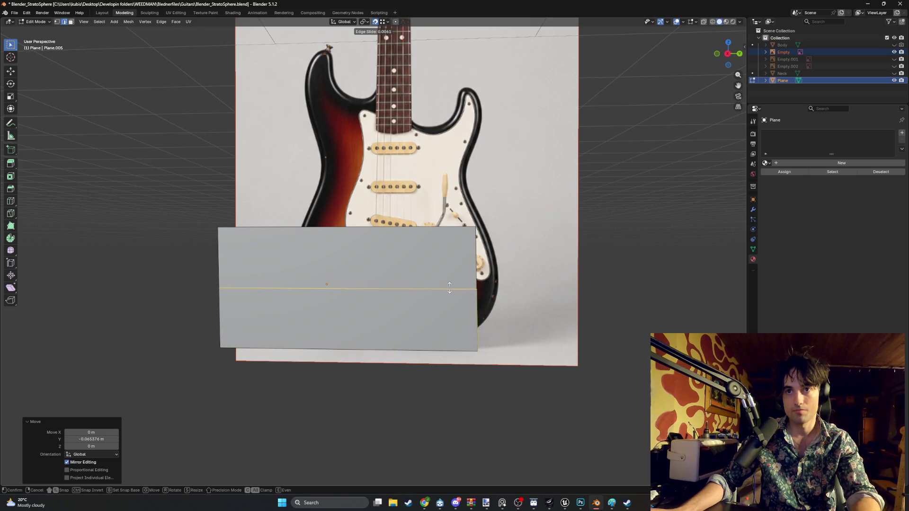
right_click(404, 291)
key(ctrl+r)
click(404, 290)
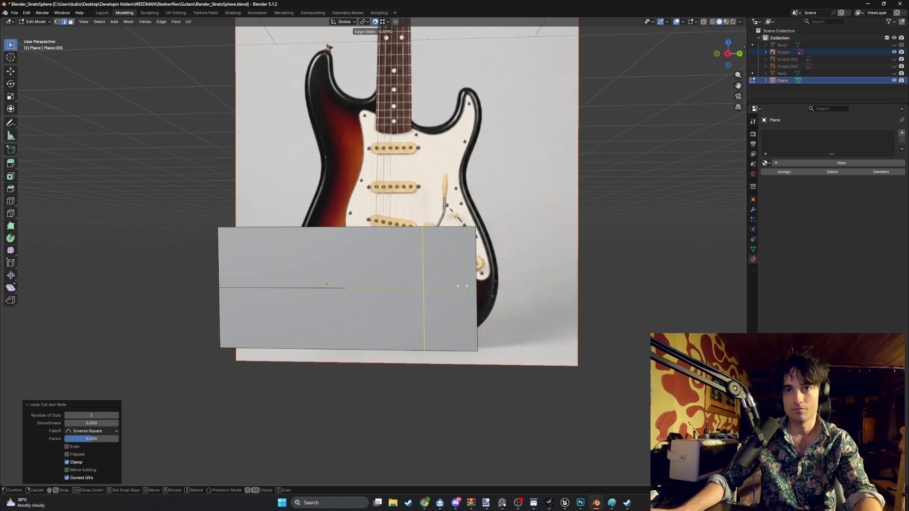
click(471, 292)
- In see-through side view, move the vertical cut onto the plate's corner
key(KP_3)
key(KP_Decimal)
key(z)
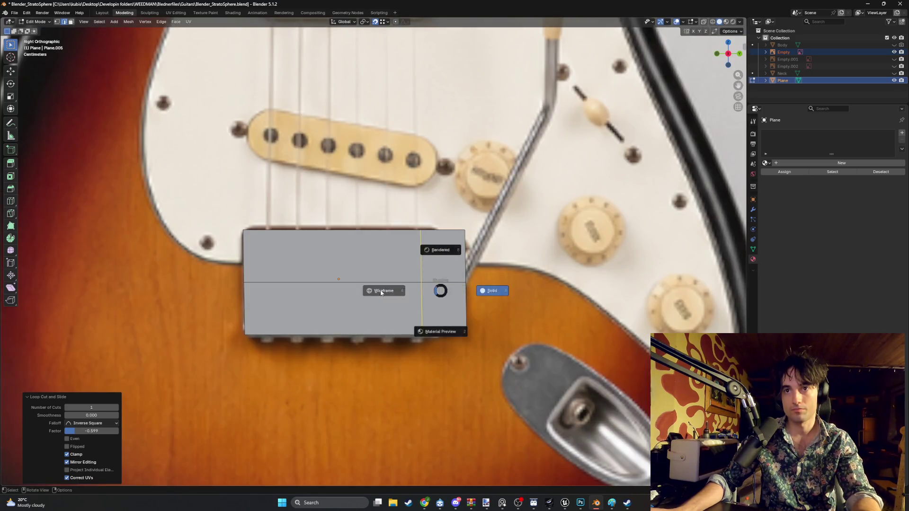
click(446, 274)
shift+middle_drag(447, 274, 429, 272)
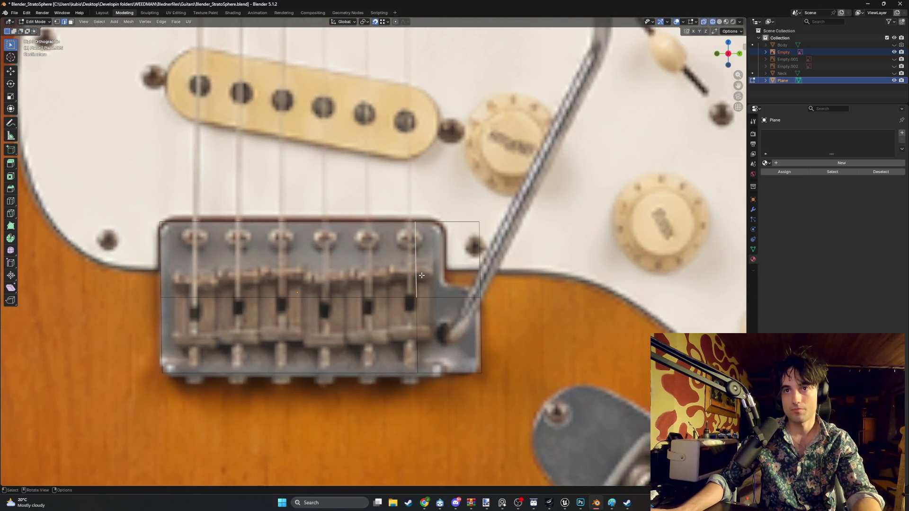
key(g)
click(447, 273)
- Raise the vertex at the plate's right notch on Z to follow the slanted corner
click(480, 298)
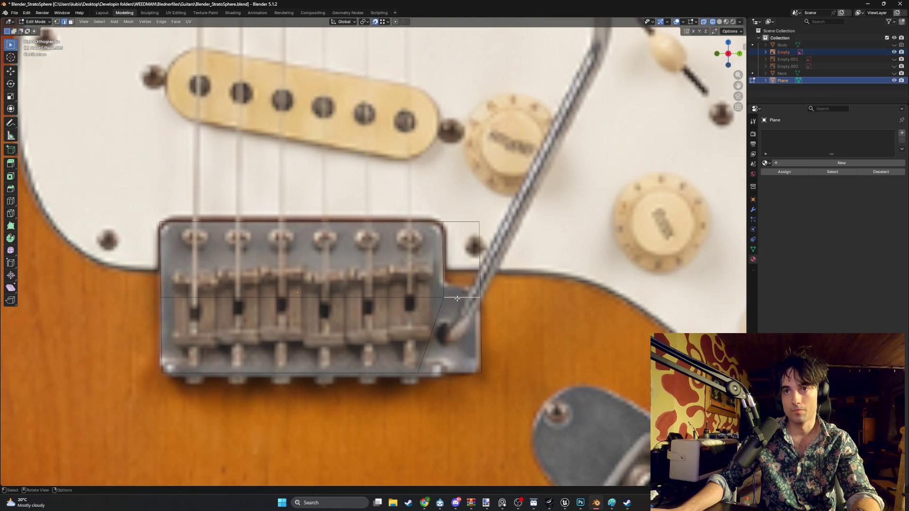
key(g)
key(z)
click(480, 284)
key(g)
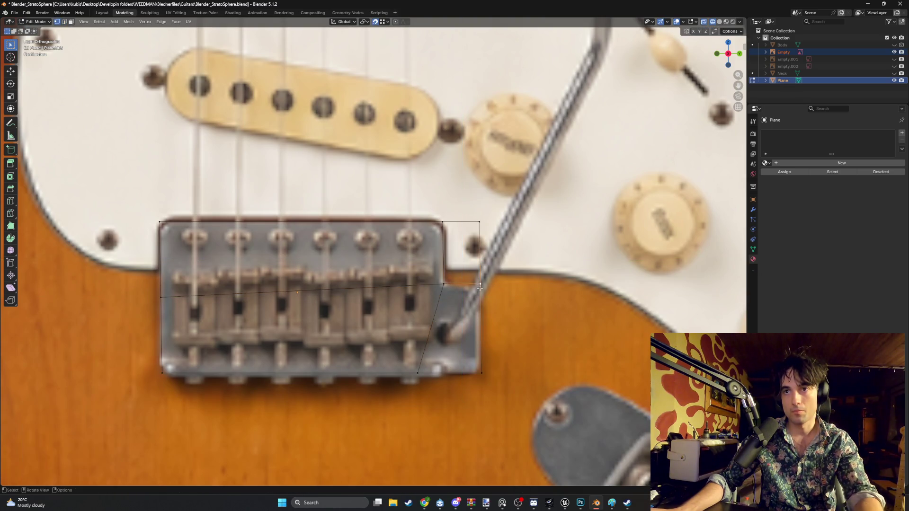
click(481, 290)
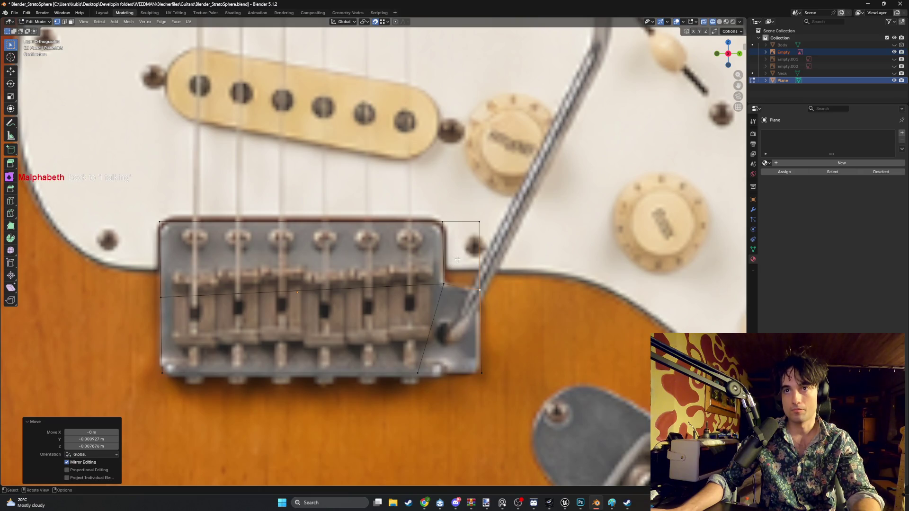
scroll(457, 259, down, 5)
middle_drag(457, 259, 454, 270)
scroll(453, 271, up, 2)
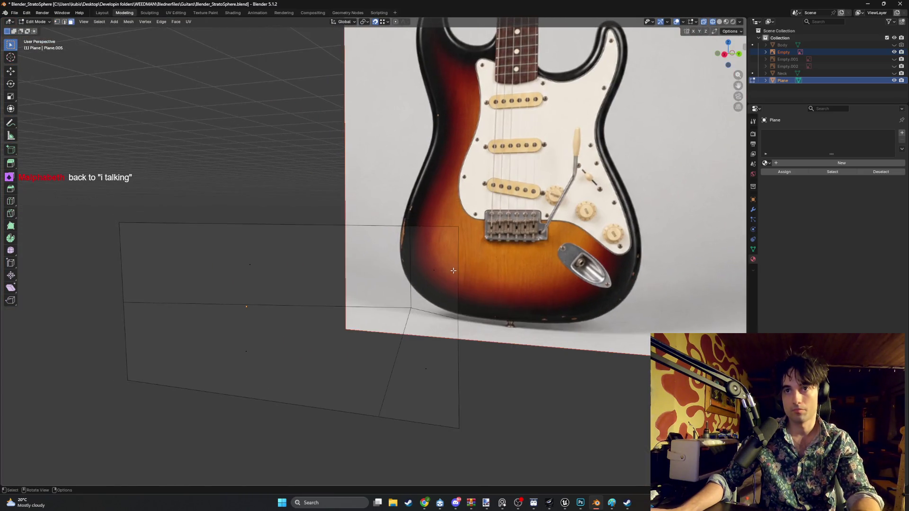
right_click(436, 269)
click(423, 269)
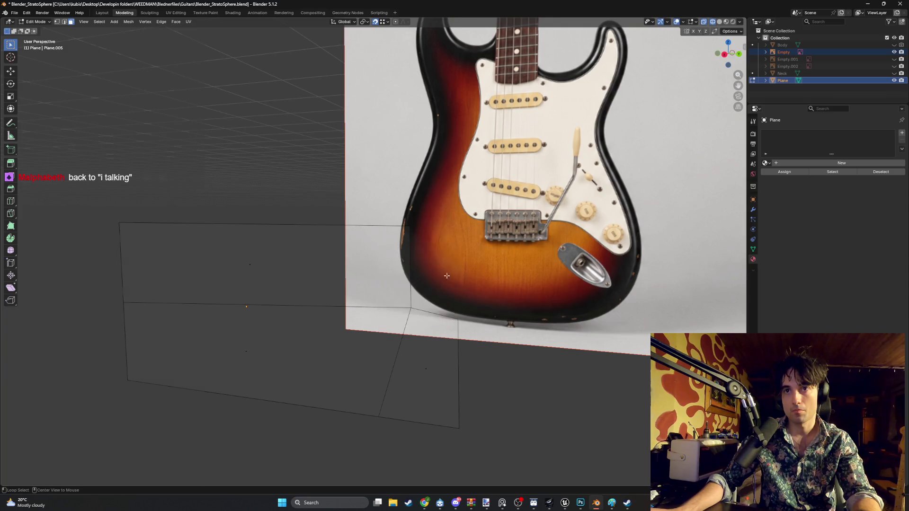
scroll(429, 284, up, 1)
- Move the bottom-right corner vertex onto the plate's corner and switch to face select
mouse_move(448, 308)
shift+middle_down()
mouse_move(484, 292)
mouse_move(473, 287)
shift+middle_up()
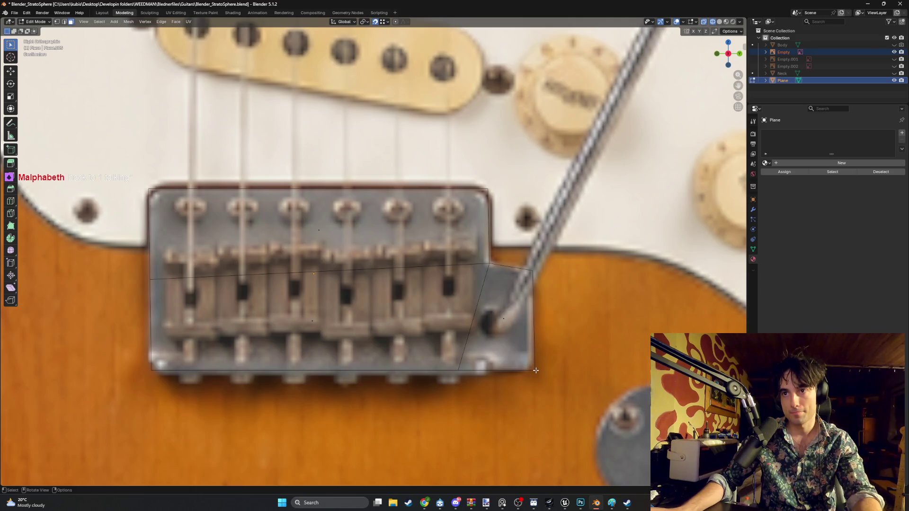
key(g)
click(531, 371)
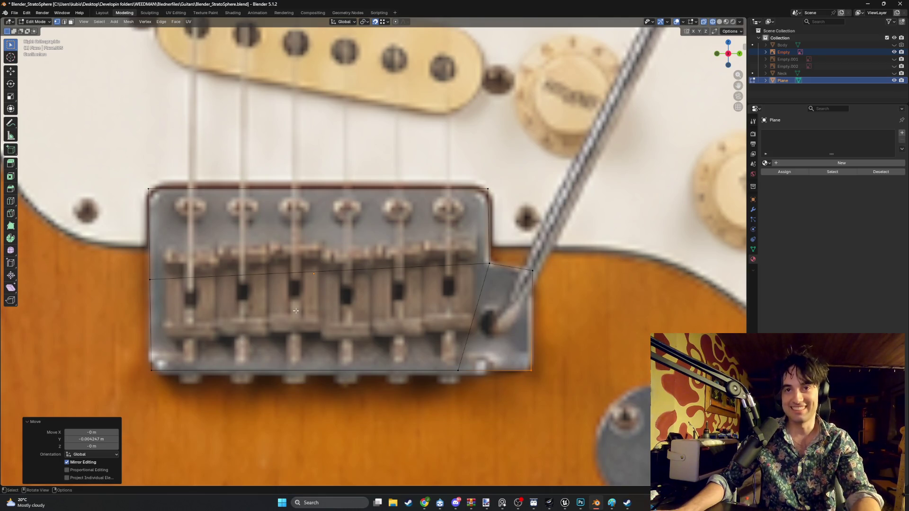
middle_drag(296, 310, 285, 313)
middle_drag(339, 304, 322, 305)
key(alt+a)
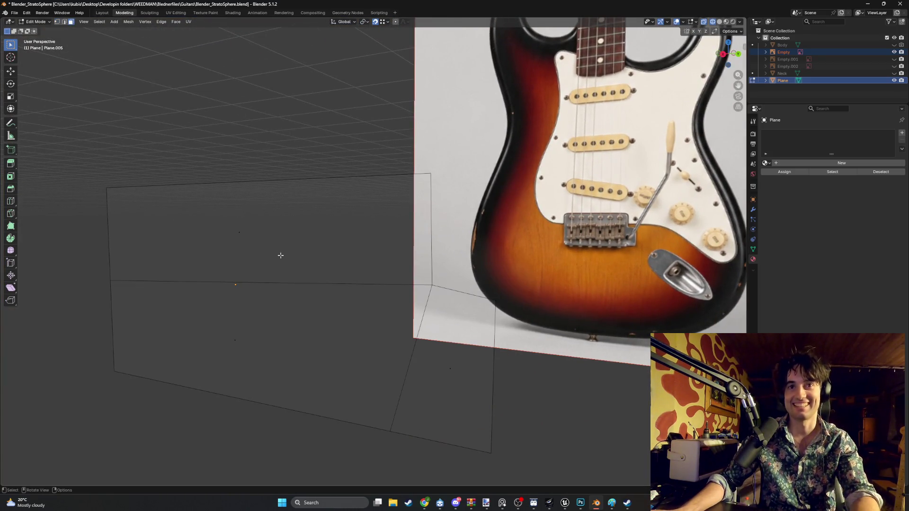
- Select the plate's three faces and extrude them to give the plate thickness
click(239, 270)
shift+click(397, 352)
shift+click(431, 359)
middle_drag(431, 360, 280, 324)
key(e)
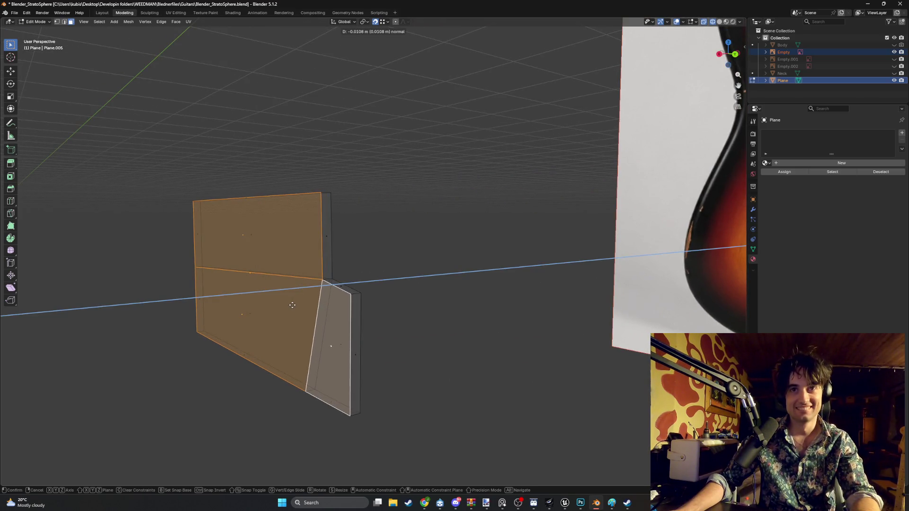
click(292, 305)
mouse_move(290, 305)
middle_down()
mouse_move(321, 309)
mouse_move(290, 304)
mouse_move(246, 345)
middle_up()
- Add a horizontal loop cut around the extruded plate and confirm its edge slide
key(ctrl+r)
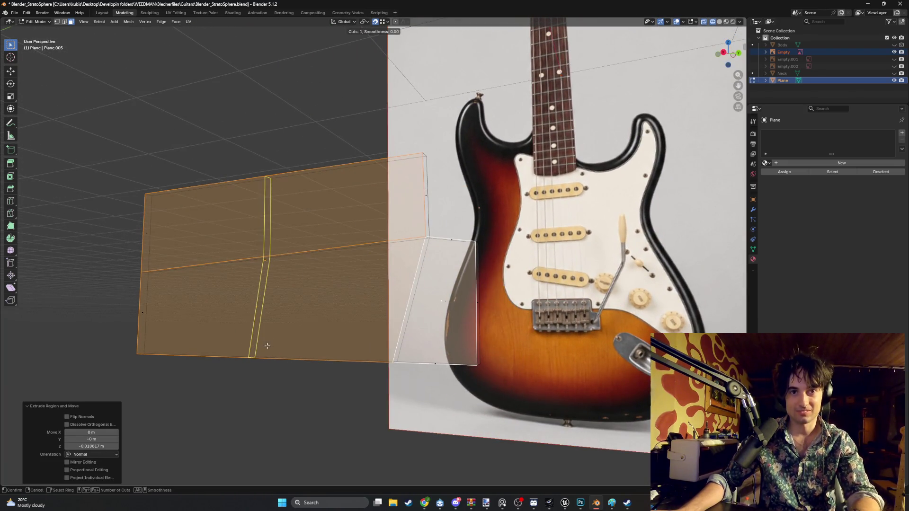
click(359, 356)
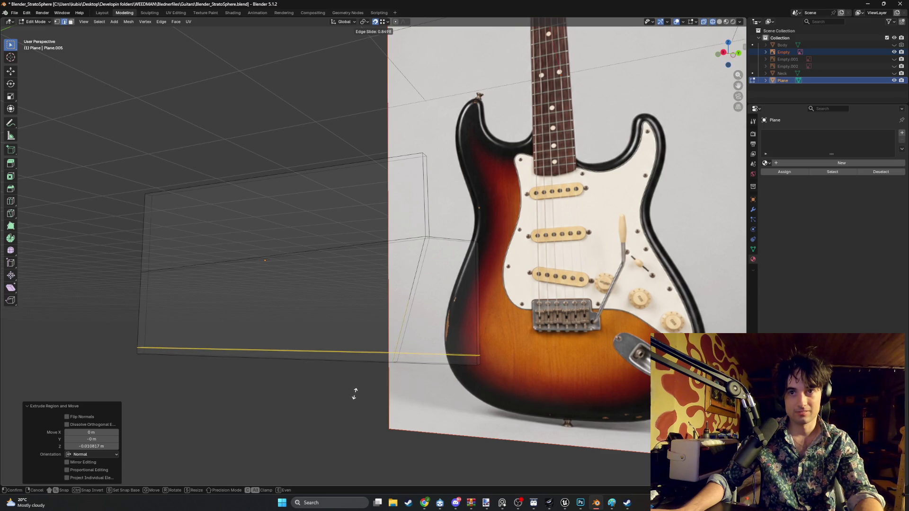
click(355, 396)
middle_drag(356, 392, 338, 362)
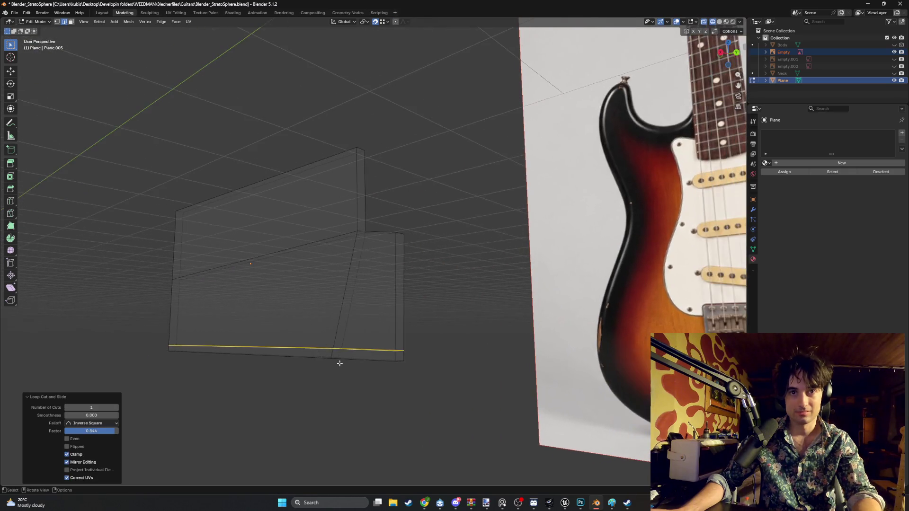
click(286, 357)
- Extrude the plate's bottom edge along its normal into a thin lip
click(286, 355)
key(e)
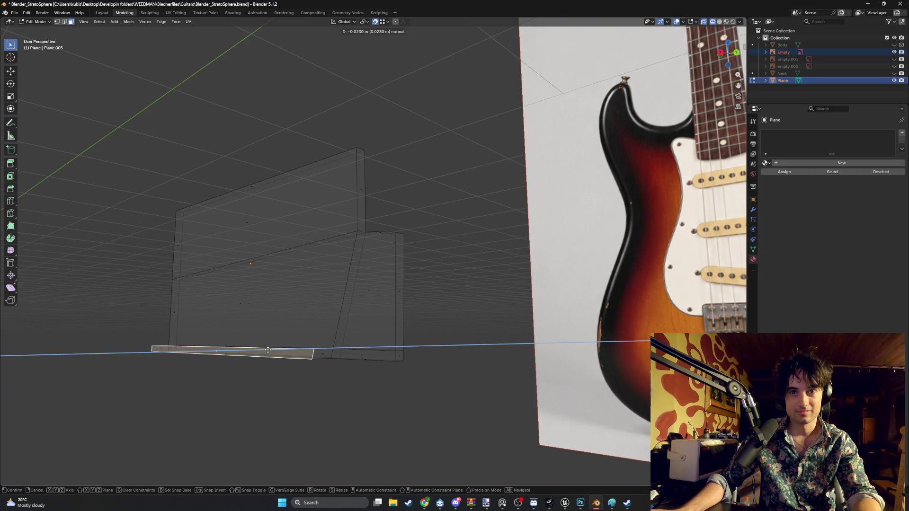
click(268, 350)
mouse_move(267, 350)
middle_down()
mouse_move(385, 327)
mouse_move(386, 335)
middle_up()
scroll(334, 335, up, 4)
scroll(331, 342, up, 3)
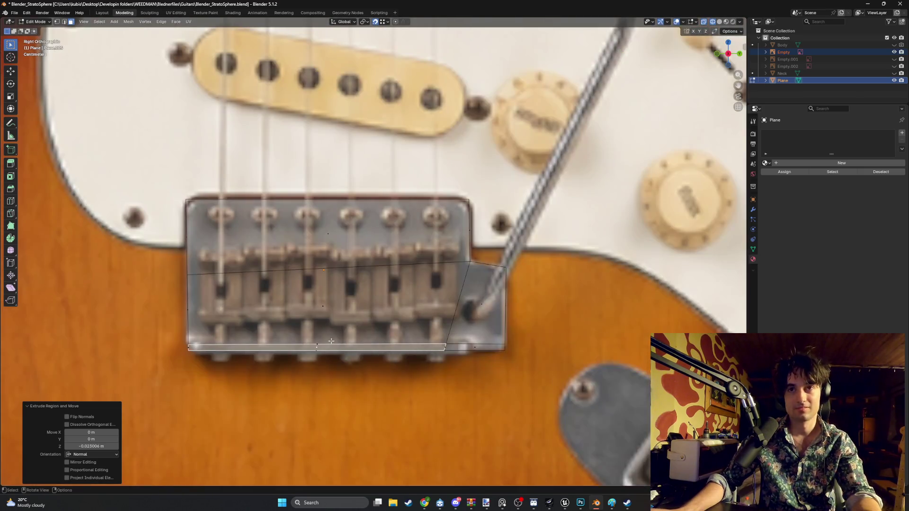
scroll(430, 352, up, 2)
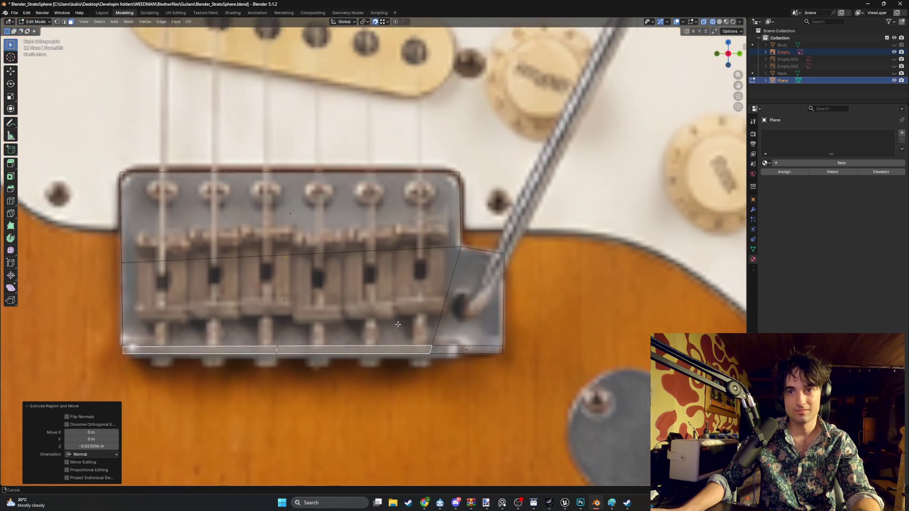
scroll(426, 359, up, 2)
- Move the slanted edge's bottom vertex on Y so the edge stands vertical
click(418, 370)
key(g)
key(y)
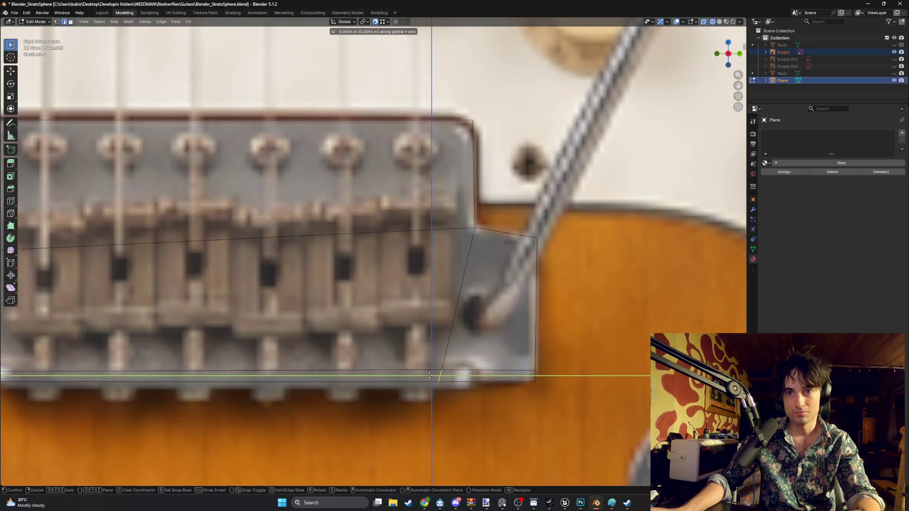
click(469, 385)
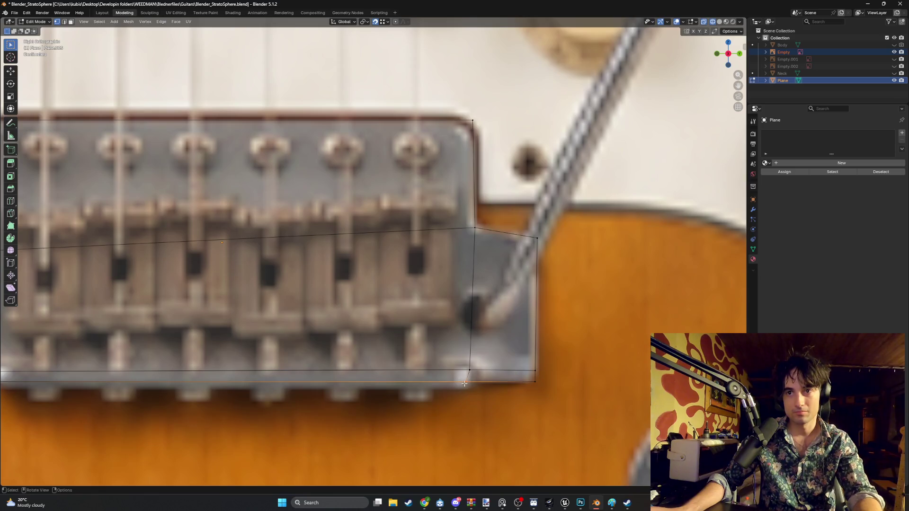
key(g)
key(y)
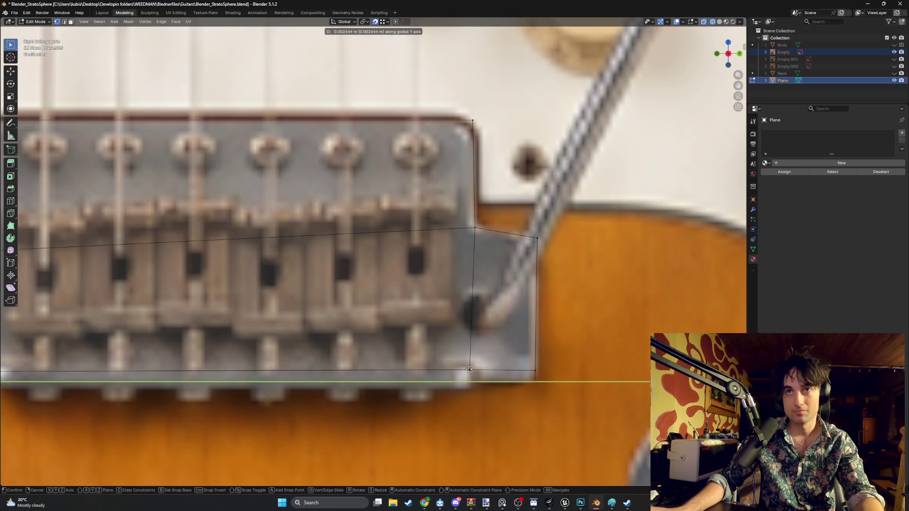
click(469, 368)
scroll(371, 361, down, 1)
shift+middle_drag(371, 361, 389, 362)
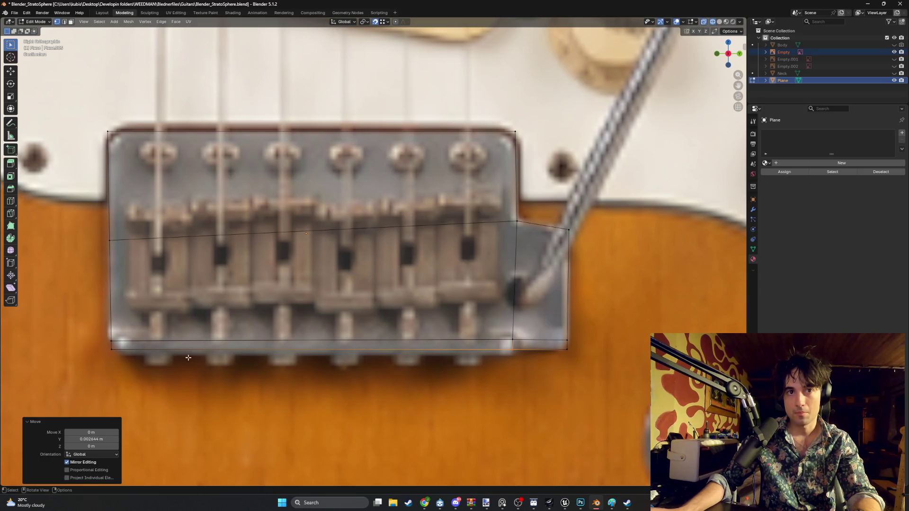
- Nudge the bottom edge, a lower corner vertex and the bottom-left edge onto the bridge outline
click(109, 352)
key(g)
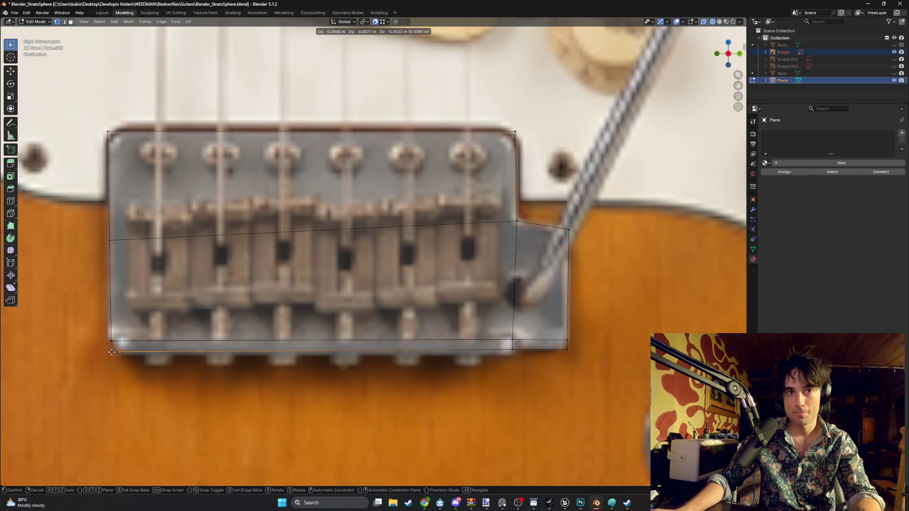
click(111, 352)
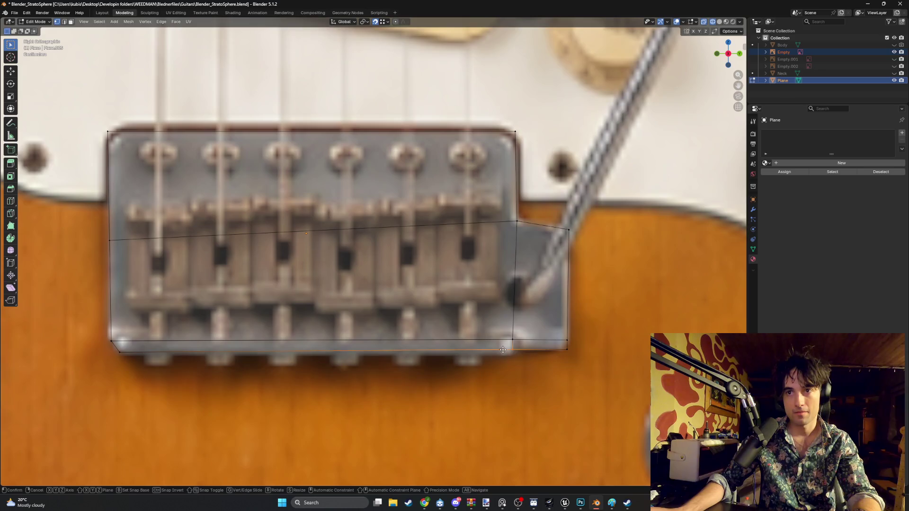
click(502, 353)
key(g)
click(515, 356)
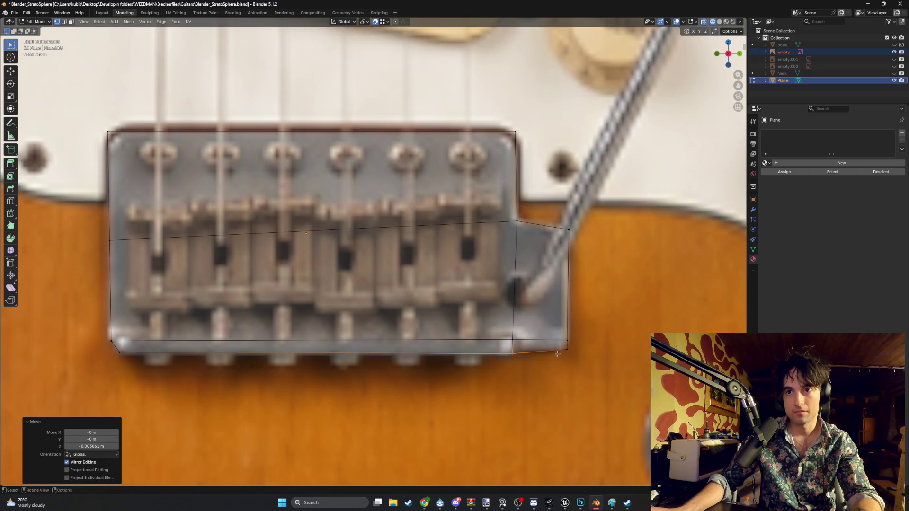
click(484, 346)
key(g)
click(353, 345)
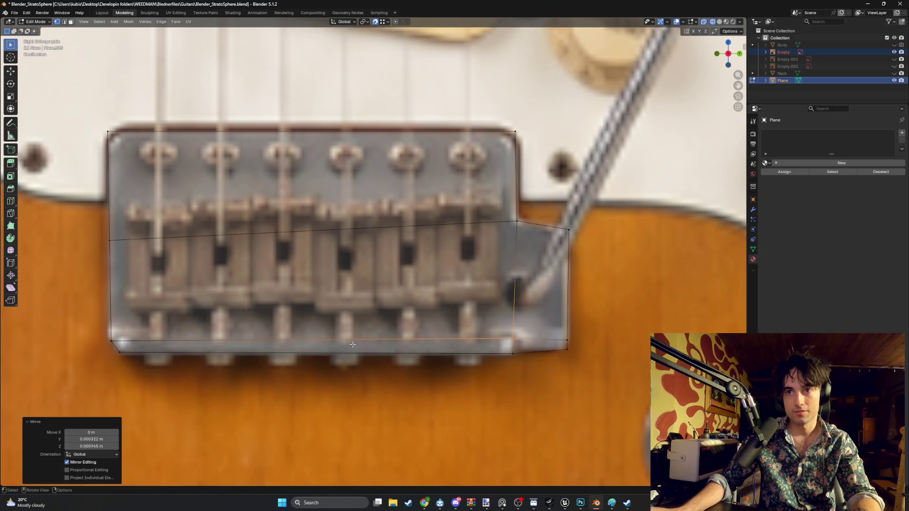
- Adjust the lower-left vertices on Z so the lip forms a thin ledge beneath the plate
click(114, 346)
key(g)
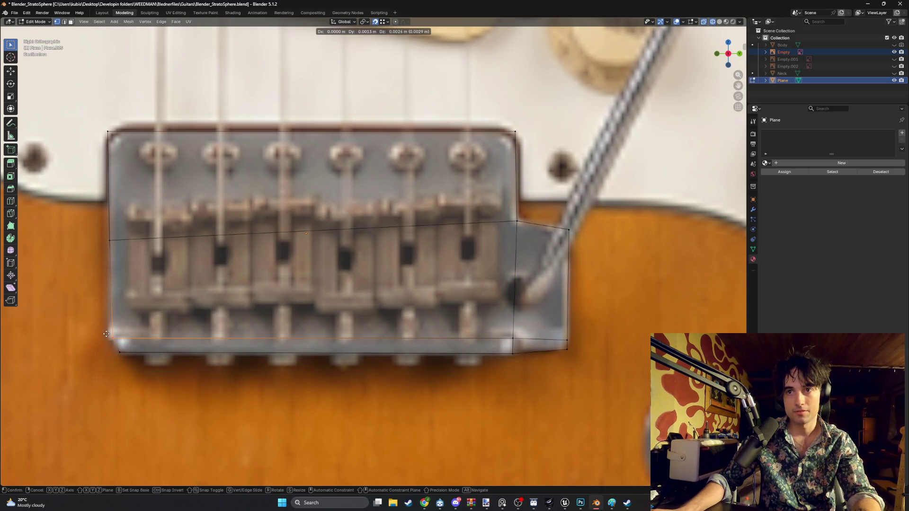
key(z)
click(462, 342)
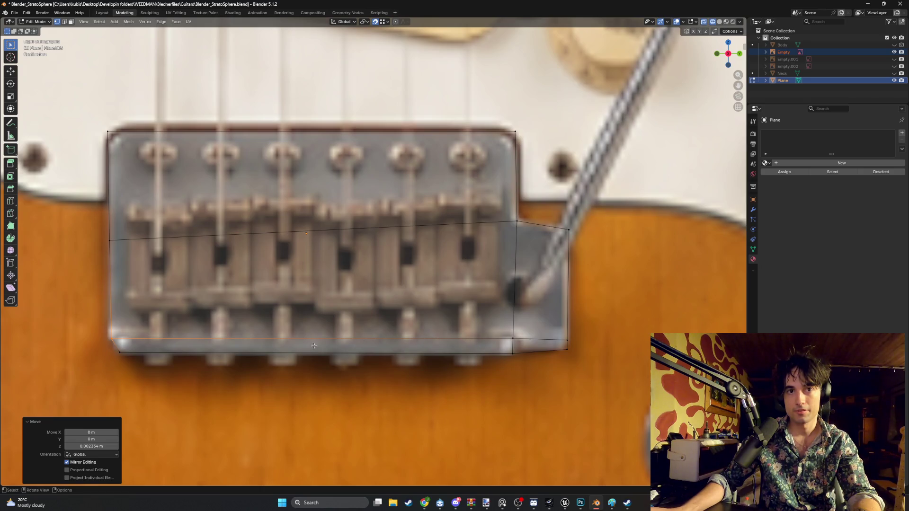
click(108, 338)
key(g)
key(z)
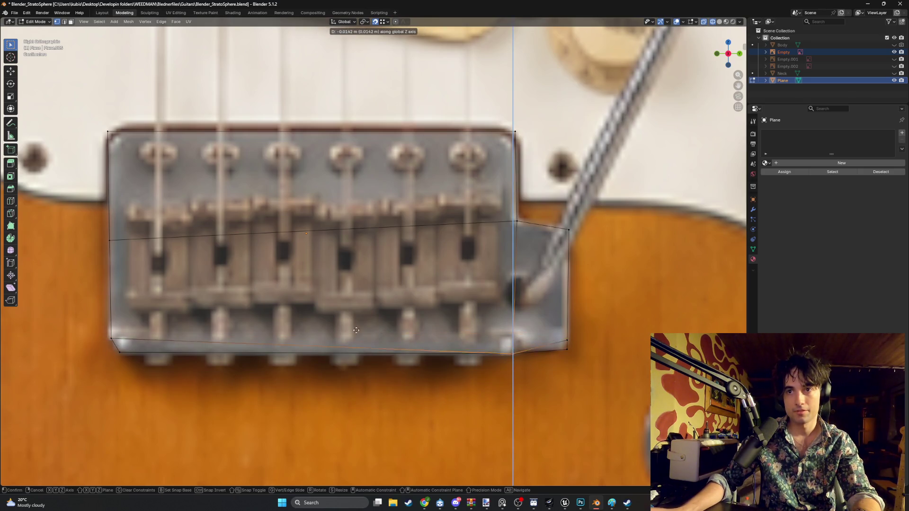
click(108, 339)
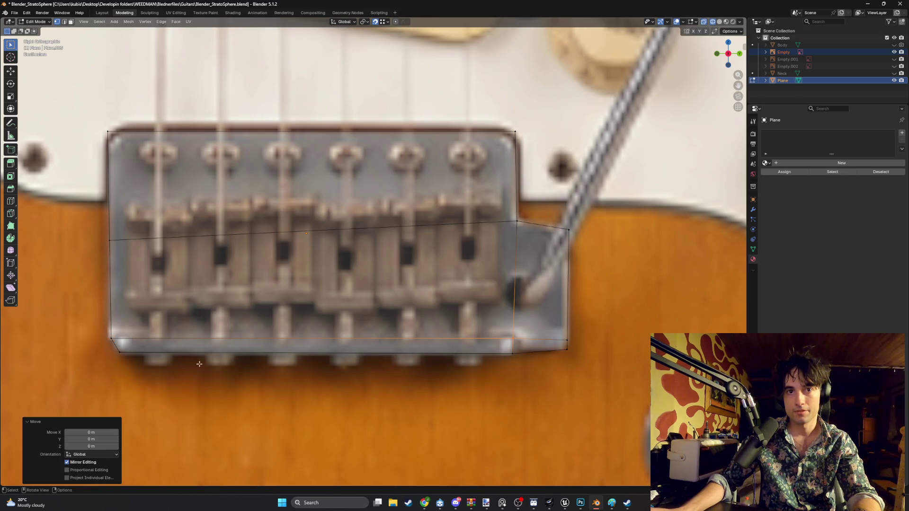
click(117, 348)
key(g)
key(z)
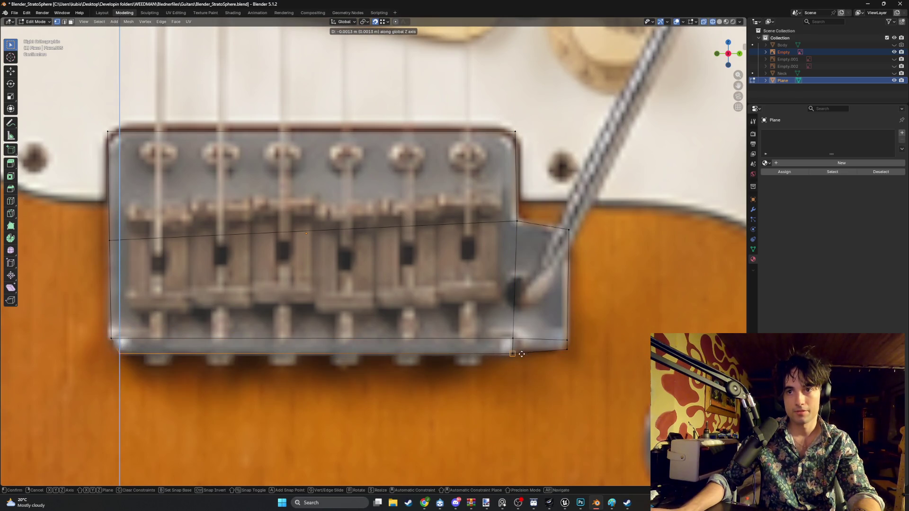
click(514, 356)
scroll(570, 346, down, 2)
scroll(570, 346, down, 4)
- Orbit and flip between views to inspect the plate's lower edge
middle_drag(571, 347, 428, 361)
scroll(479, 344, up, 4)
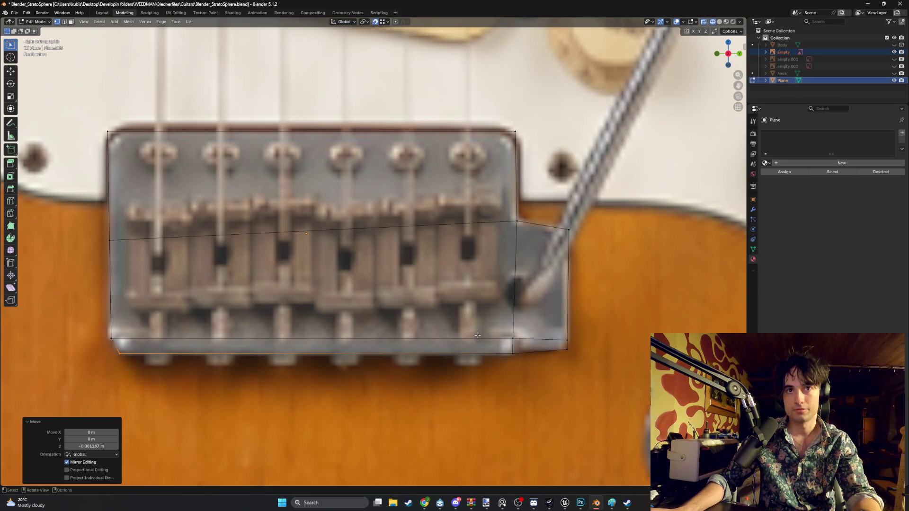
scroll(450, 331, down, 4)
key(KP_1)
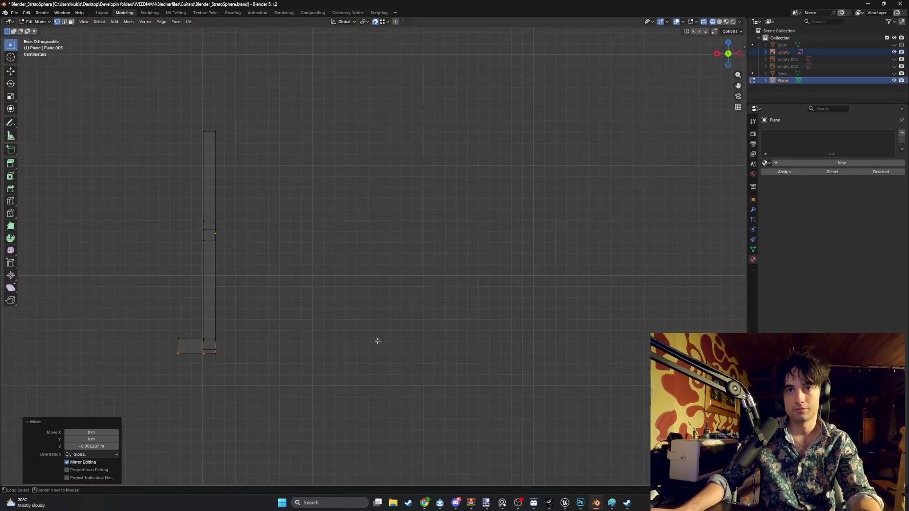
key(KP_3)
scroll(427, 312, up, 4)
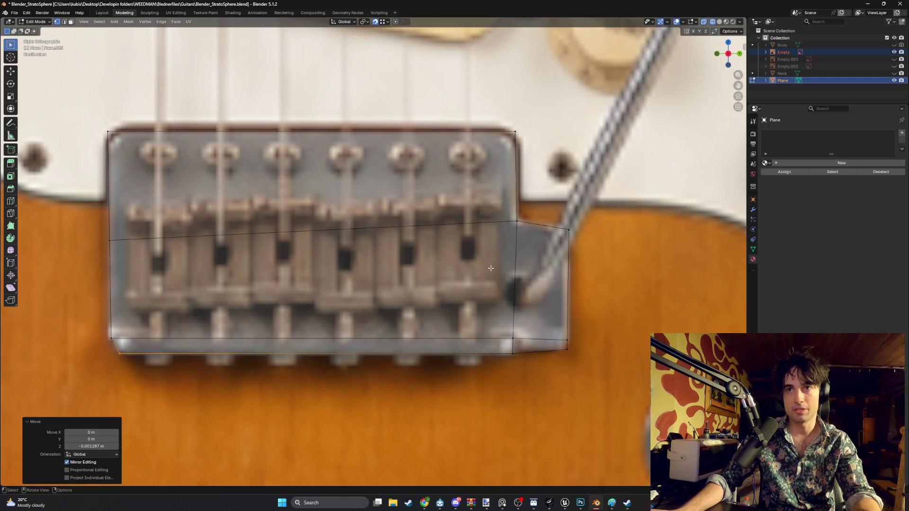
scroll(494, 269, down, 4)
mouse_move(494, 269)
middle_down()
mouse_move(444, 266)
mouse_move(406, 281)
middle_up()
key(KP_3)
scroll(376, 295, up, 4)
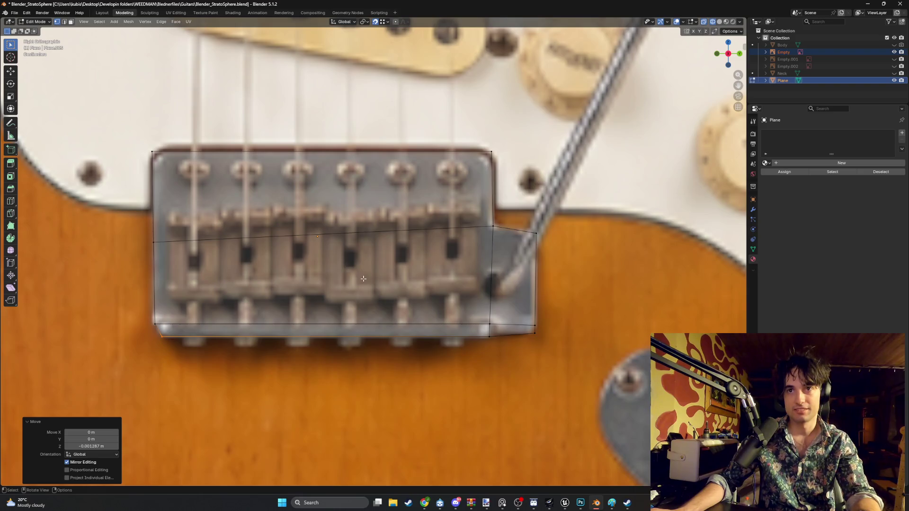
- Duplicate the plate's lower face and offset the copy along X over the photo's saddles
click(362, 279)
middle_drag(363, 279, 376, 284)
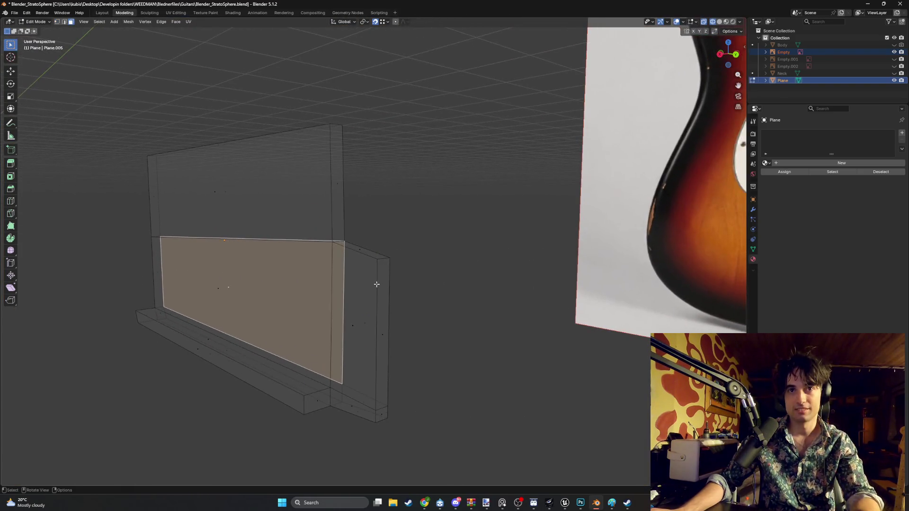
key(g)
click(256, 296)
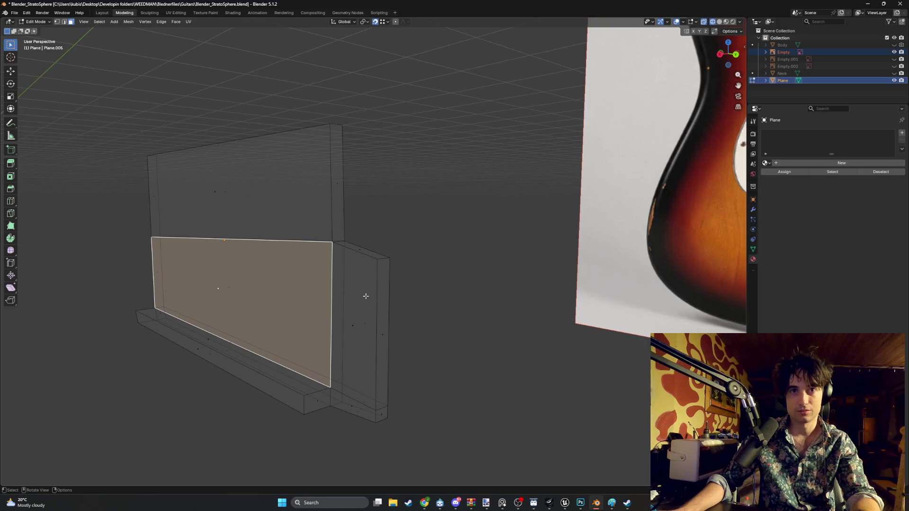
key(shift+d)
key(x)
click(357, 299)
scroll(384, 294, up, 3)
scroll(383, 294, down, 3)
- Scale the duplicated face down to 0.678 to form the first saddle outline
key(s)
click(394, 305)
key(KP_Decimal)
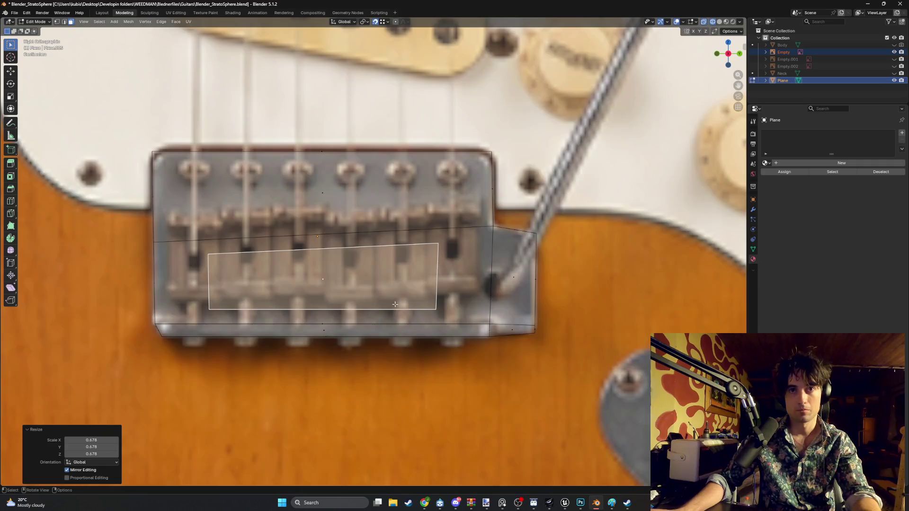
- Slide the saddle face's right and left edges along Y onto the leftmost saddle in the photo
key(2)
click(436, 277)
key(g)
key(y)
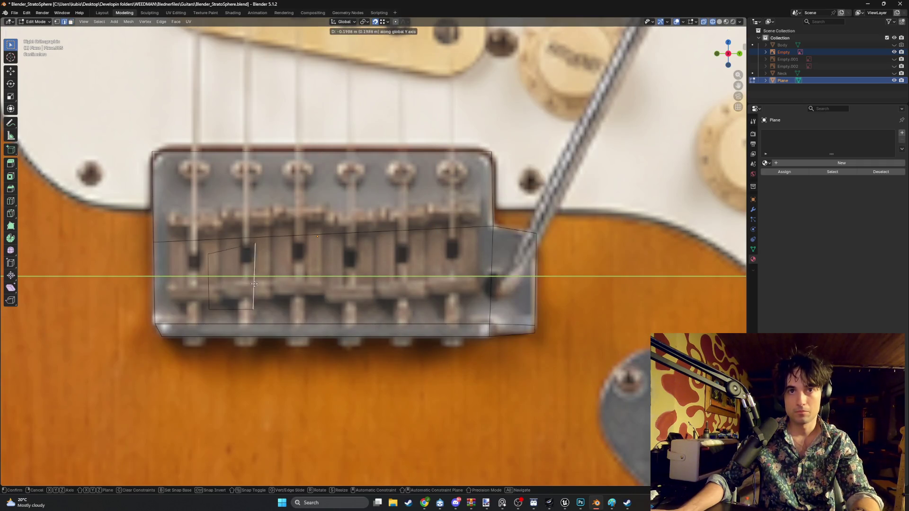
click(217, 280)
key(g)
key(y)
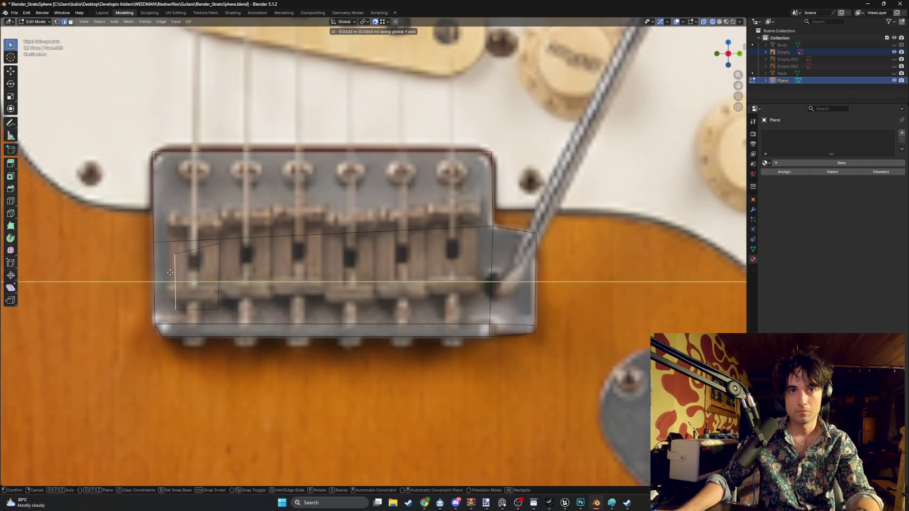
click(171, 273)
- Set the bottom edge height and raise both top vertices along Z to the saddle's top
click(190, 304)
key(g)
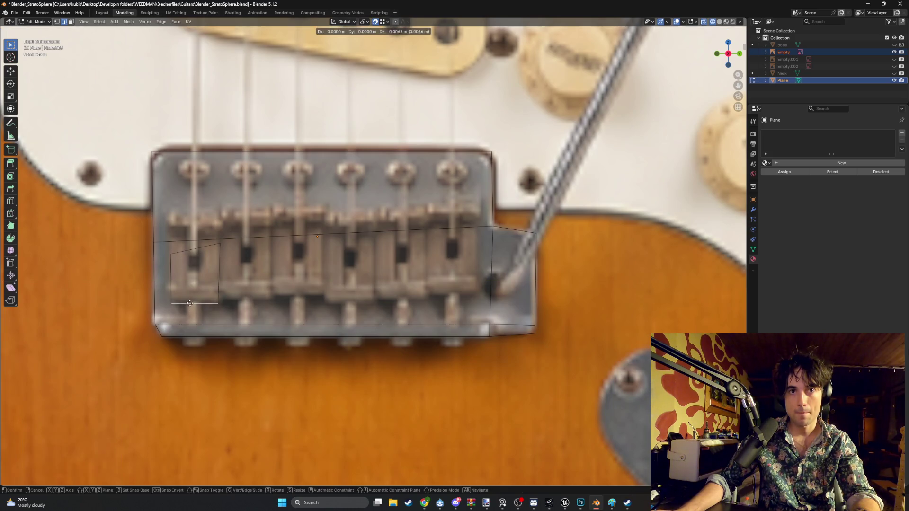
key(z)
click(191, 301)
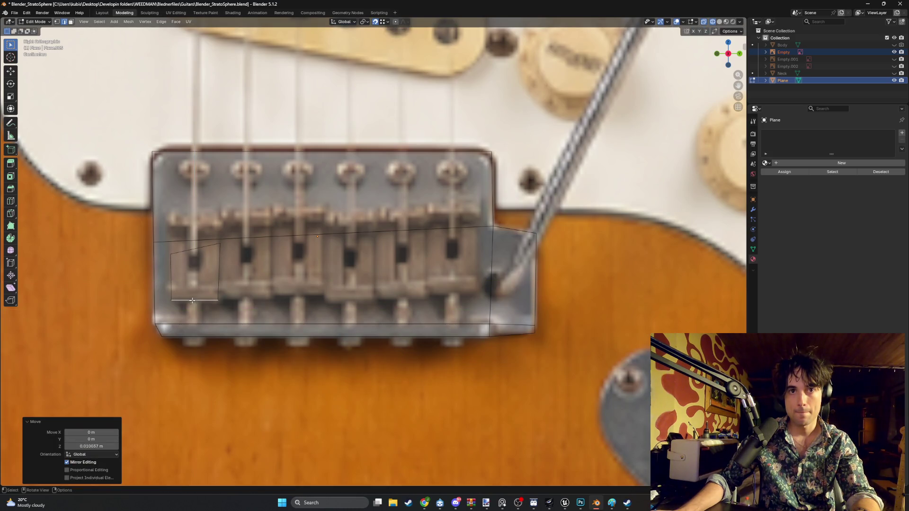
click(173, 256)
key(g)
key(z)
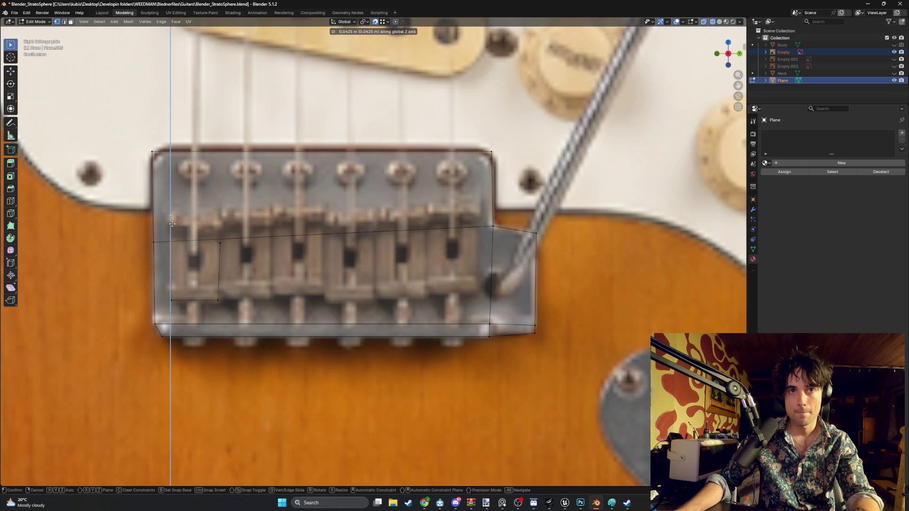
click(169, 224)
click(218, 242)
key(g)
key(z)
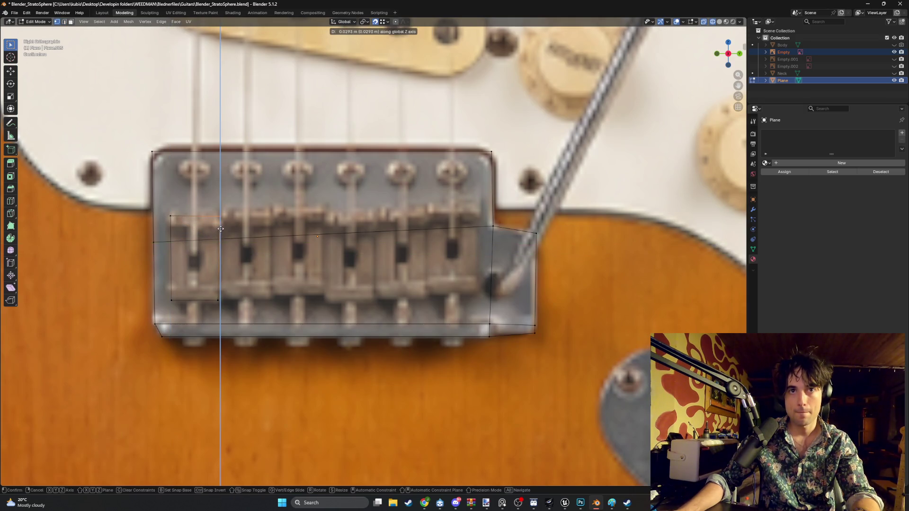
click(216, 243)
scroll(217, 244, down, 5)
scroll(220, 264, up, 5)
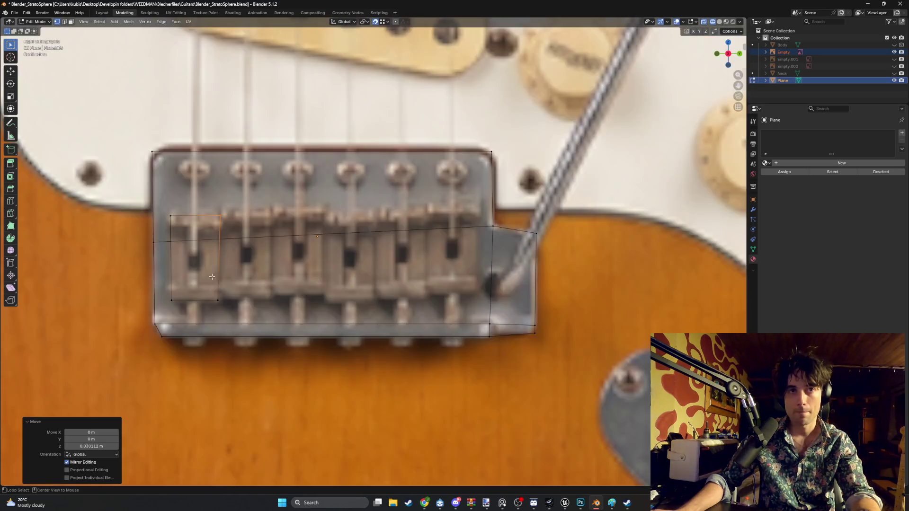
scroll(201, 271, up, 2)
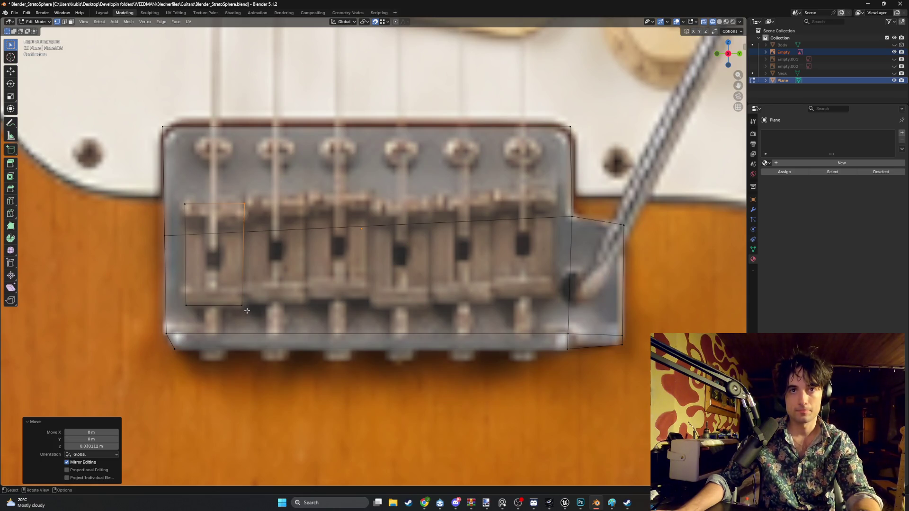
- Nudge the saddle corners and bottom edge along Y, toggling the overlay to check against the photo
key(g)
key(y)
click(192, 306)
key(g)
key(y)
click(184, 207)
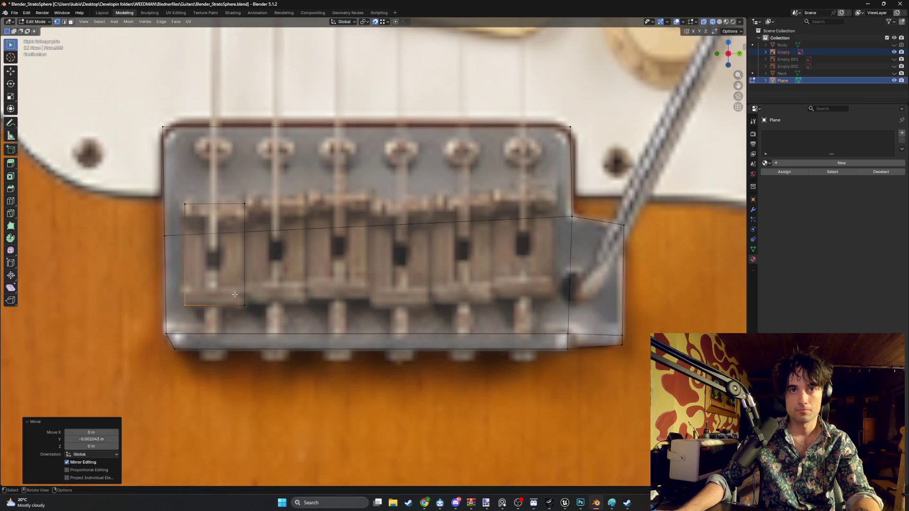
key(g)
key(y)
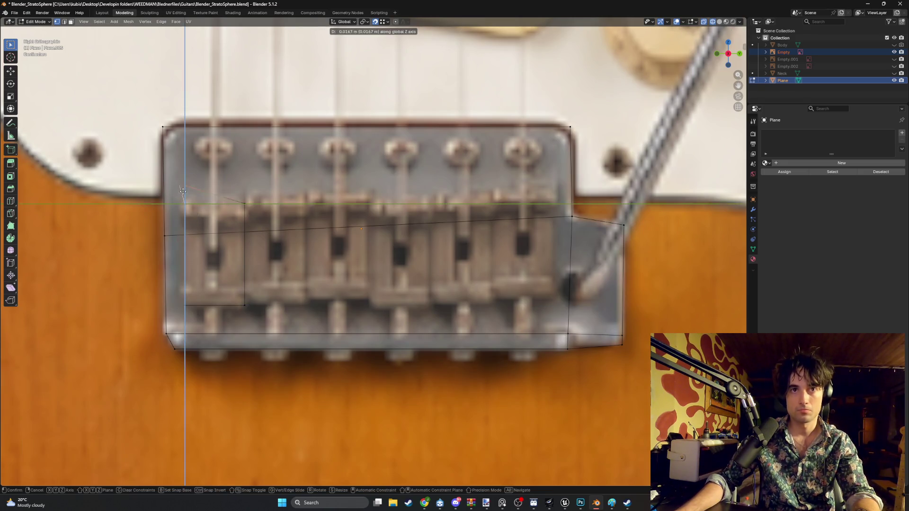
click(186, 206)
click(232, 297)
key(g)
key(y)
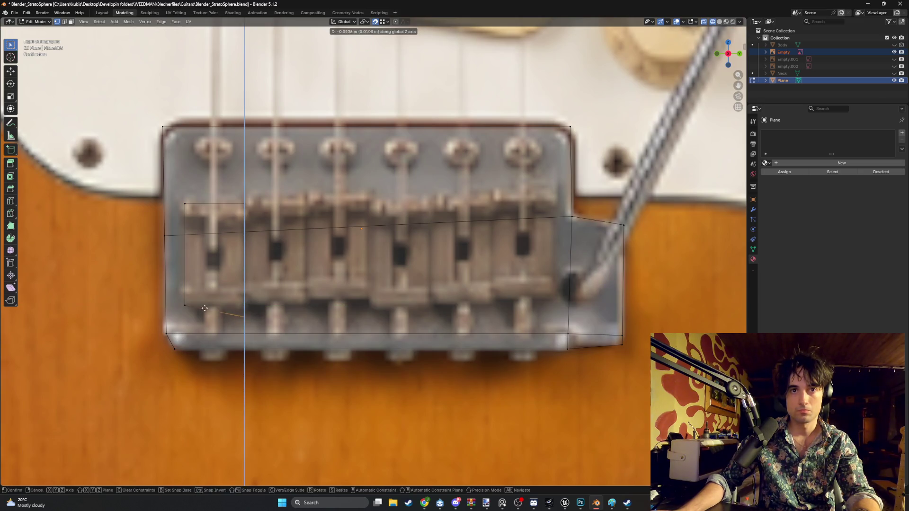
click(185, 304)
key(alt+z)
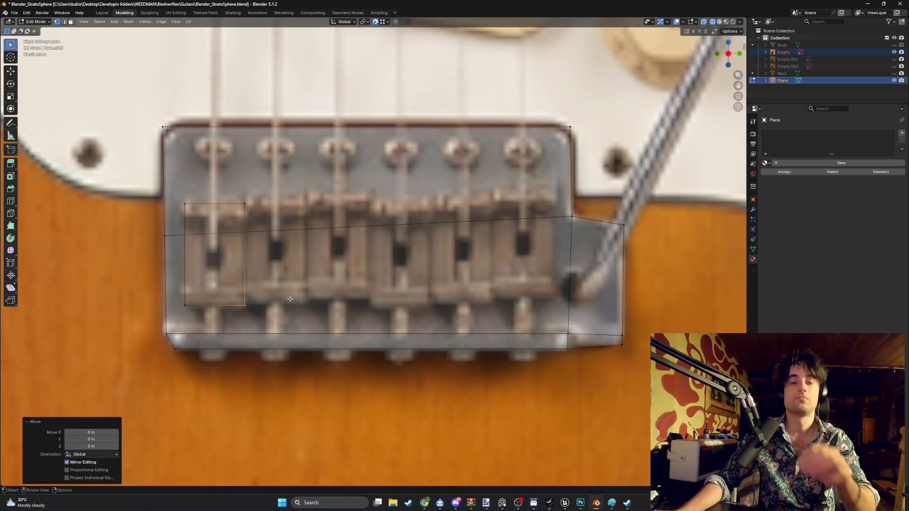
key(alt+z)
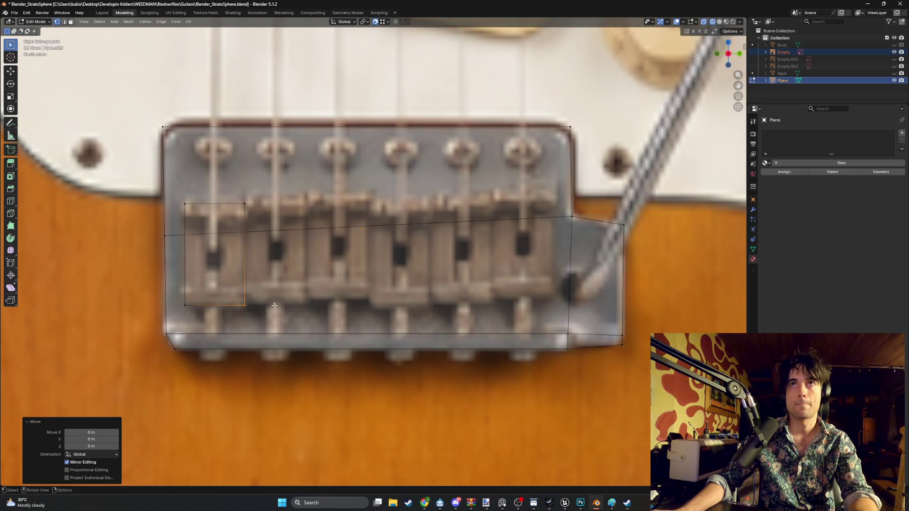
scroll(279, 305, down, 5)
- Extrude the saddle face along its normal into a thin block and check it in side view
mouse_move(279, 304)
middle_down()
mouse_move(413, 284)
mouse_move(469, 258)
middle_up()
click(429, 265)
key(g)
key(z)
key(z)
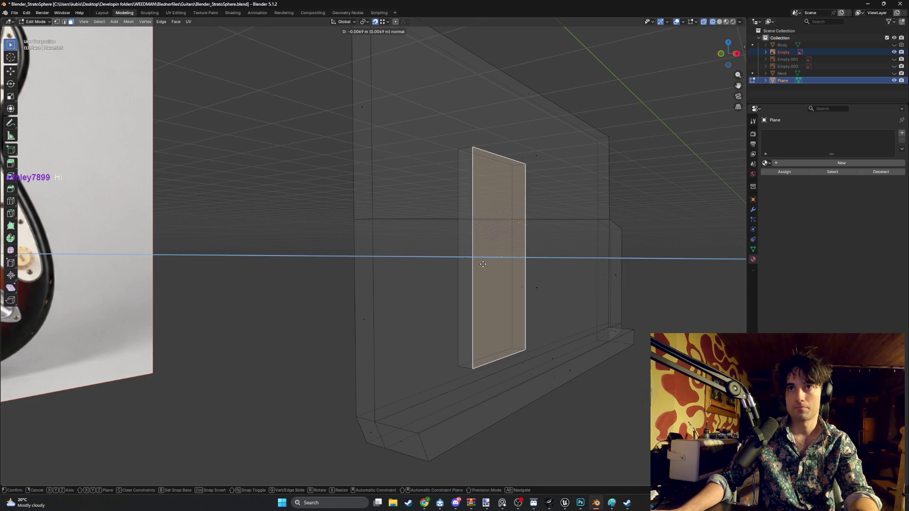
click(482, 265)
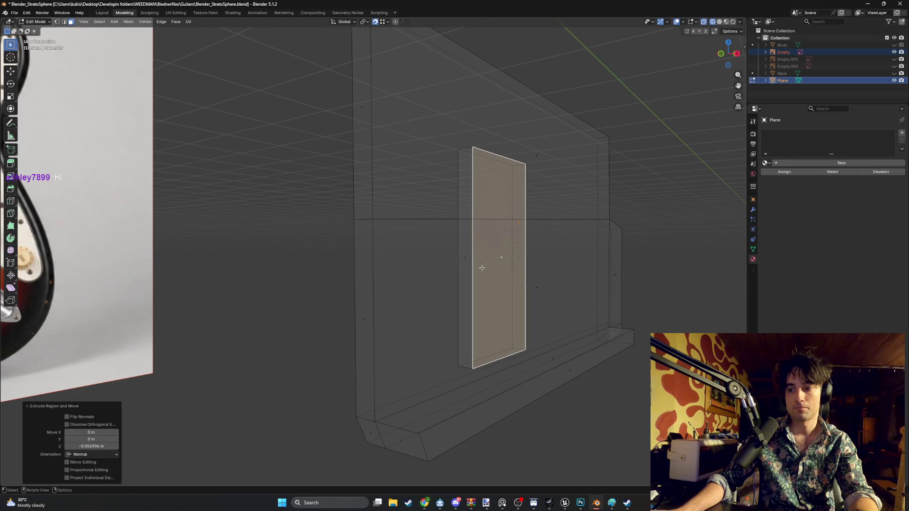
key(KP_1)
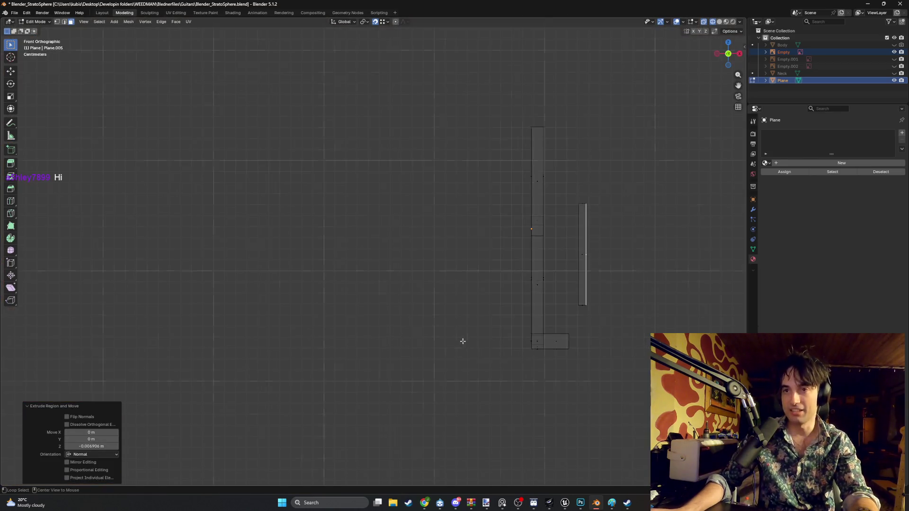
key(KP_3)
scroll(243, 317, up, 1)
scroll(227, 299, up, 2)
scroll(244, 270, down, 2)
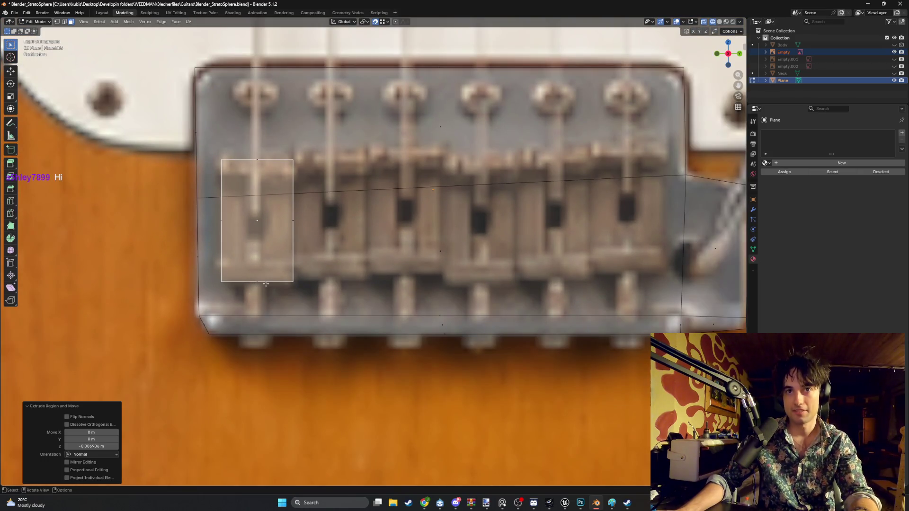
mouse_move(266, 284)
middle_down()
mouse_move(305, 278)
mouse_move(499, 294)
mouse_move(493, 275)
middle_up()
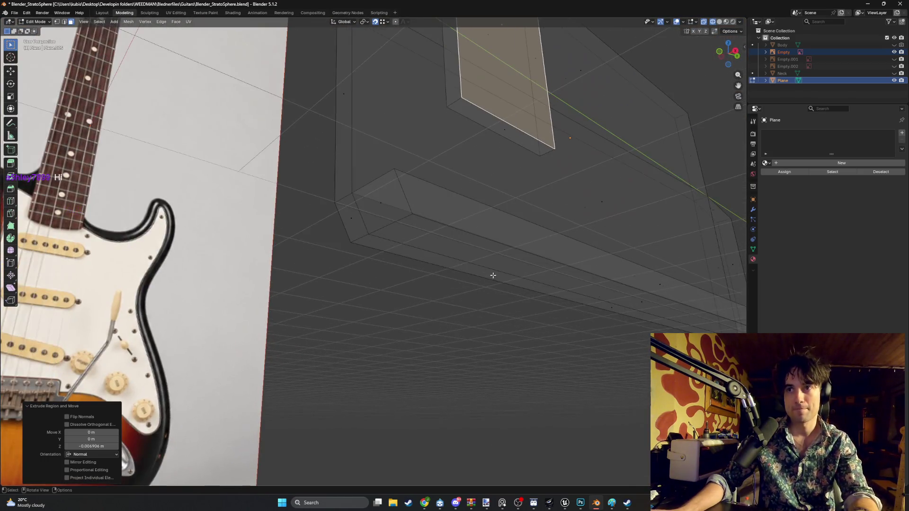
- Inset the saddle's thin bottom face and shift the inset face along Y into place
click(507, 133)
key(i)
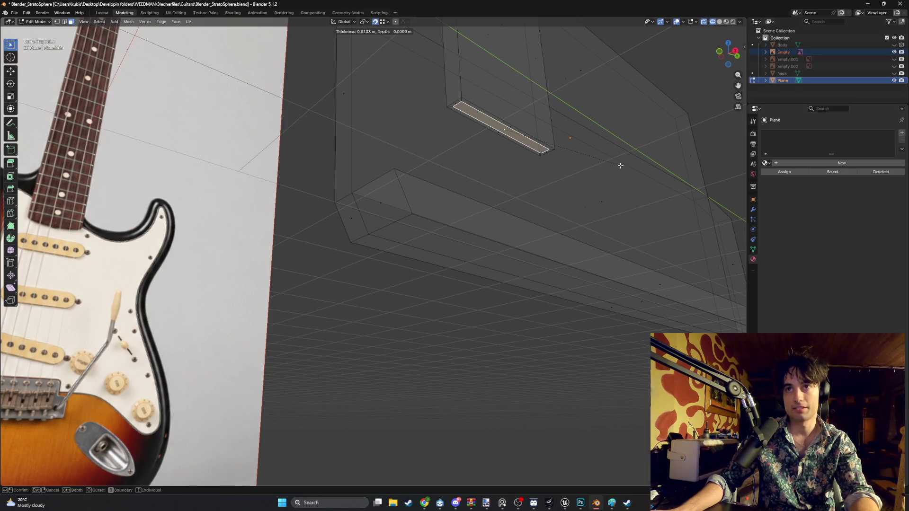
click(620, 165)
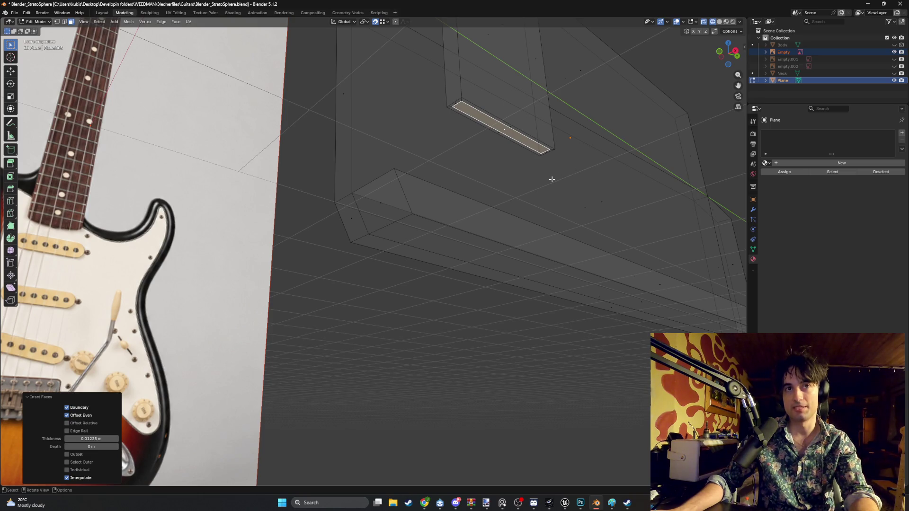
mouse_move(553, 177)
alt+middle_down()
mouse_move(245, 311)
mouse_move(389, 305)
mouse_move(369, 270)
alt+middle_up()
click(356, 245)
key(g)
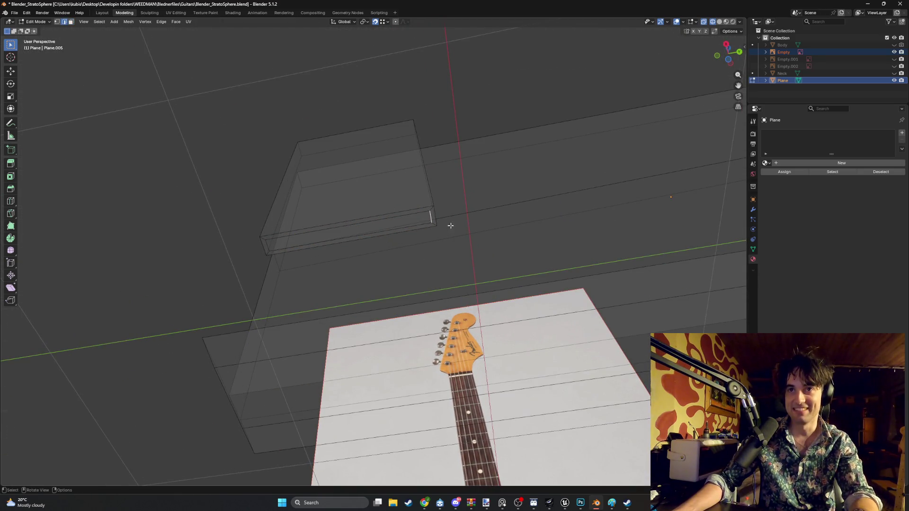
key(y)
click(387, 226)
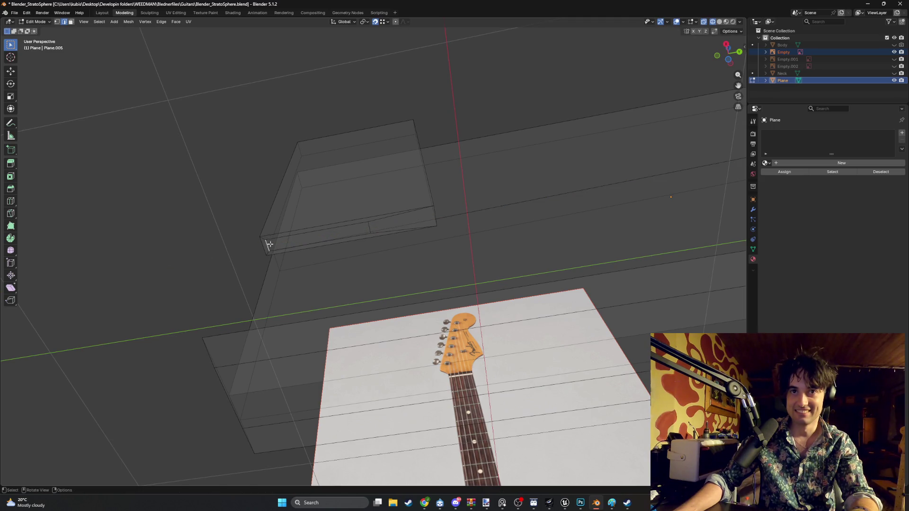
key(g)
key(y)
- Extrude the small inset face downward into a thin post toward the plate
click(334, 236)
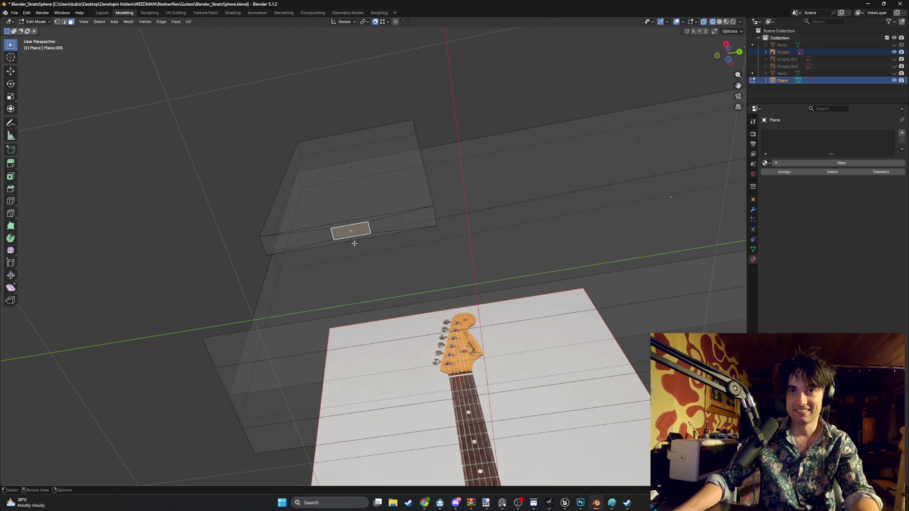
middle_drag(349, 237, 378, 260)
key(g)
key(z)
key(z)
click(371, 270)
key(KP_Decimal)
mouse_move(398, 339)
middle_down()
mouse_move(382, 331)
mouse_move(373, 268)
mouse_move(436, 202)
middle_up()
click(442, 177)
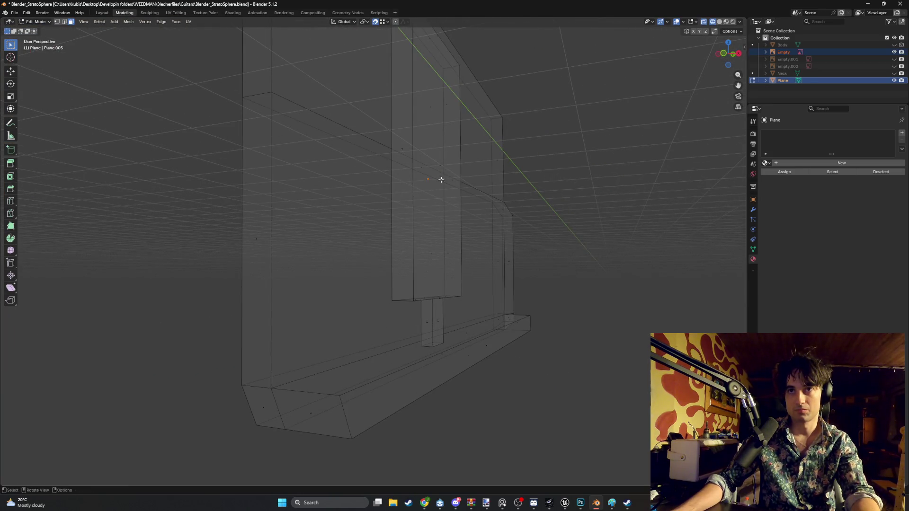
- Inset the saddle's tall front face to leave a narrow border around it
middle_drag(442, 168, 430, 240)
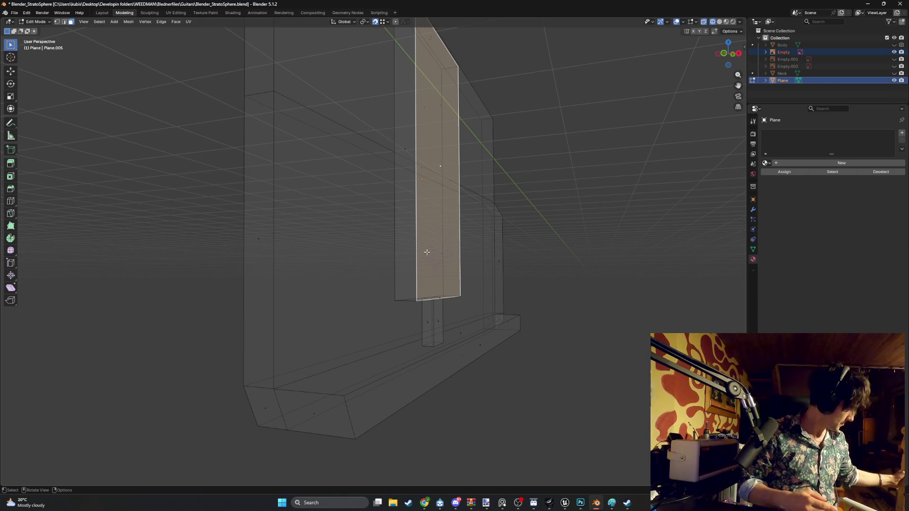
middle_drag(427, 251, 385, 275)
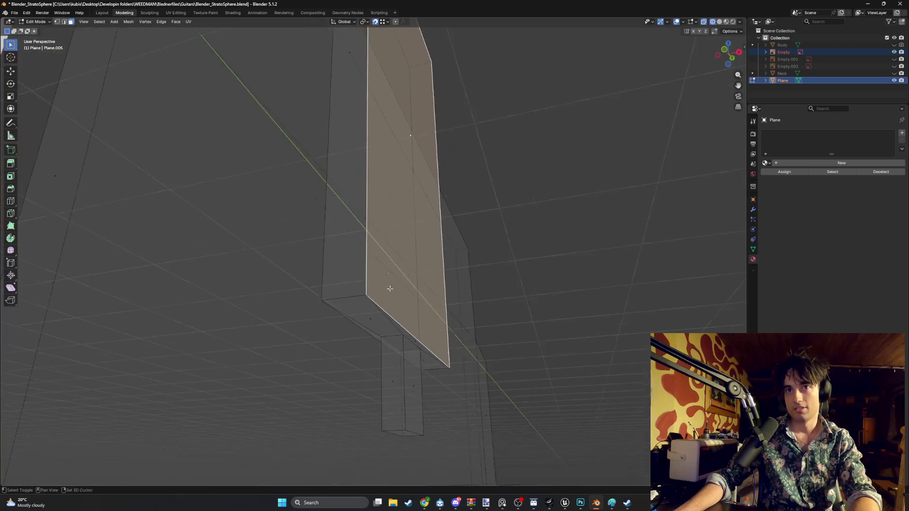
mouse_move(384, 276)
middle_down()
mouse_move(394, 273)
mouse_move(398, 299)
mouse_move(431, 253)
middle_up()
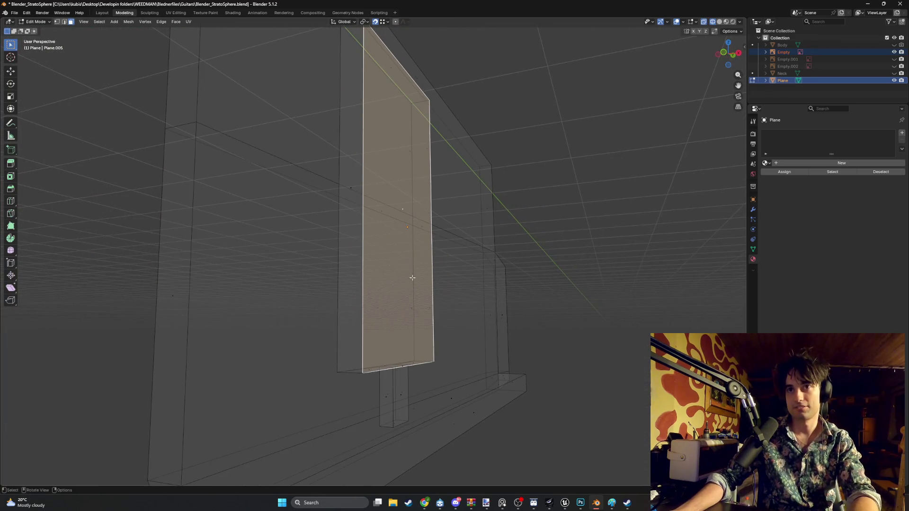
key(i)
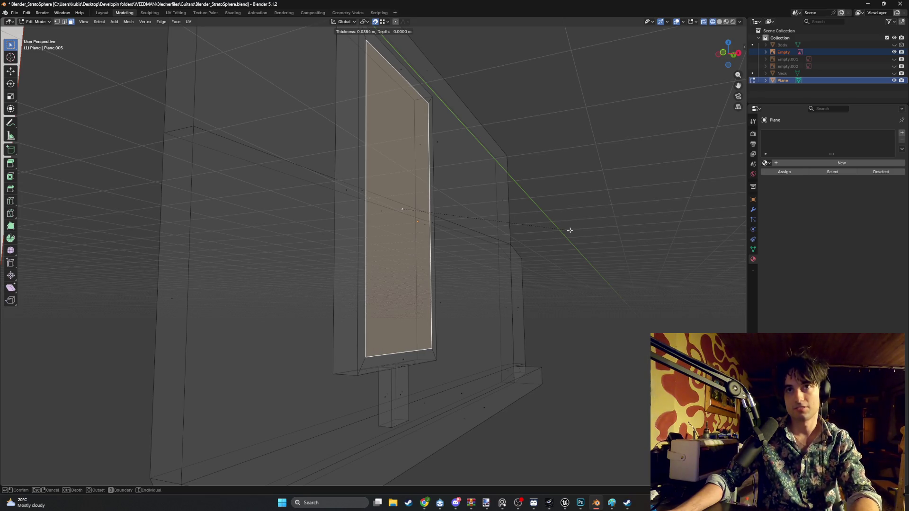
click(570, 230)
- Start a loop cut across the small face below the saddle
mouse_move(457, 229)
middle_down()
mouse_move(476, 297)
mouse_move(377, 309)
mouse_move(446, 355)
mouse_move(395, 355)
mouse_move(395, 328)
mouse_move(417, 325)
mouse_move(400, 305)
mouse_move(387, 315)
middle_up()
click(394, 355)
key(ctrl+r)
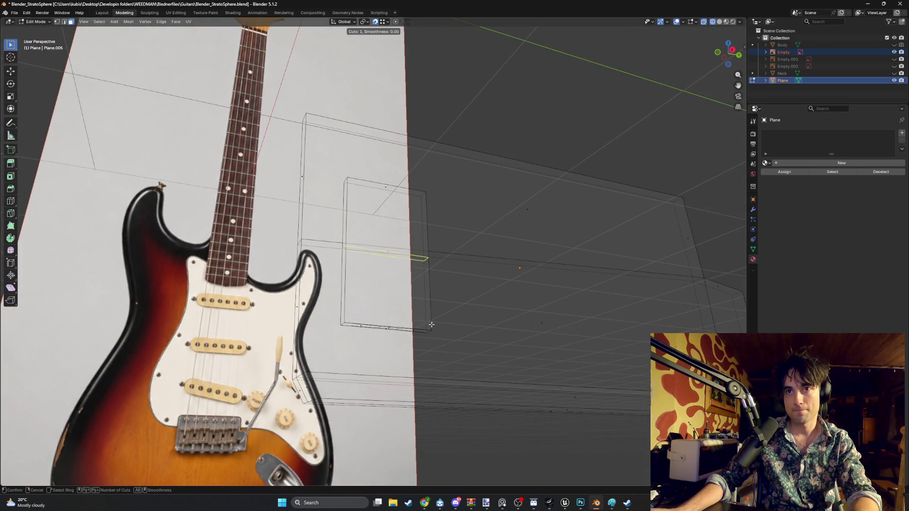
- Place the centred loop cut and lower the new edge loop along Z
click(431, 316)
right_click(415, 321)
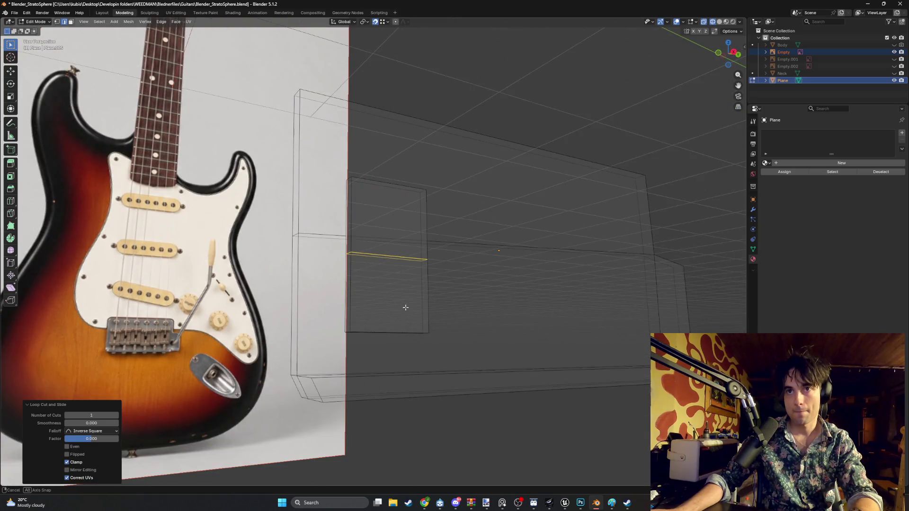
middle_drag(389, 294, 424, 274)
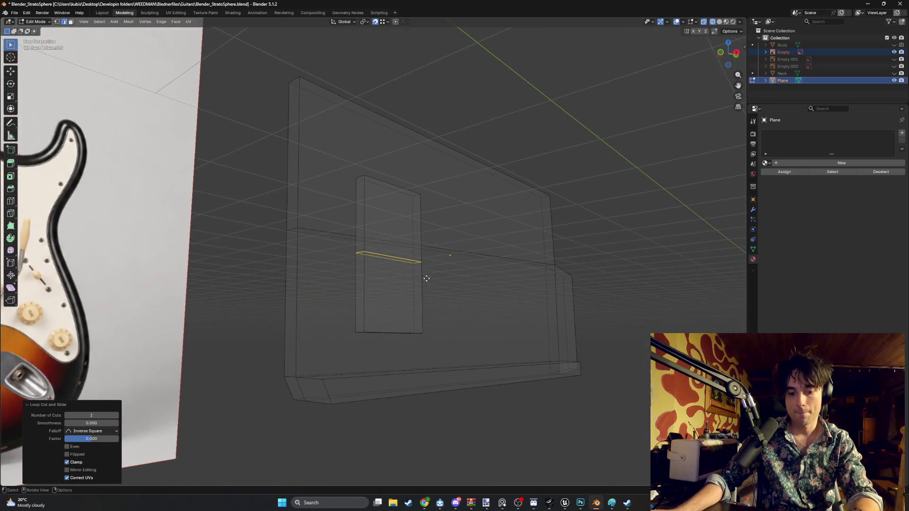
key(g)
key(z)
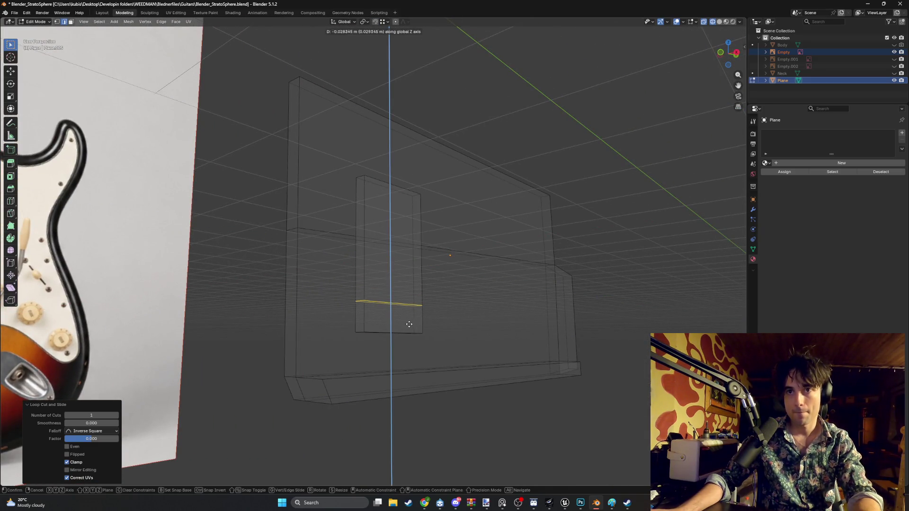
click(414, 342)
- Extrude the saddle's bottom face along its normal into a small foot and inspect the mesh
middle_drag(408, 337, 415, 387)
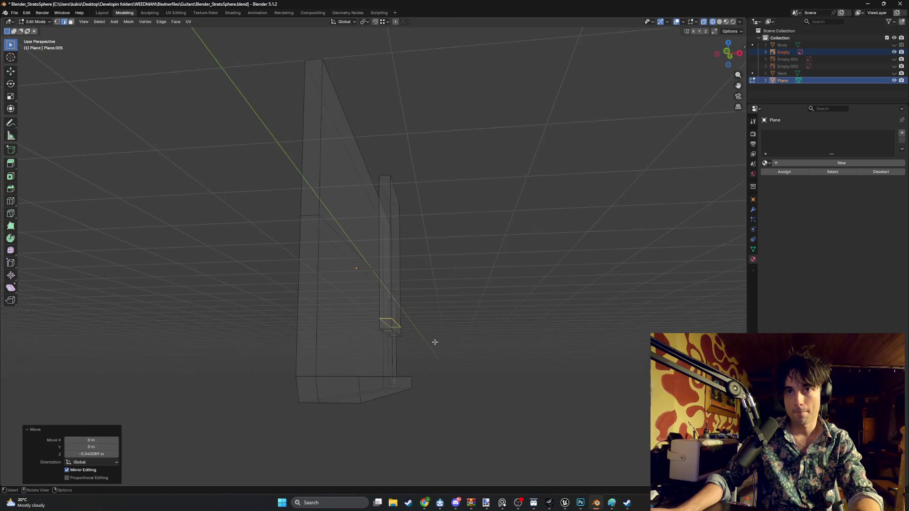
click(416, 386)
key(g)
key(x)
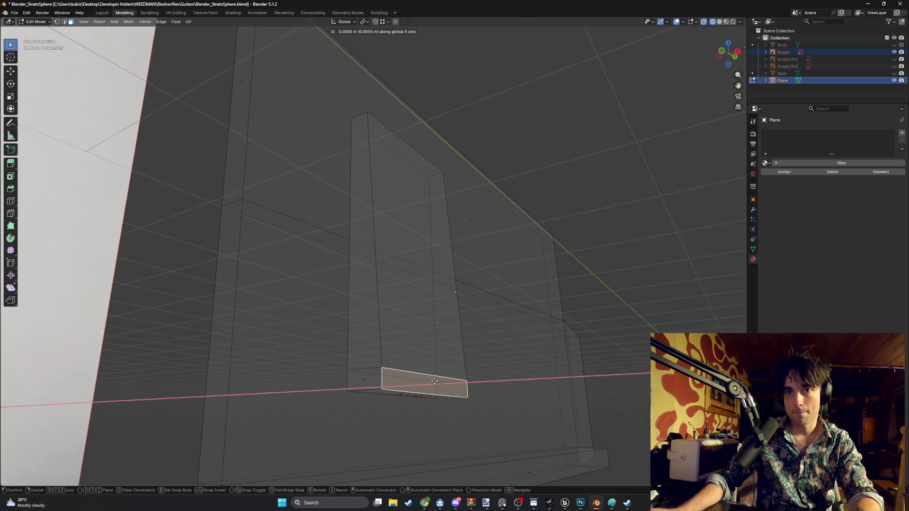
key(Escape)
middle_drag(406, 379, 416, 384)
key(g)
key(z)
key(z)
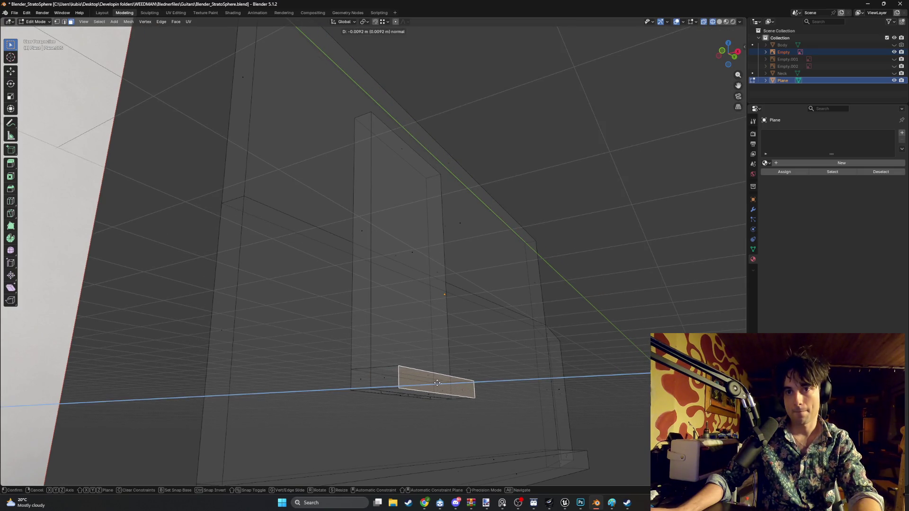
click(438, 383)
mouse_move(416, 379)
middle_down()
mouse_move(394, 277)
mouse_move(319, 278)
middle_up()
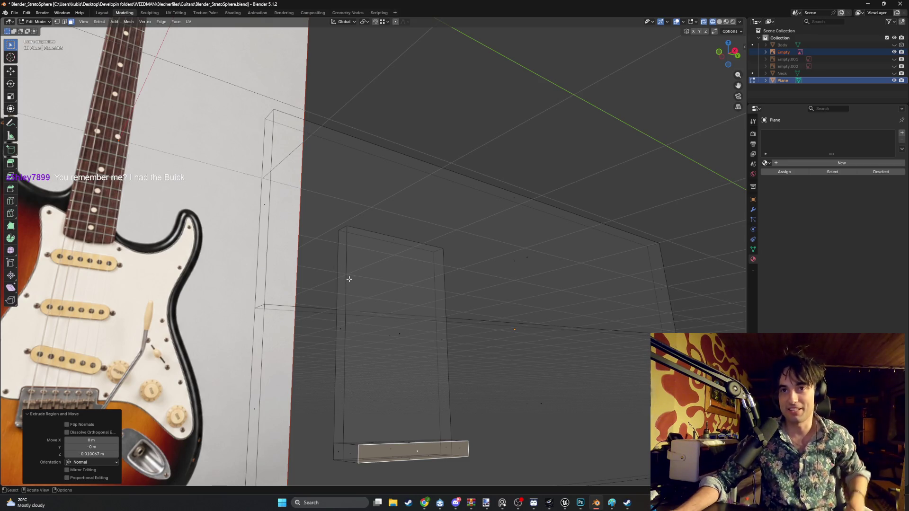
middle_drag(348, 281, 385, 265)
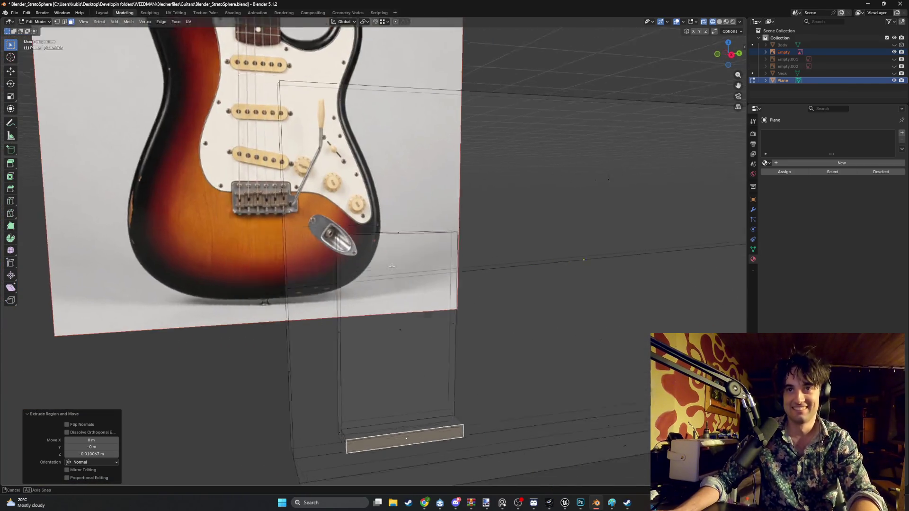
mouse_move(384, 265)
middle_down()
mouse_move(383, 303)
mouse_move(295, 305)
mouse_move(357, 303)
middle_up()
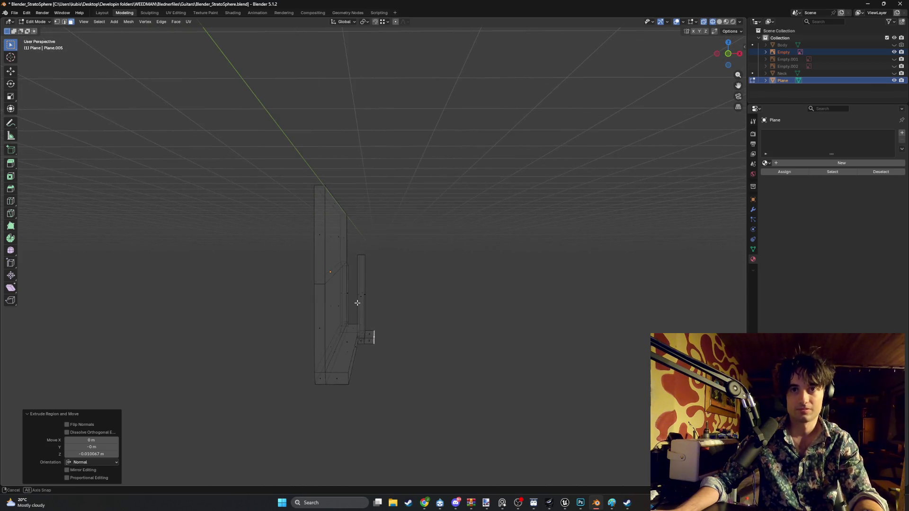
scroll(364, 274, up, 2)
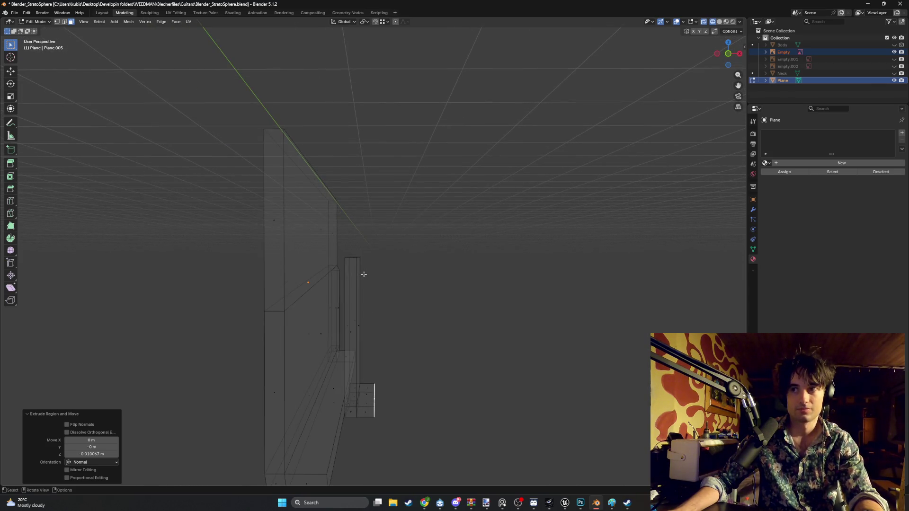
mouse_move(364, 274)
middle_down()
mouse_move(372, 284)
mouse_move(353, 275)
middle_up()
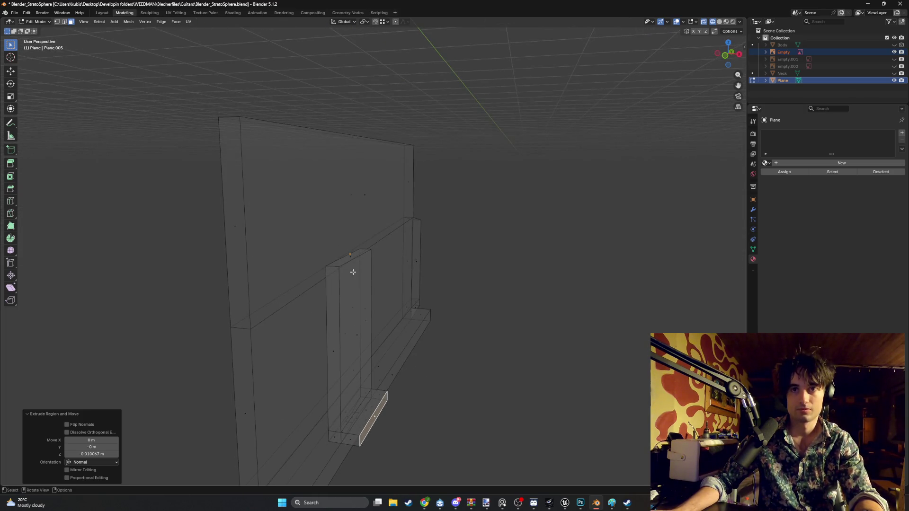
- Lower the saddle's top edge along Z to the photo's saddle height in right ortho view
click(353, 258)
key(KP_1)
scroll(329, 250, up, 3)
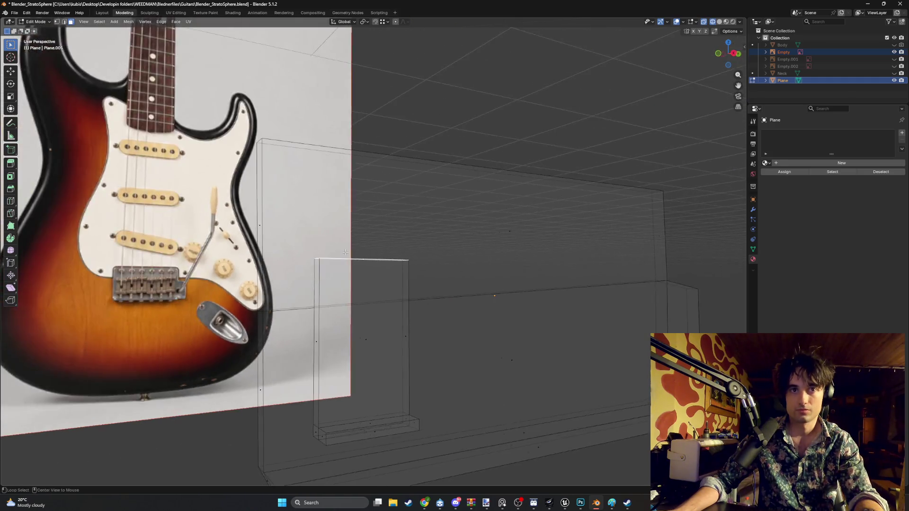
scroll(322, 263, up, 4)
key(g)
key(z)
click(322, 302)
mouse_move(322, 302)
middle_down()
mouse_move(383, 319)
mouse_move(351, 286)
mouse_move(377, 291)
middle_up()
key(g)
key(z)
key(z)
- Shift the top face along X and extrude it a short distance along its normal
click(353, 277)
key(g)
key(x)
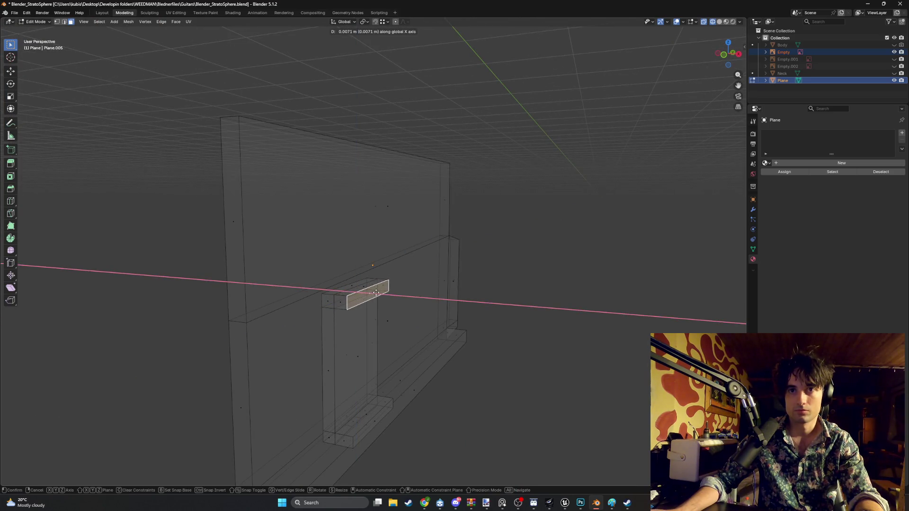
click(377, 293)
middle_drag(378, 292, 386, 298)
key(g)
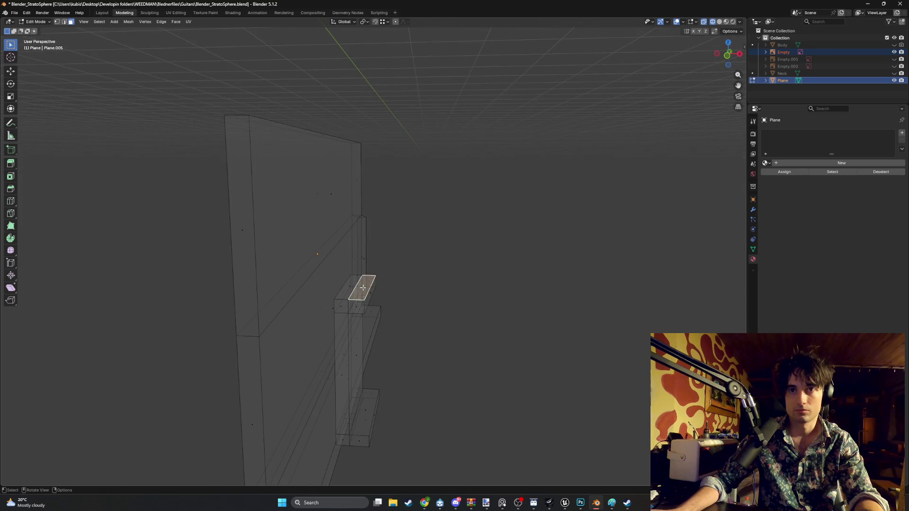
key(z)
key(z)
click(384, 283)
key(e)
right_click(383, 282)
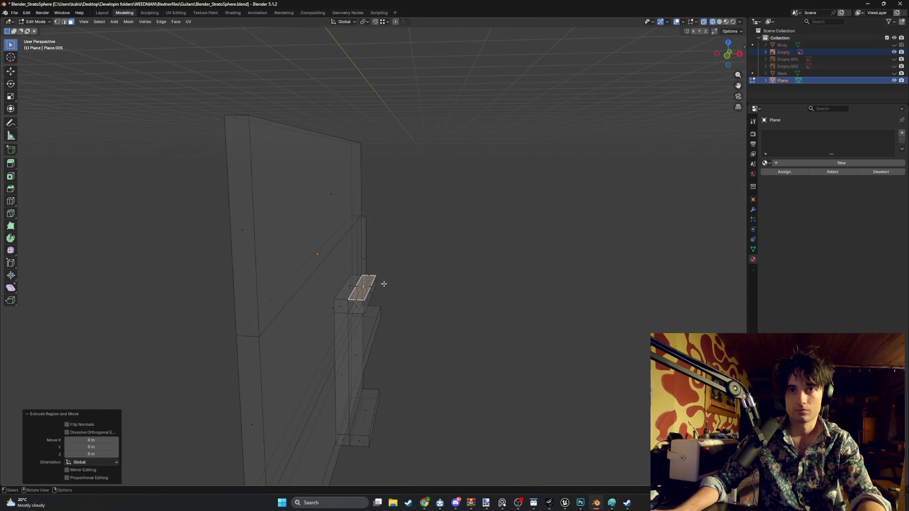
- Reposition the new face, extrude it again and slide the result along Y
middle_drag(383, 282, 366, 285)
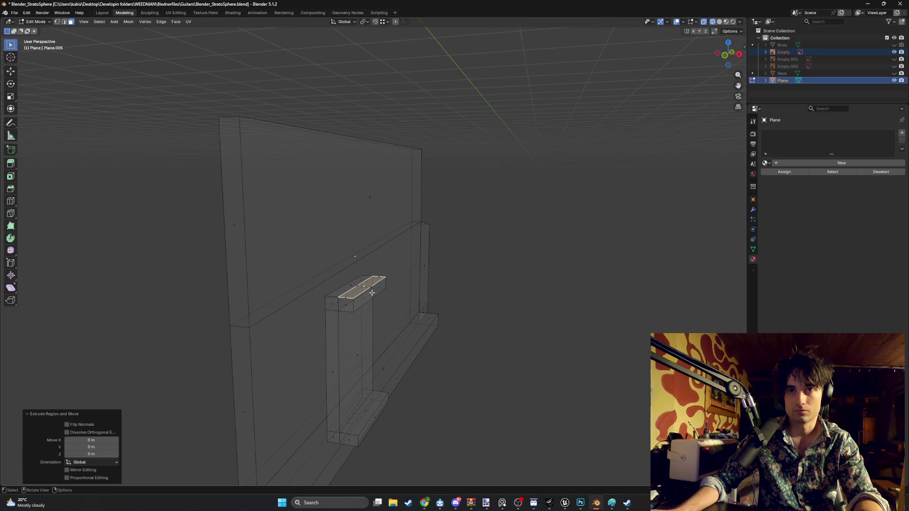
key(g)
key(z)
key(z)
click(380, 294)
middle_drag(381, 293, 377, 268)
key(g)
key(z)
key(z)
click(376, 271)
key(g)
key(g)
key(z)
key(z)
key(z)
key(y)
click(387, 268)
- Set the top edge height against the photo, undo it, and move the top face along X instead
key(KP_3)
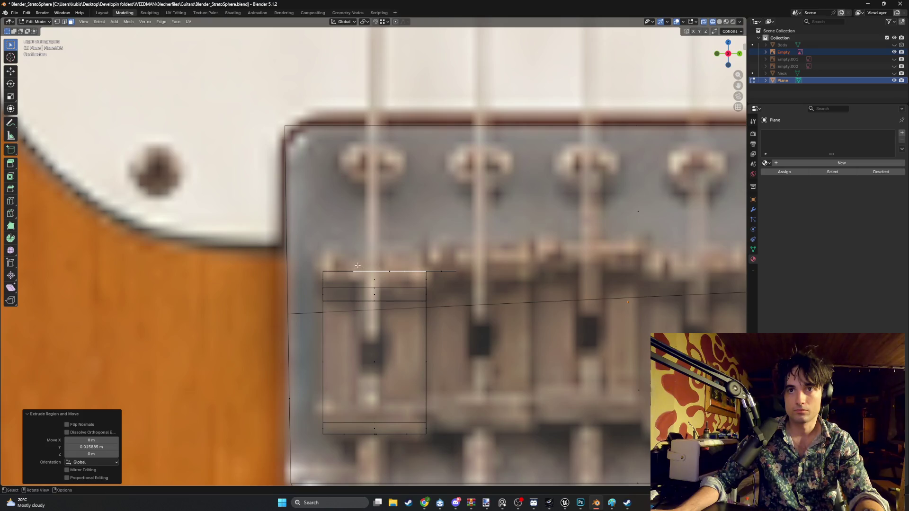
click(384, 270)
key(g)
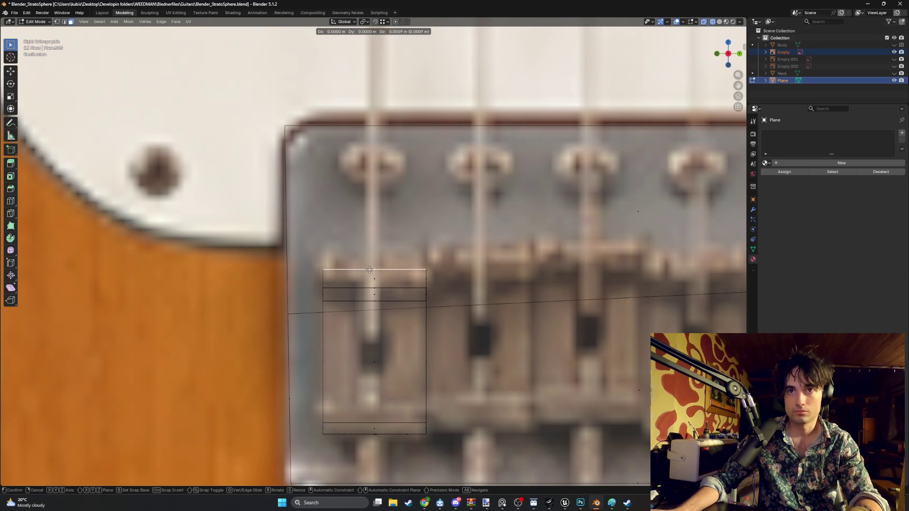
key(z)
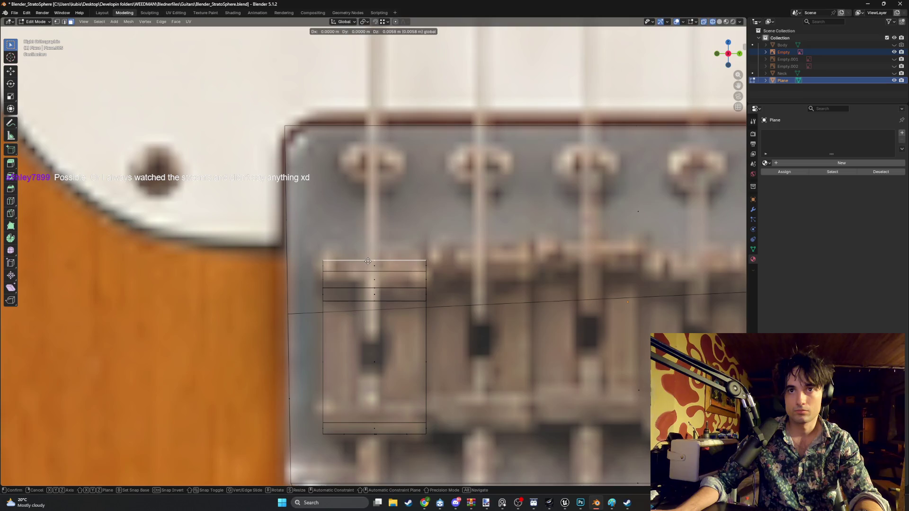
click(368, 262)
scroll(368, 262, down, 5)
middle_drag(368, 263, 419, 276)
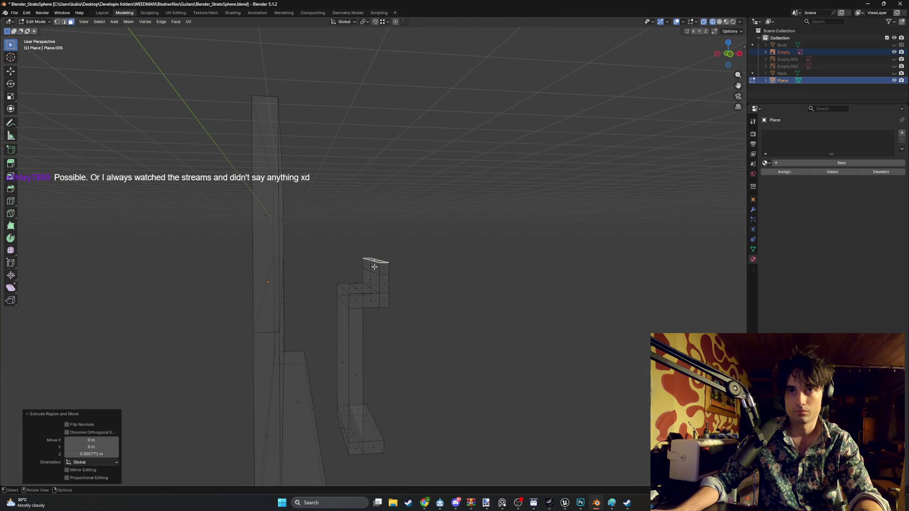
key(ctrl+z)
key(g)
key(x)
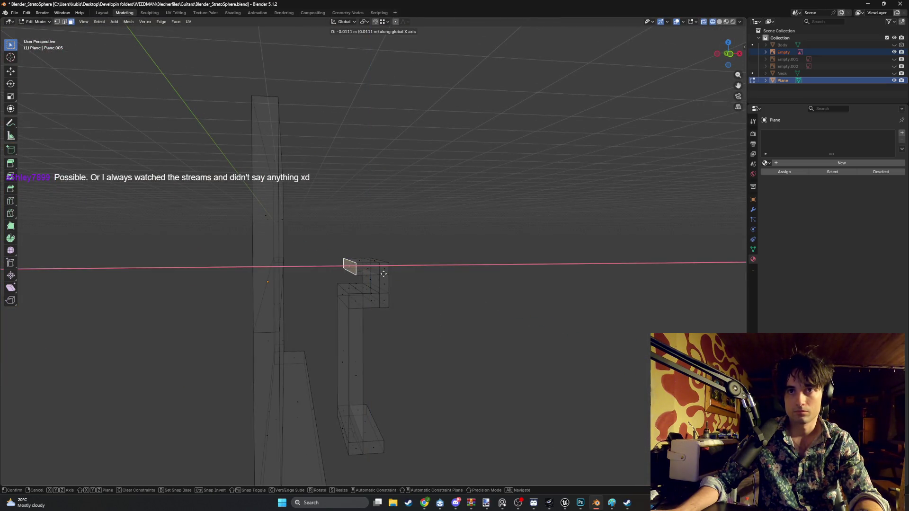
click(384, 273)
mouse_move(384, 273)
middle_down()
mouse_move(390, 333)
mouse_move(324, 318)
mouse_move(352, 285)
mouse_move(420, 283)
middle_up()
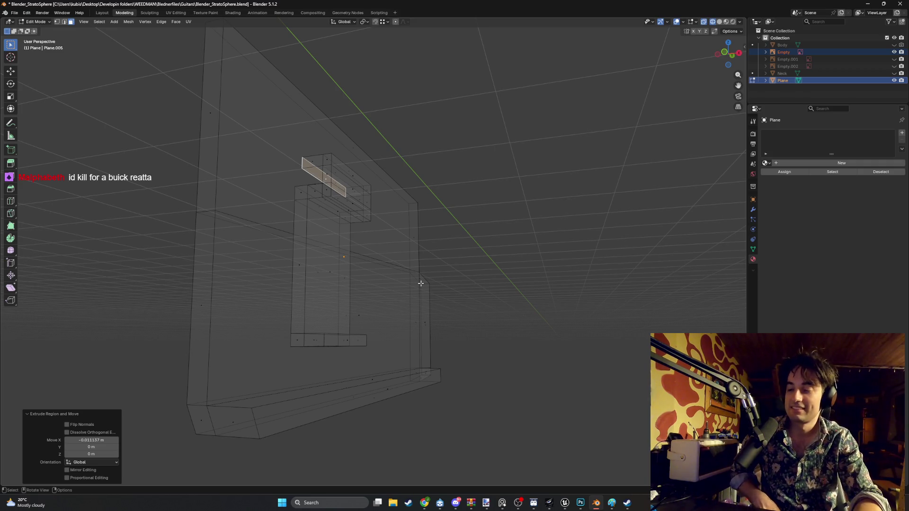
key(KP_3)
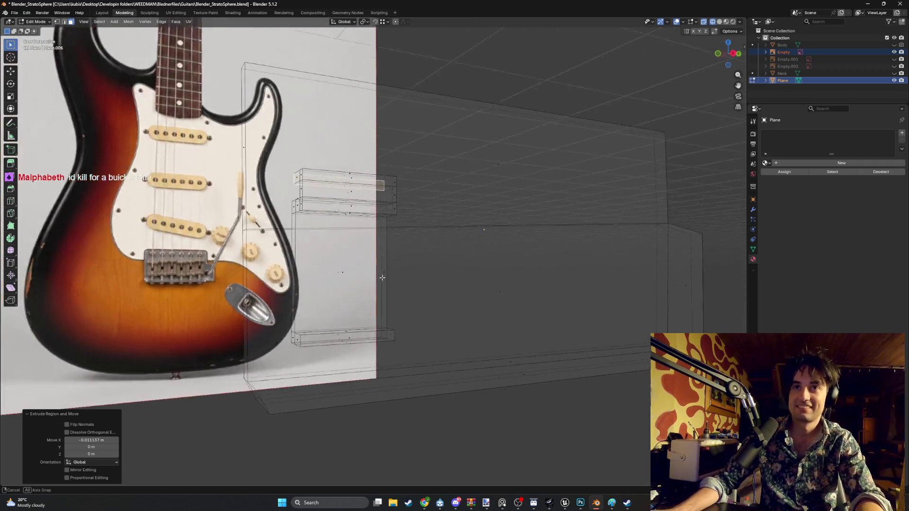
scroll(365, 285, up, 5)
scroll(386, 291, up, 3)
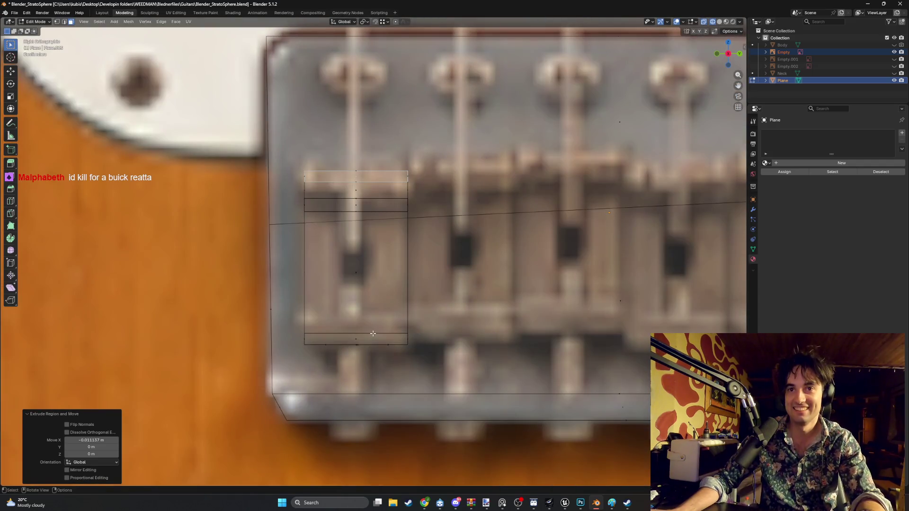
scroll(373, 334, down, 3)
mouse_move(365, 330)
middle_down()
mouse_move(328, 298)
mouse_move(315, 309)
mouse_move(331, 329)
mouse_move(324, 376)
mouse_move(377, 375)
mouse_move(391, 390)
mouse_move(356, 393)
middle_up()
scroll(354, 299, up, 4)
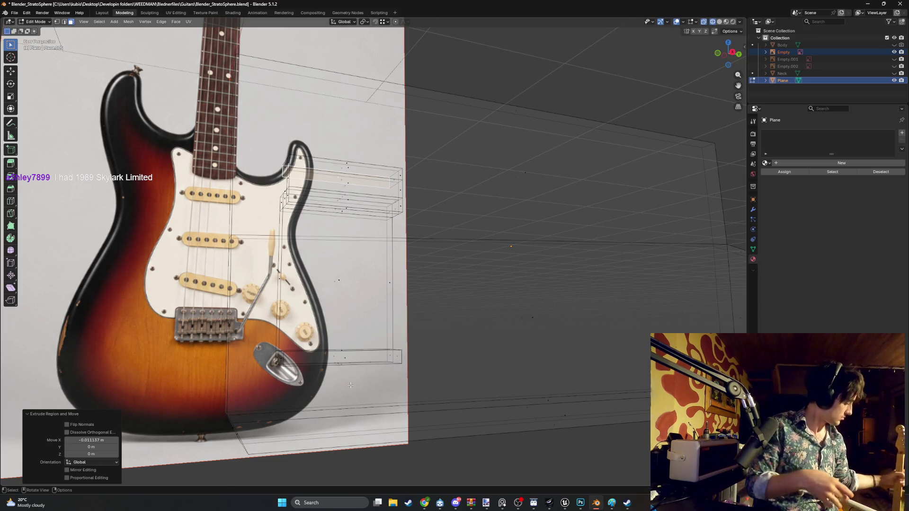
mouse_move(350, 385)
middle_down()
mouse_move(335, 369)
mouse_move(349, 317)
mouse_move(331, 327)
mouse_move(305, 298)
mouse_move(265, 315)
mouse_move(404, 356)
mouse_move(321, 340)
middle_up()
- In solid shading, delete the small inset face and the band of faces around it
key(alt+z)
click(335, 368)
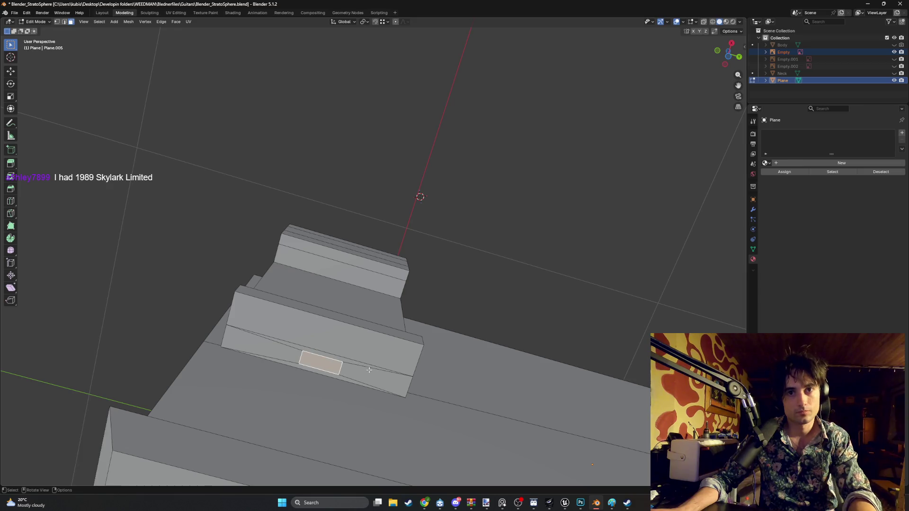
click(303, 365)
shift+click(355, 376)
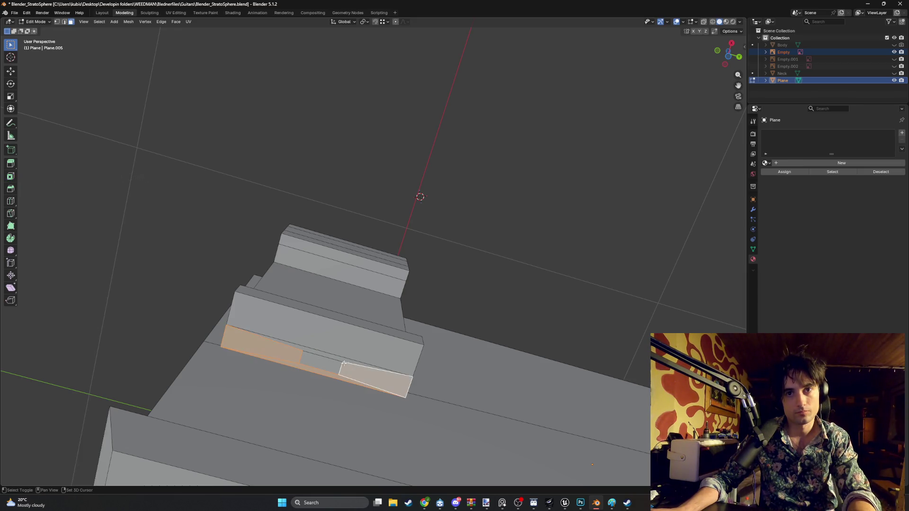
shift+click(369, 359)
shift+click(320, 361)
key(x)
click(303, 351)
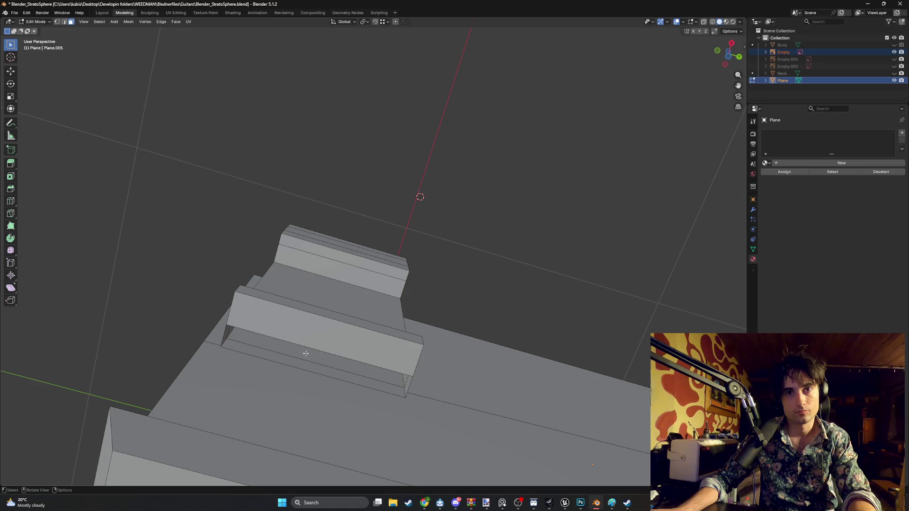
- Extrude the lower block's front faces sideways along Y
click(314, 353)
key(2)
click(318, 360)
middle_drag(317, 368, 340, 392)
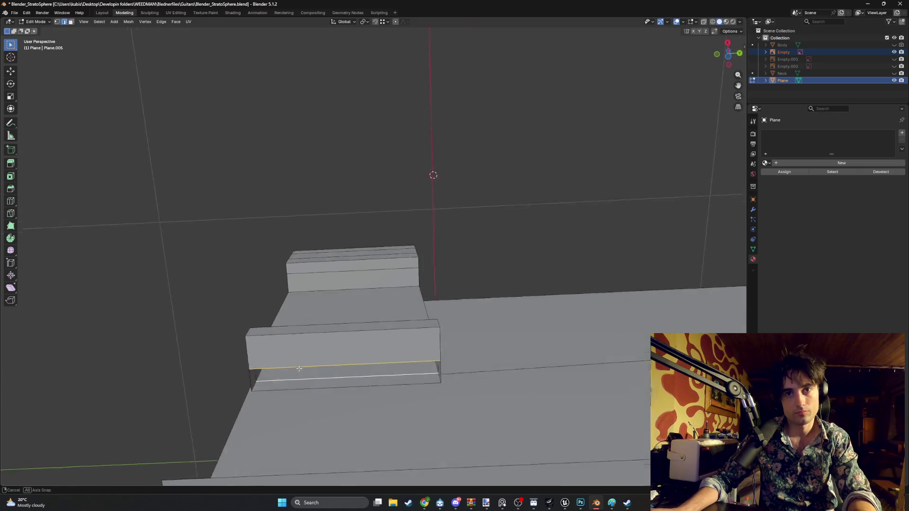
click(340, 392)
shift+click(331, 378)
shift+click(347, 361)
key(3)
click(360, 374)
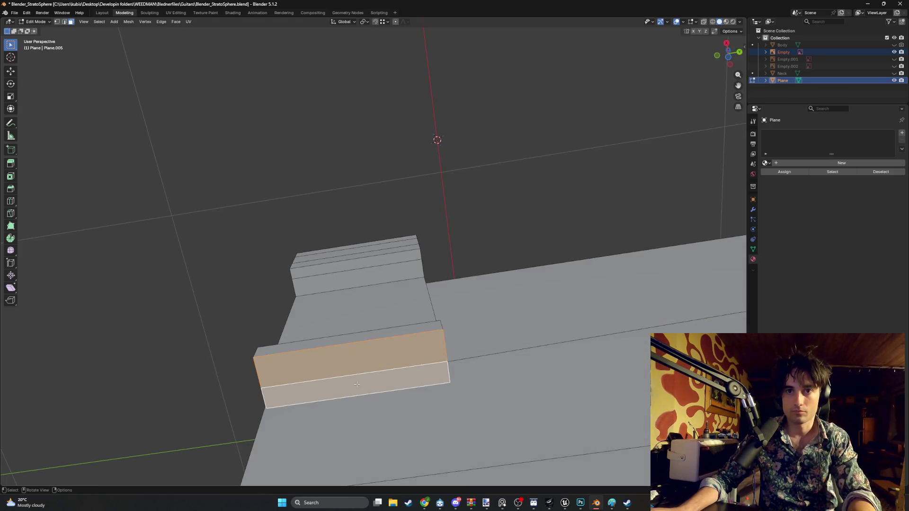
key(e)
key(y)
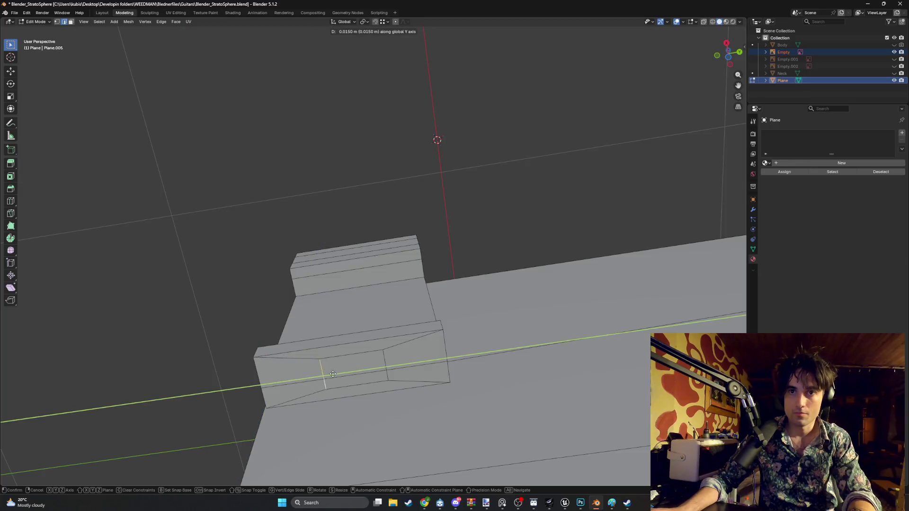
click(344, 374)
- Undo a stray step and slide the cut edge at the block's end along Y
mouse_move(335, 375)
middle_down()
mouse_move(386, 365)
mouse_move(419, 333)
middle_up()
key(3)
click(410, 327)
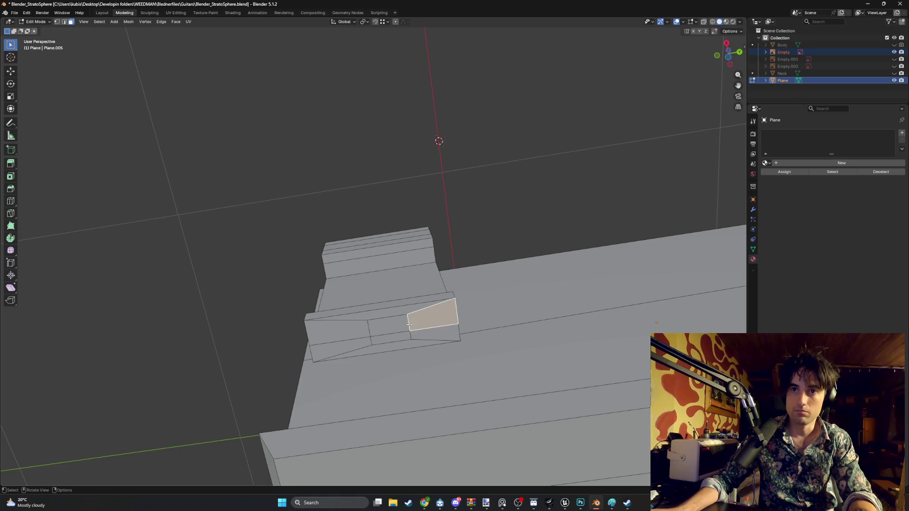
key(ctrl+z)
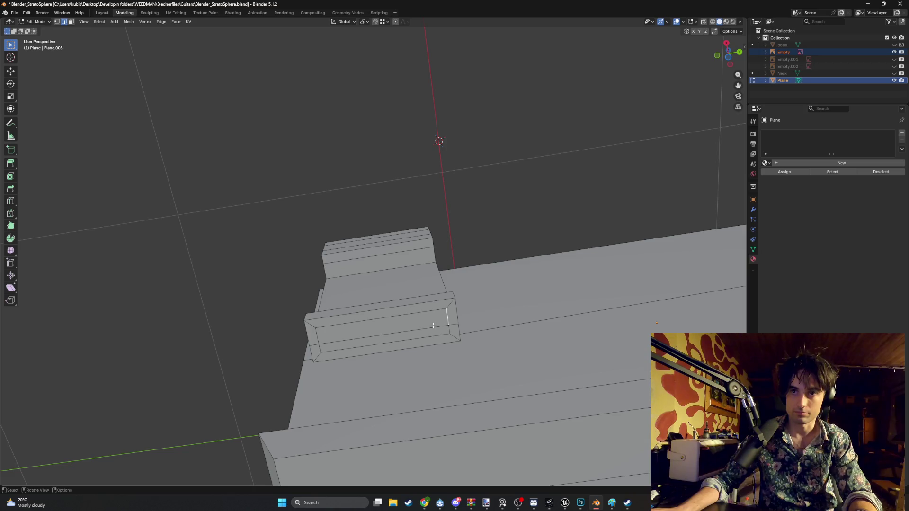
key(g)
key(y)
click(422, 332)
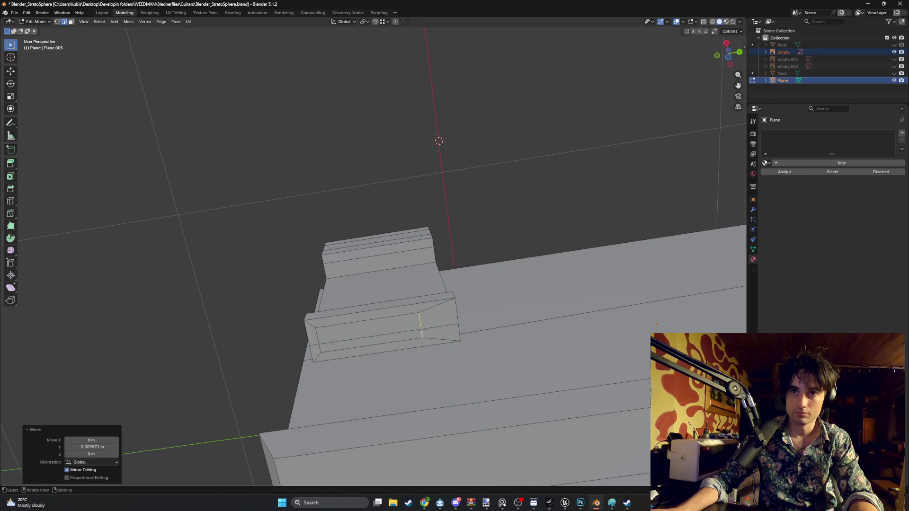
- Set the first cut edge's move to an exact Y offset of -0.015 m
click(92, 447)
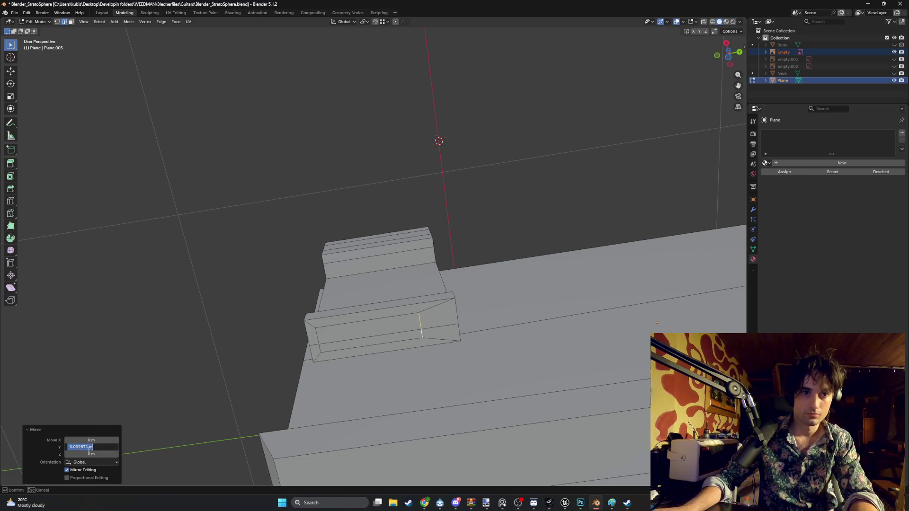
key(BackSpace)
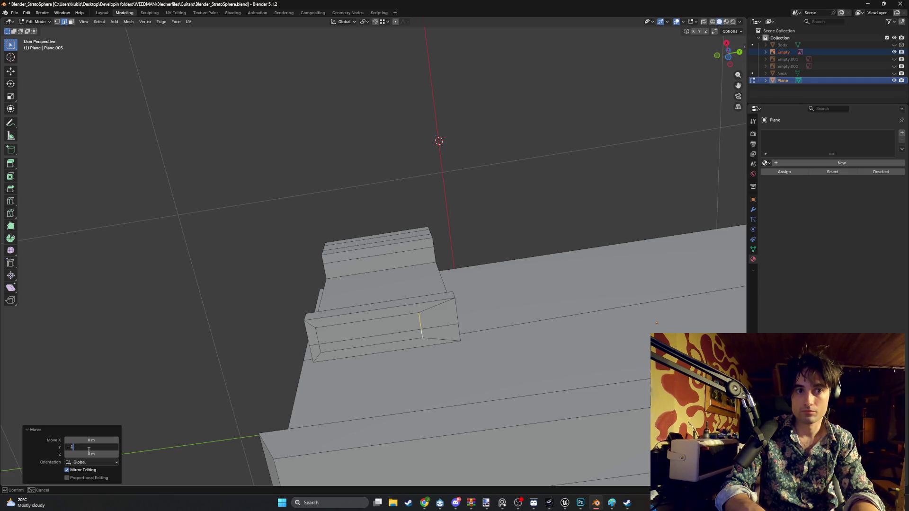
key(Return)
click(88, 448)
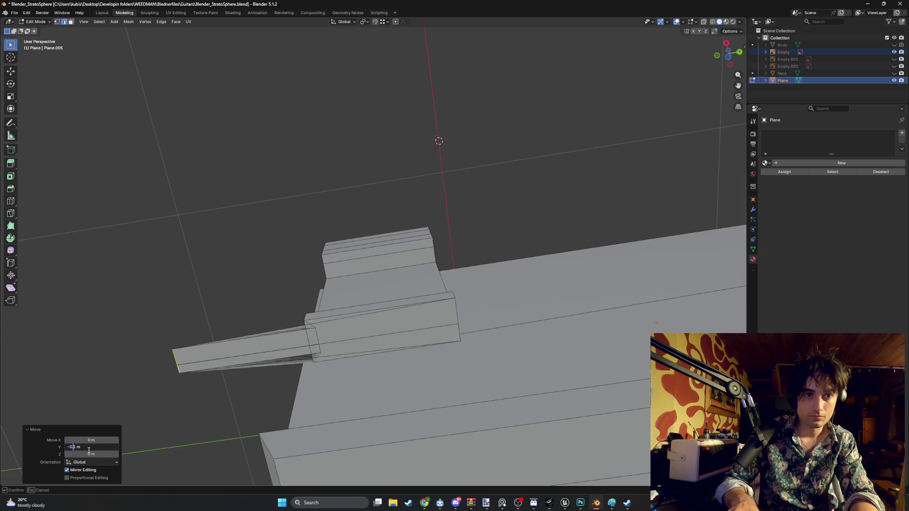
key(Return)
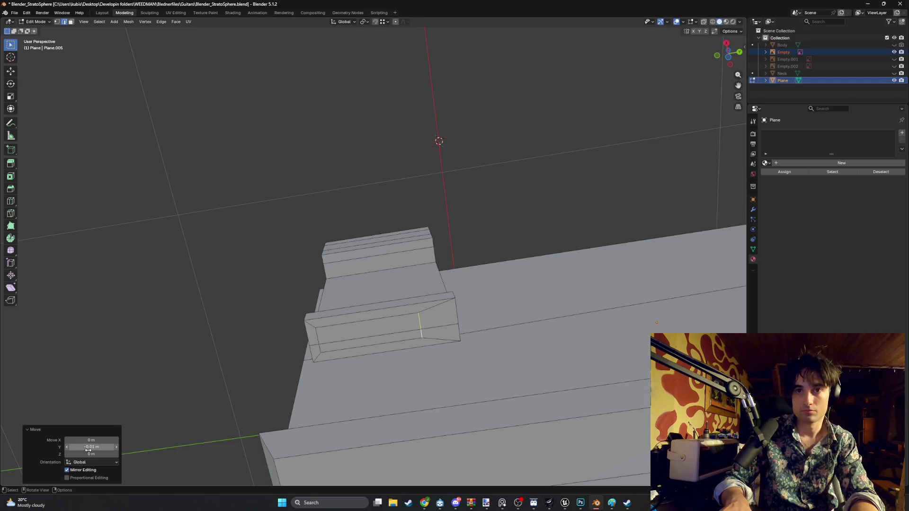
click(88, 448)
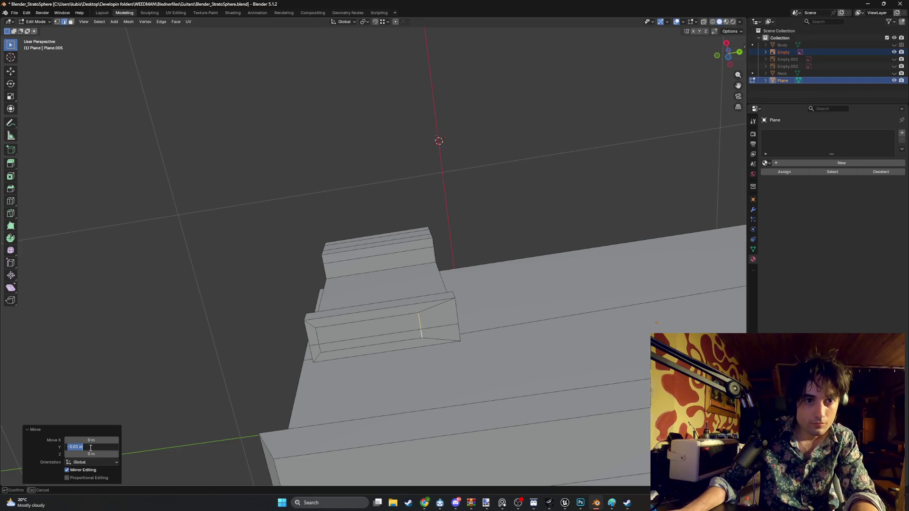
key(Home)
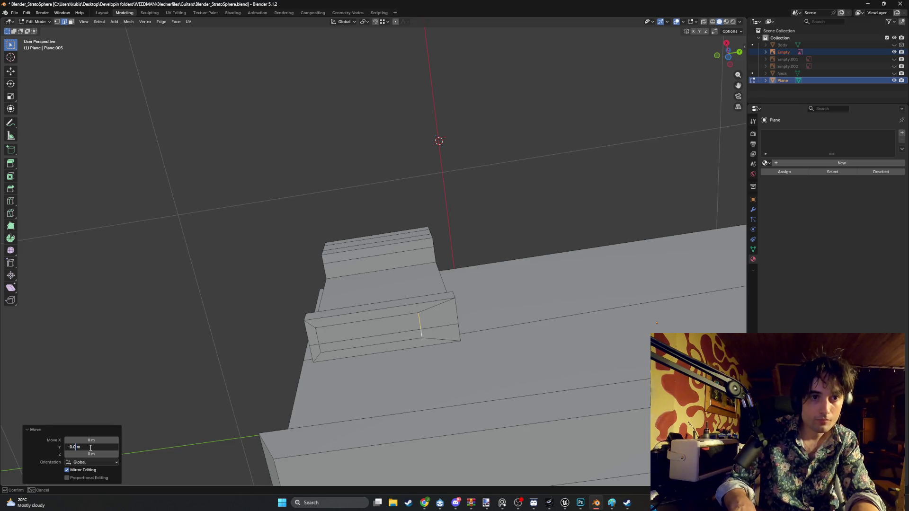
key(Return)
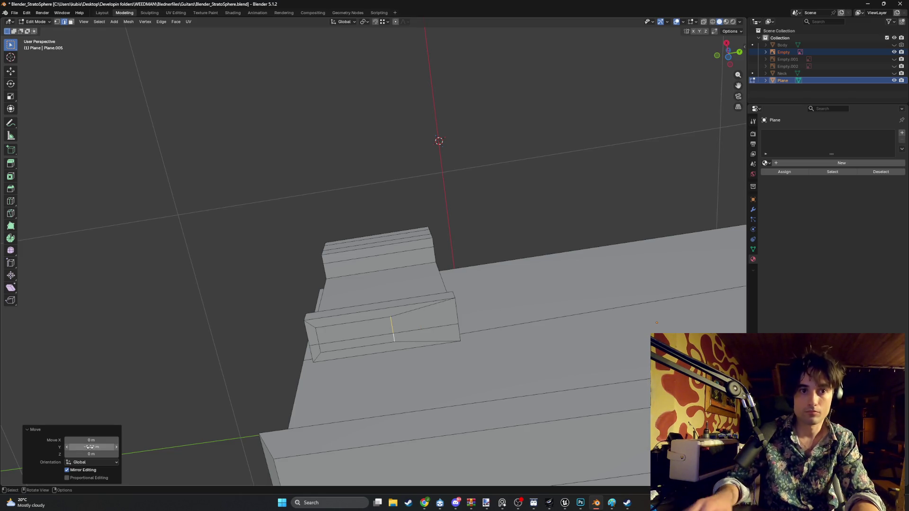
click(88, 448)
key(Home)
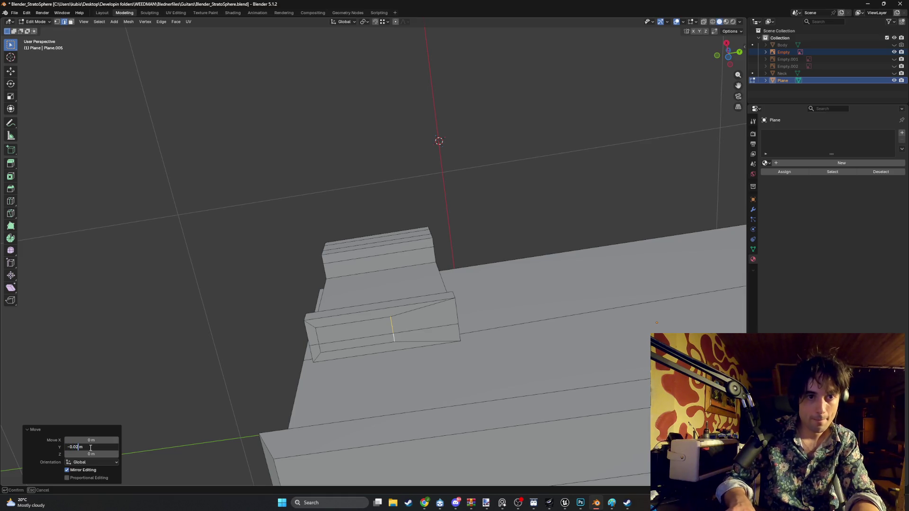
key(Return)
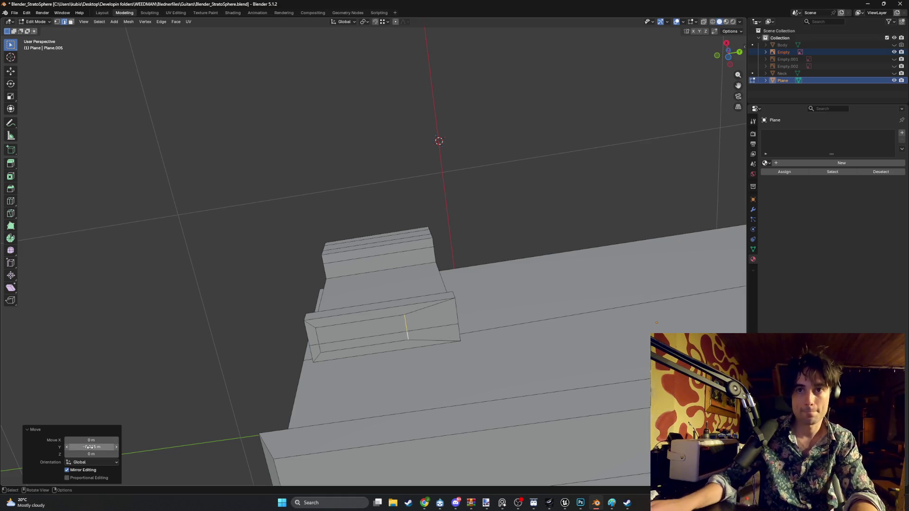
- Shift the second cut edge 0.015 m along Y and select the narrow face framed between them
shift+click(317, 338)
key(g)
key(y)
click(307, 348)
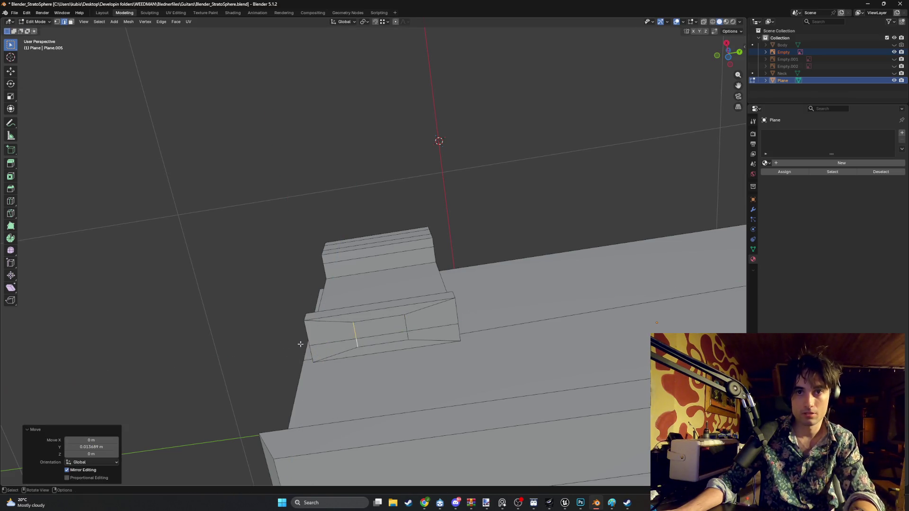
click(104, 447)
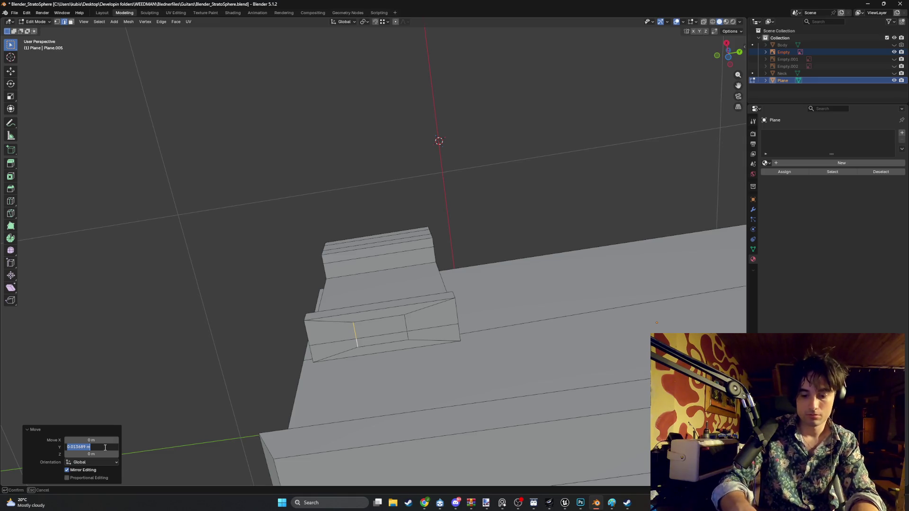
text(.015)
key(Return)
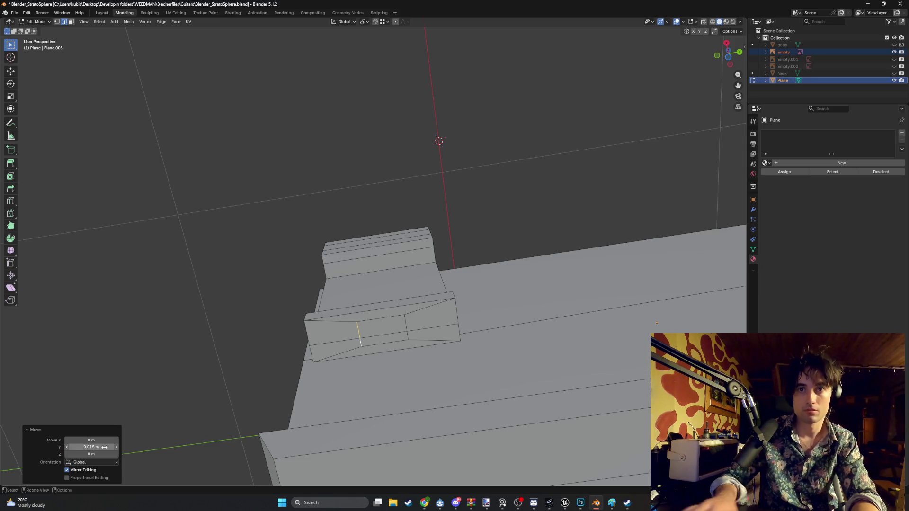
click(393, 334)
key(3)
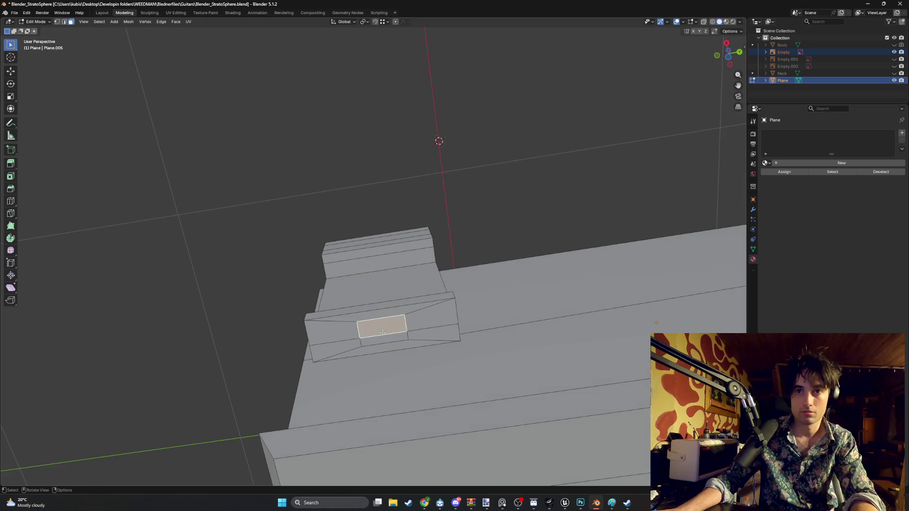
- Reshape the small face into a circle with LoopTools and scale it down
right_click(389, 346)
mouse_move(362, 334)
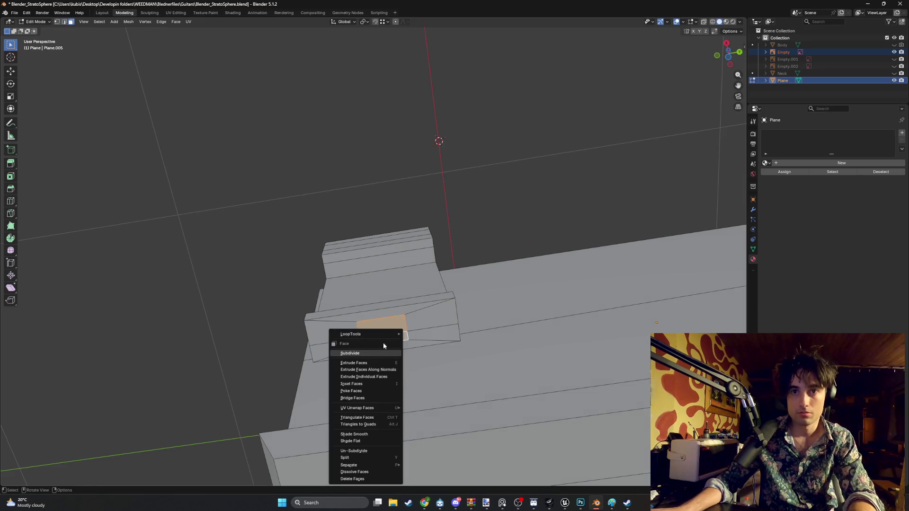
click(425, 341)
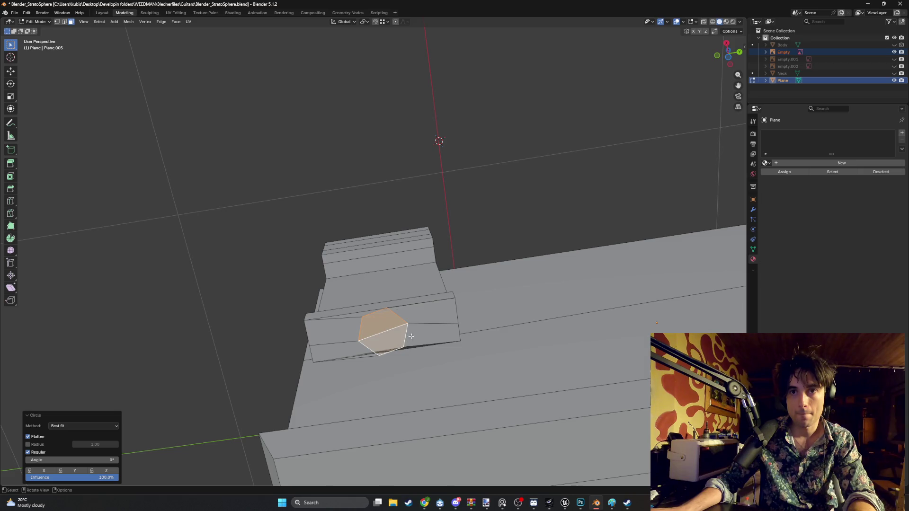
key(s)
click(433, 327)
- From the bottom view, rotate the round face about 11.8° to match the photo
key(r)
key(y)
key(Escape)
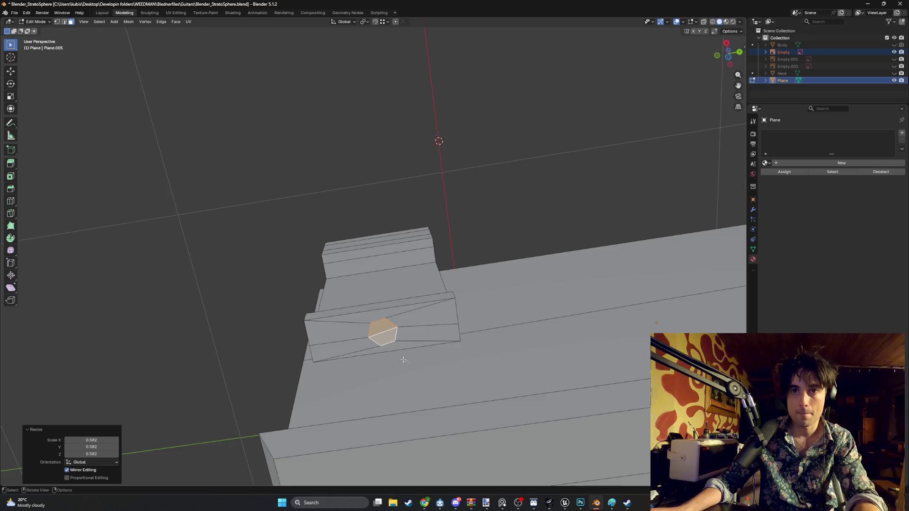
key(ctrl+KP_7)
scroll(375, 236, up, 5)
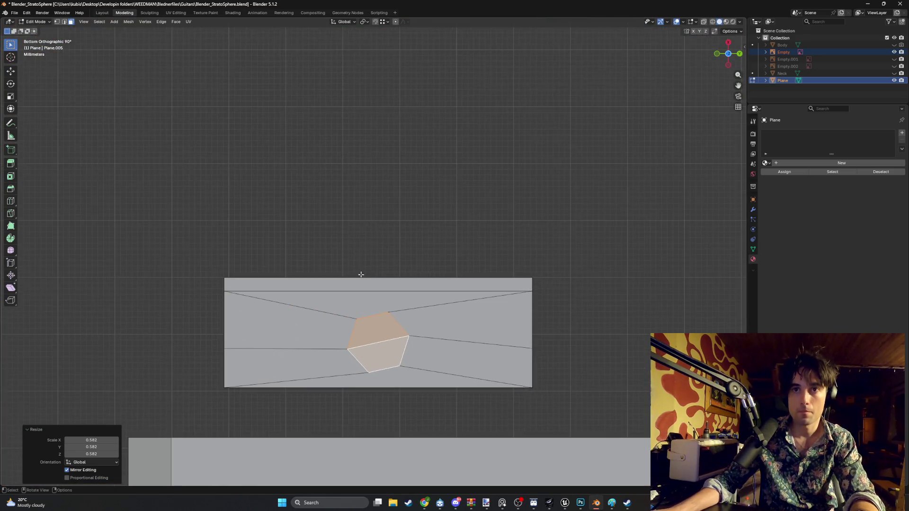
key(r)
key(y)
key(Escape)
key(r)
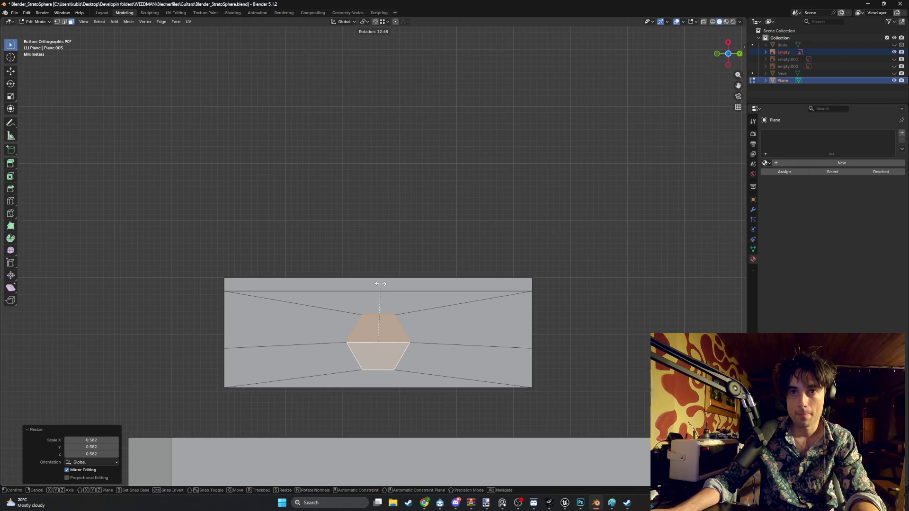
click(381, 284)
- Extrude the round face into a post about 0.024 m long and box-select the saddle in wireframe
mouse_move(380, 284)
middle_down()
mouse_move(351, 389)
mouse_move(375, 427)
mouse_move(406, 429)
mouse_move(374, 299)
mouse_move(412, 357)
mouse_move(384, 386)
mouse_move(367, 370)
middle_up()
key(e)
click(351, 392)
key(KP_1)
key(z)
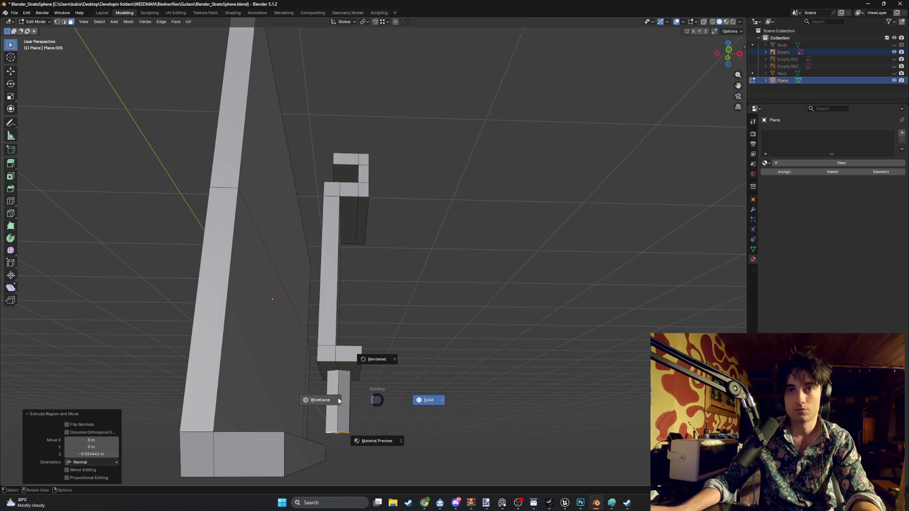
click(319, 400)
drag(384, 438, 322, 152)
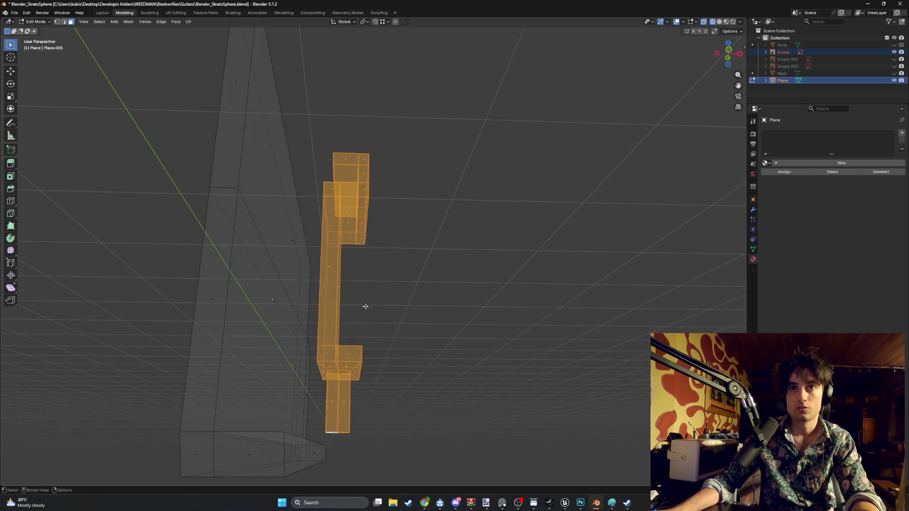
- Move the saddle mesh along X then Y to sit over the first saddle in the photo
middle_drag(366, 308, 400, 350)
key(KP_1)
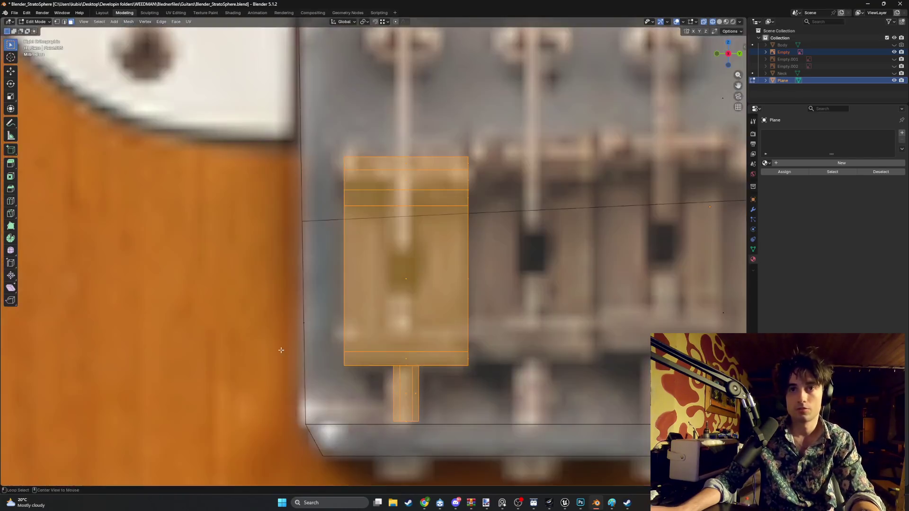
key(g)
key(x)
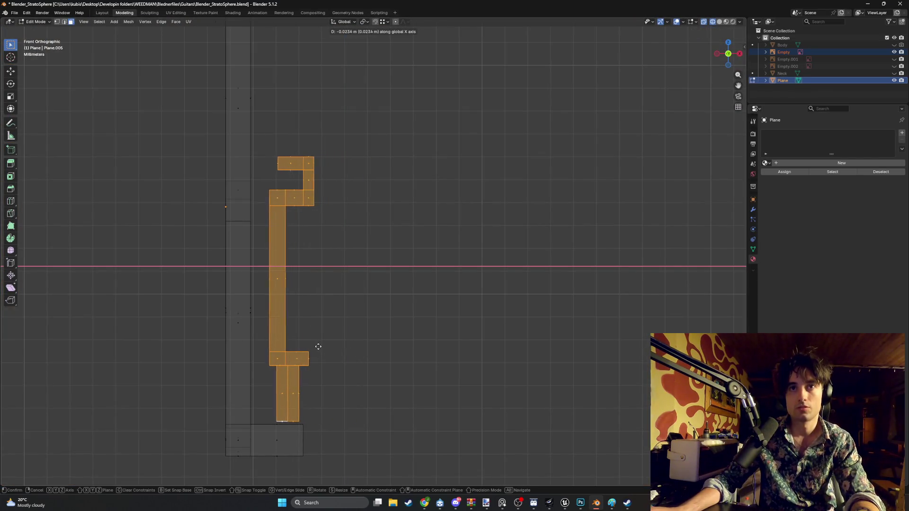
click(316, 345)
middle_drag(316, 345, 248, 343)
key(KP_1)
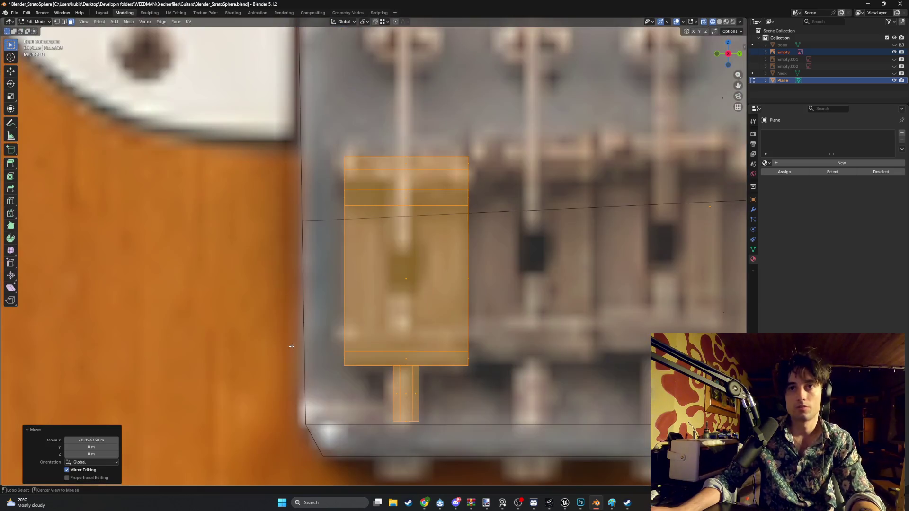
key(g)
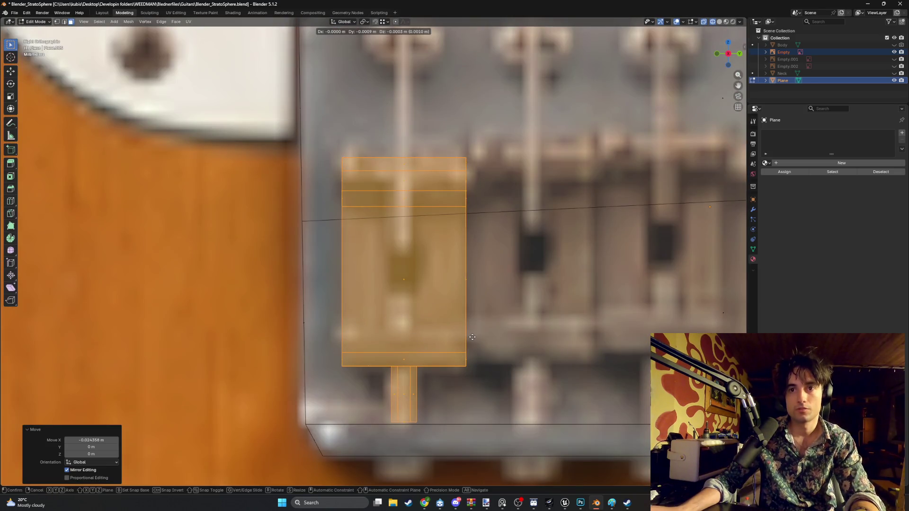
key(y)
click(468, 334)
scroll(469, 335, down, 5)
- Lower the saddle's bottom part along Z about 0.02 m past the plate's lower edge
mouse_move(469, 334)
middle_down()
mouse_move(372, 408)
mouse_move(287, 361)
mouse_move(341, 356)
middle_up()
key(alt+a)
scroll(340, 355, up, 3)
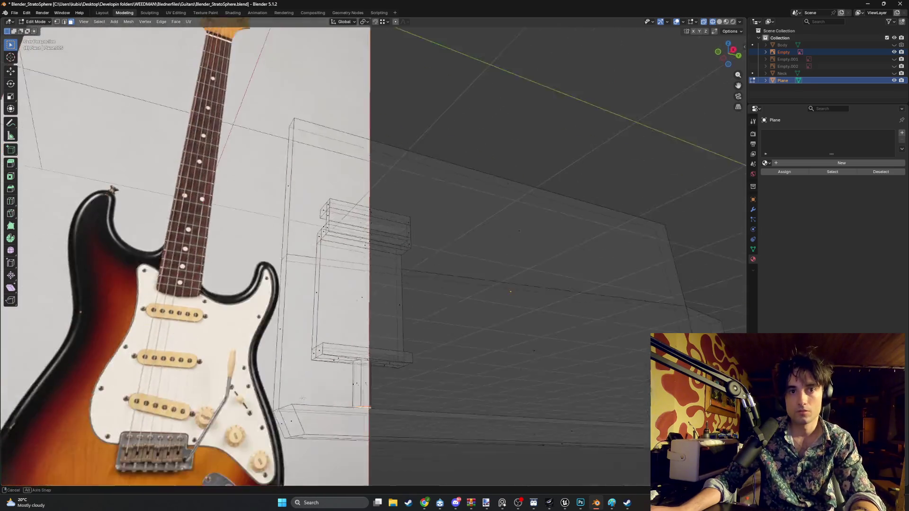
key(g)
key(z)
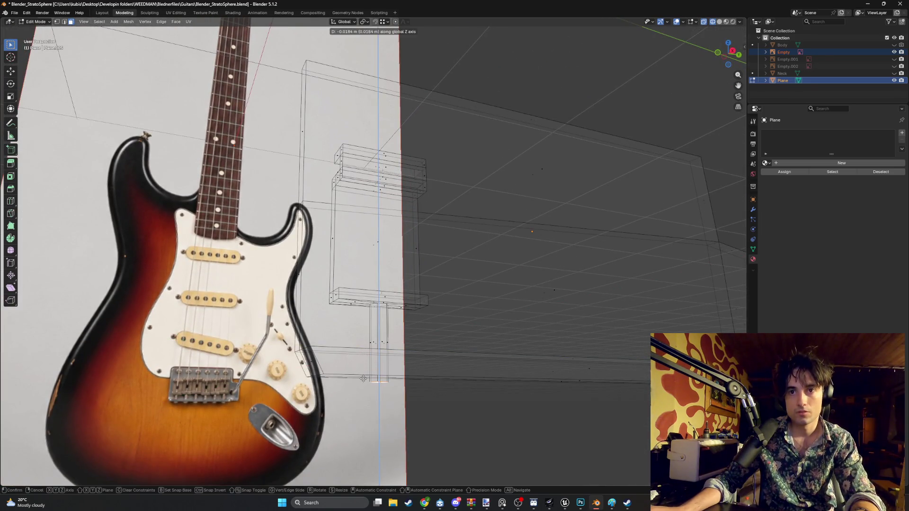
click(363, 378)
mouse_move(378, 380)
middle_down()
mouse_move(316, 348)
mouse_move(375, 371)
mouse_move(363, 383)
mouse_move(250, 369)
mouse_move(292, 225)
mouse_move(313, 330)
mouse_move(355, 309)
mouse_move(335, 260)
mouse_move(363, 256)
mouse_move(367, 294)
mouse_move(305, 299)
mouse_move(329, 308)
mouse_move(314, 284)
mouse_move(327, 277)
mouse_move(315, 288)
mouse_move(351, 299)
mouse_move(348, 315)
mouse_move(331, 319)
mouse_move(363, 319)
middle_up()
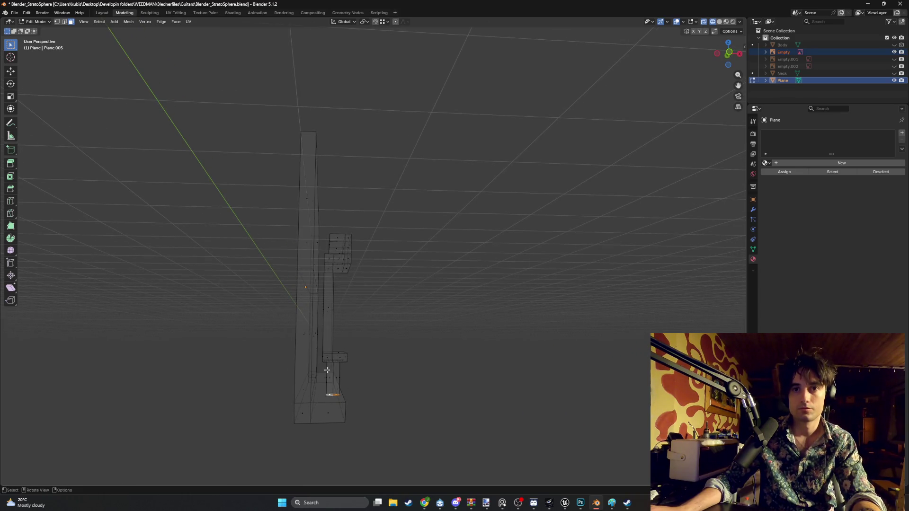
middle_drag(352, 381, 350, 348)
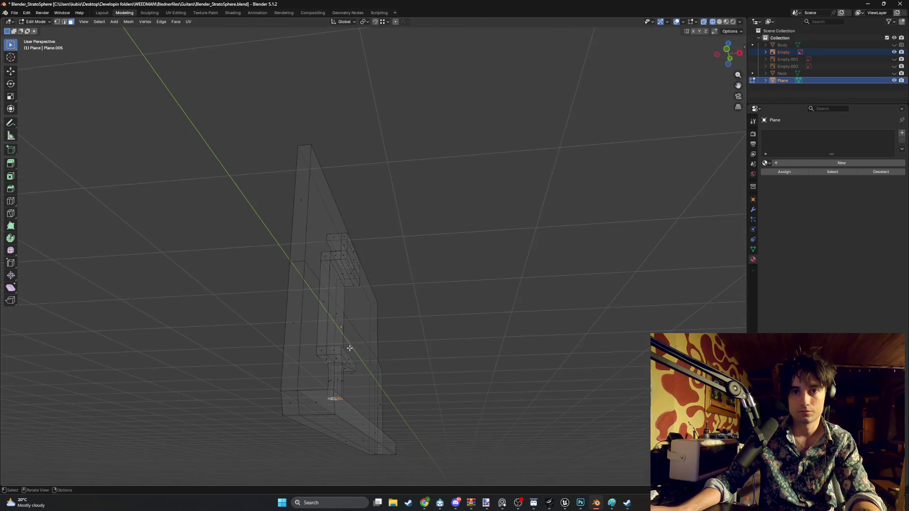
key(g)
key(z)
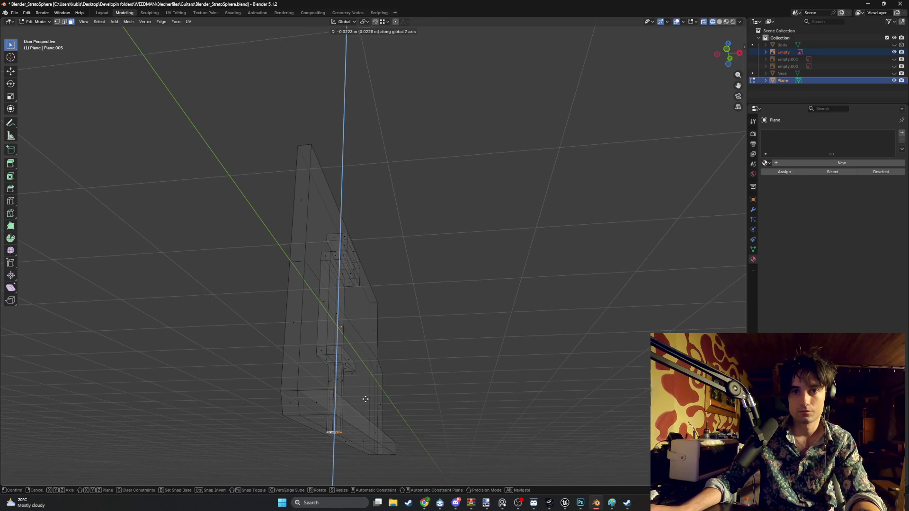
click(365, 399)
mouse_move(374, 391)
middle_down()
mouse_move(337, 401)
mouse_move(382, 405)
middle_up()
- Box-select the saddle without the bottom bar and separate it into its own object
drag(381, 425, 320, 229)
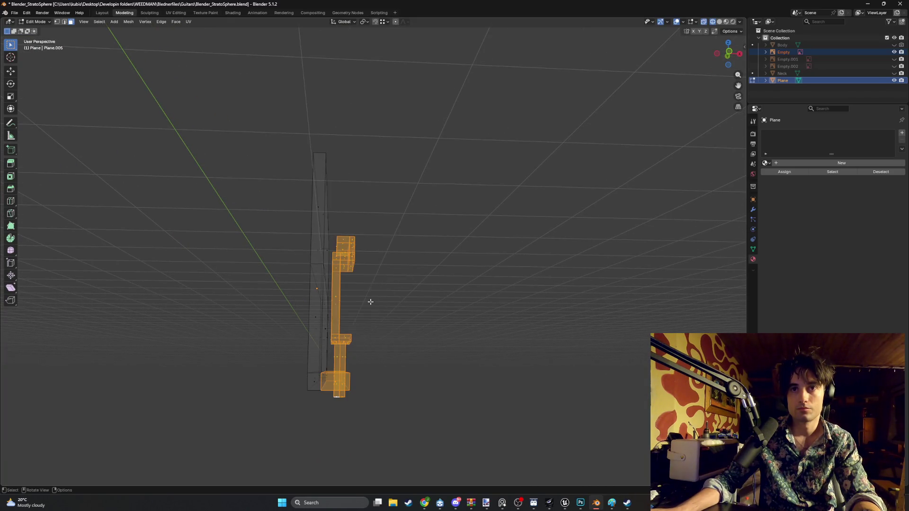
middle_drag(371, 302, 321, 380)
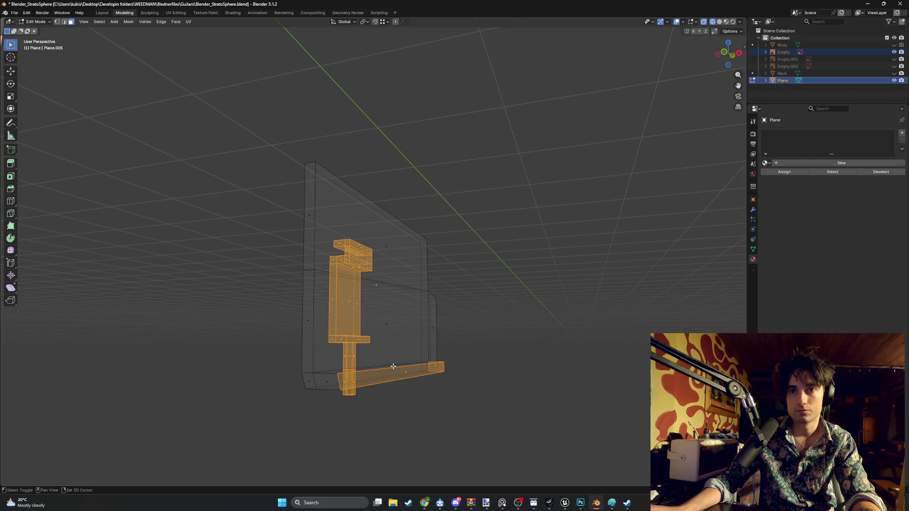
ctrl+drag(450, 385, 381, 334)
mouse_move(382, 342)
middle_down()
mouse_move(337, 379)
mouse_move(369, 359)
middle_up()
key(p)
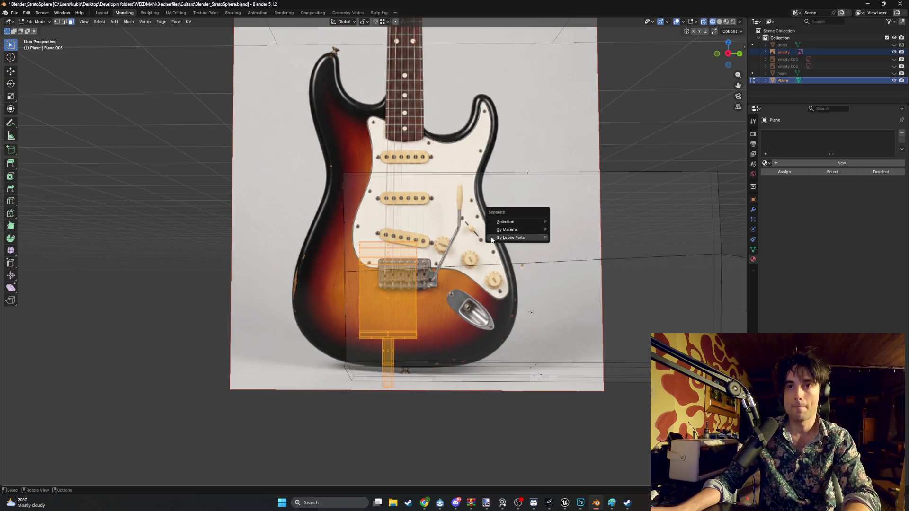
click(509, 222)
click(784, 87)
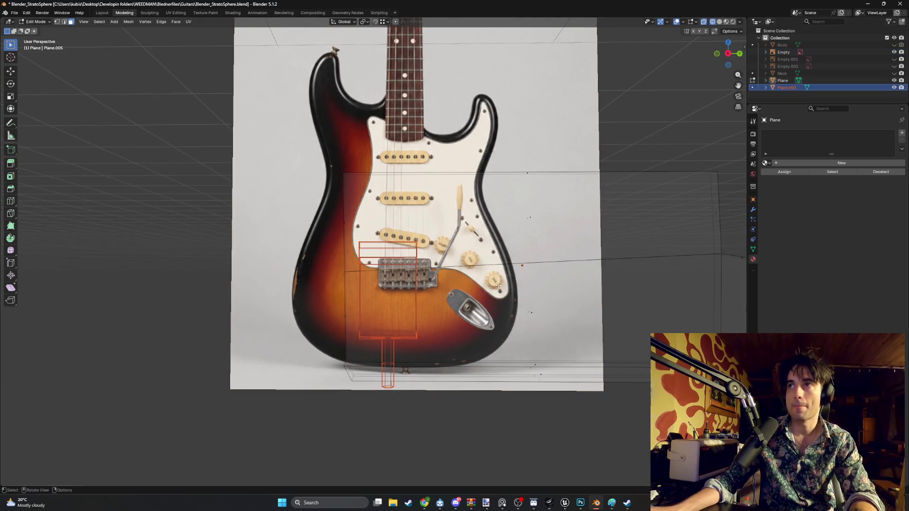
- In Object Mode, duplicate the saddle Plane.001 and start sliding the copy along Y toward the second saddle
middle_drag(461, 270, 412, 298)
key(KP_1)
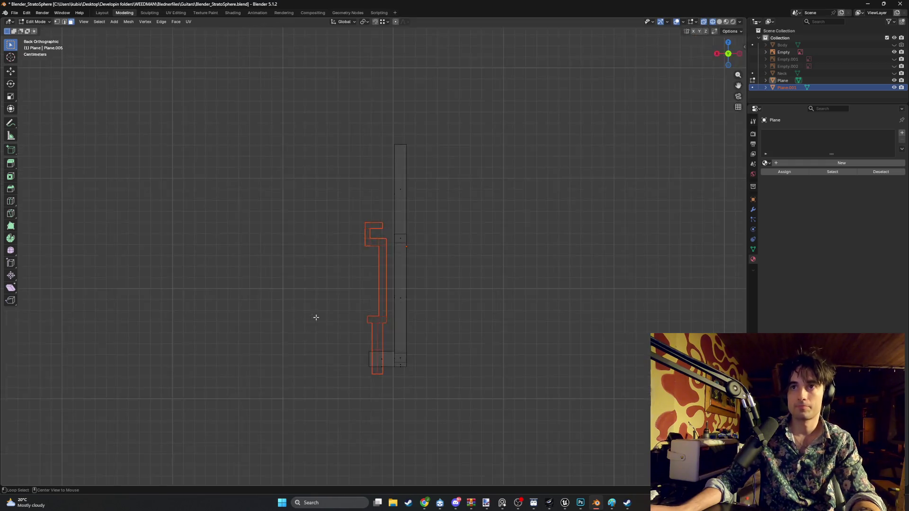
key(KP_3)
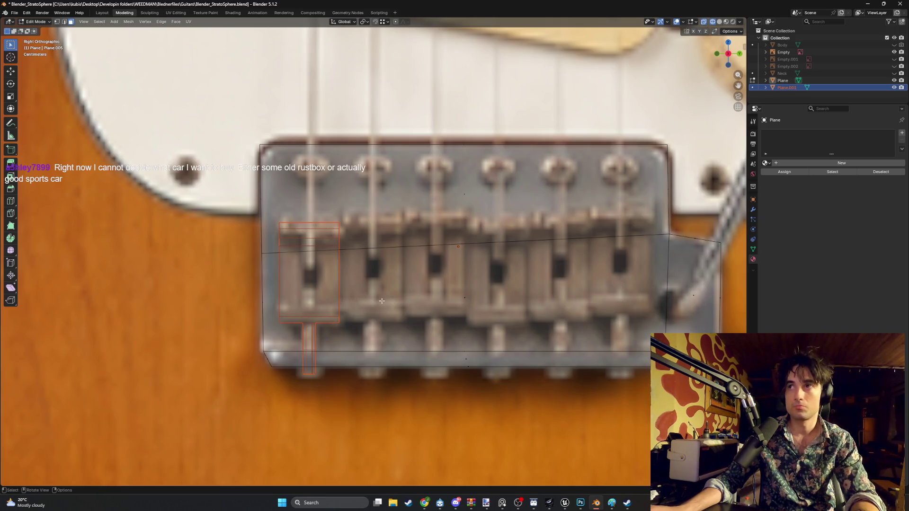
scroll(381, 301, down, 10)
mouse_move(382, 301)
middle_down()
mouse_move(321, 297)
mouse_move(405, 290)
mouse_move(386, 295)
middle_up()
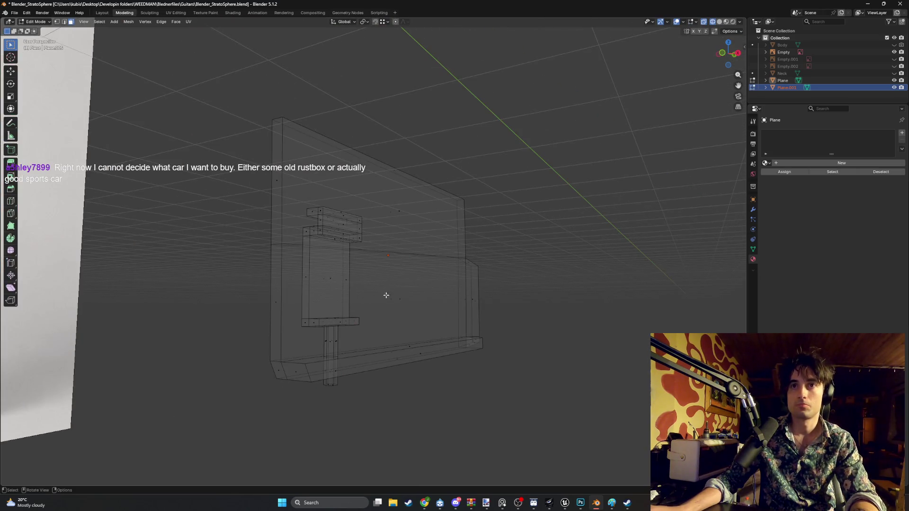
click(799, 81)
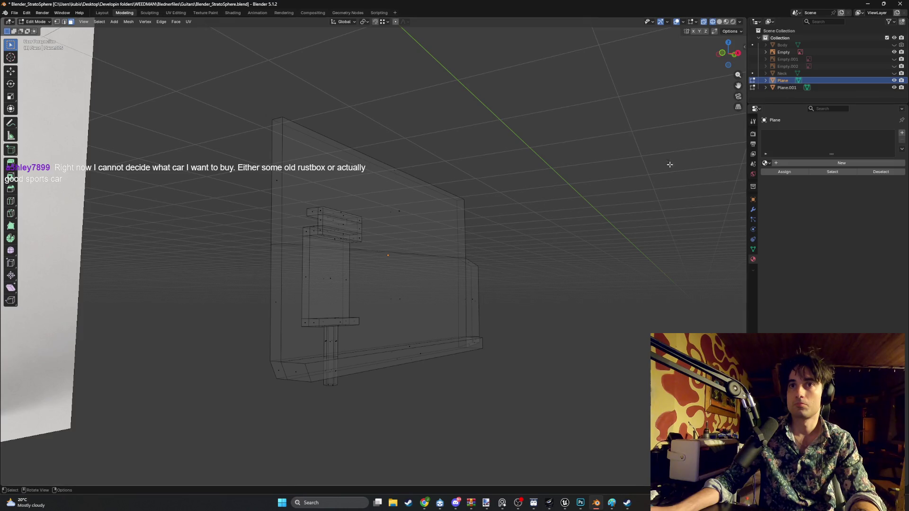
key(Down)
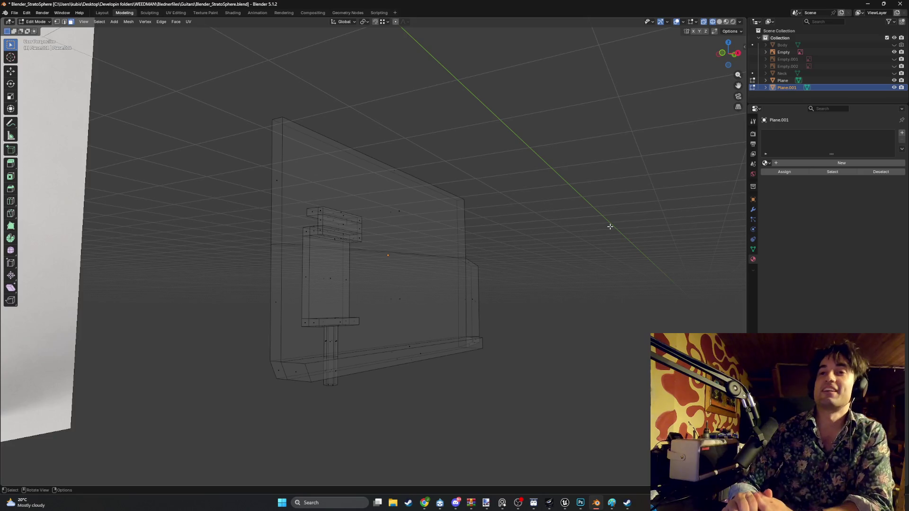
mouse_move(561, 233)
alt+middle_down()
mouse_move(483, 329)
mouse_move(365, 327)
alt+middle_up()
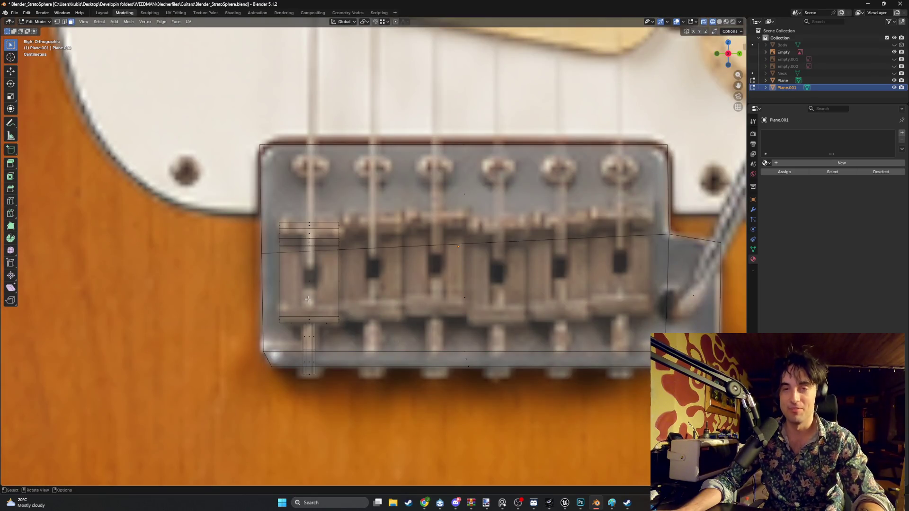
key(Tab)
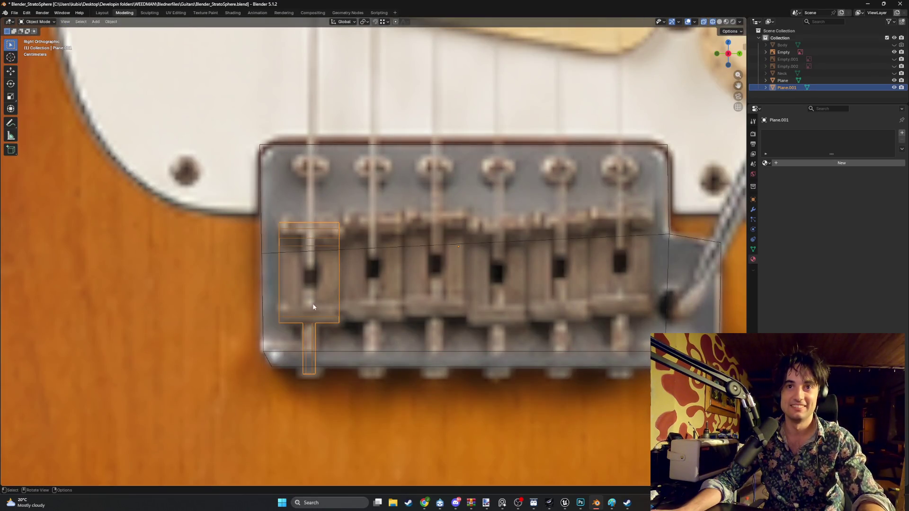
key(shift+d)
key(y)
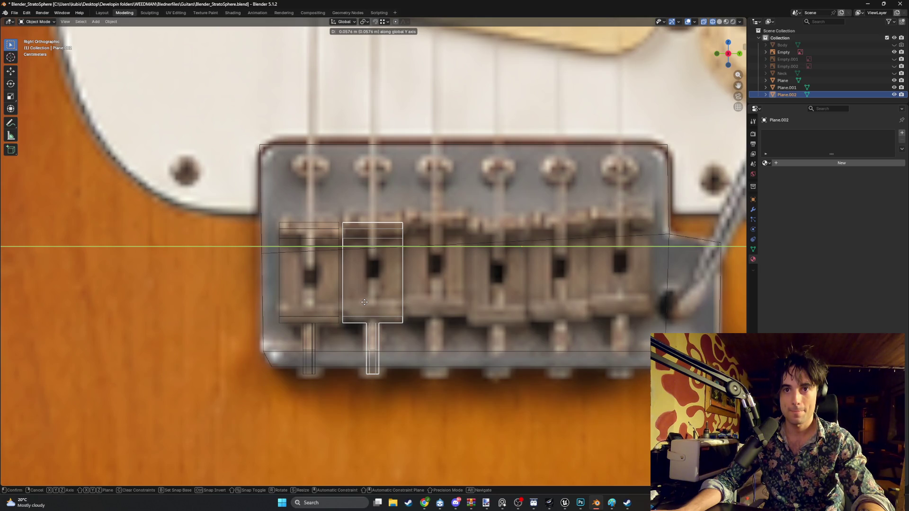
- Place the second saddle, then duplicate for the third and match its height along Z
click(365, 302)
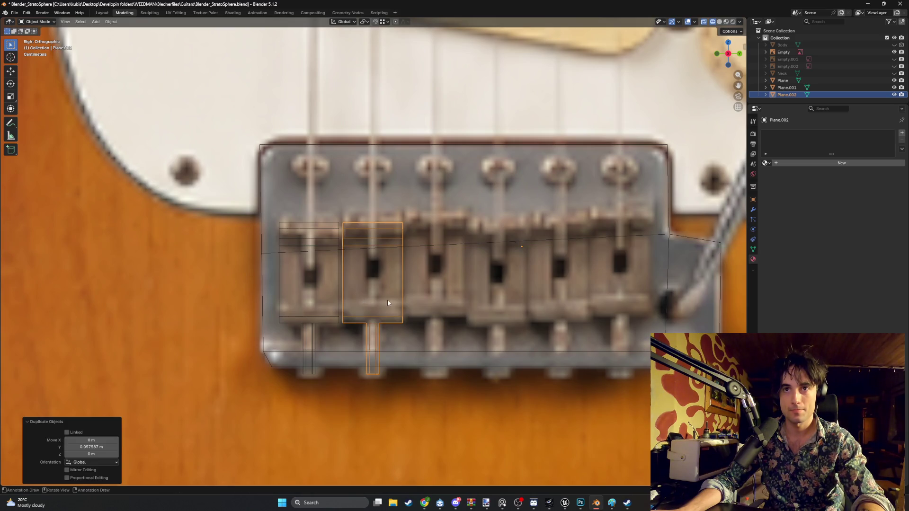
key(shift+d)
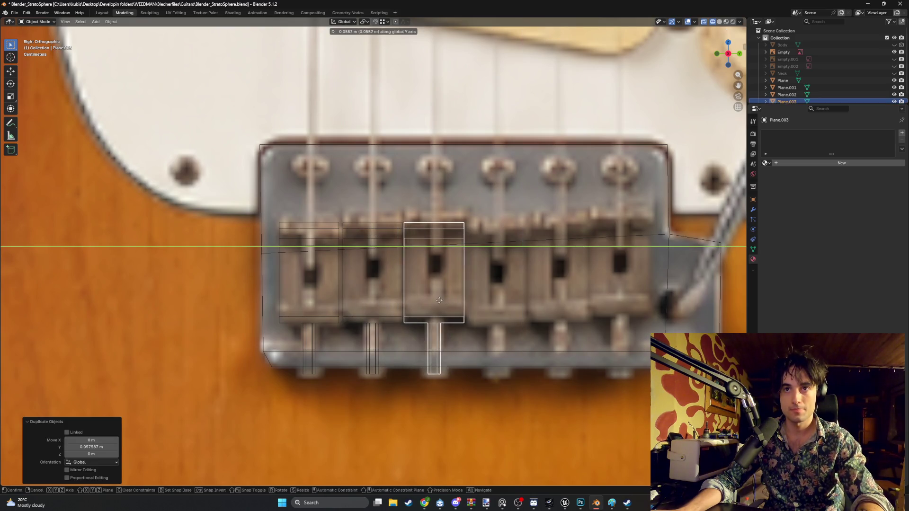
click(440, 303)
key(KP_5)
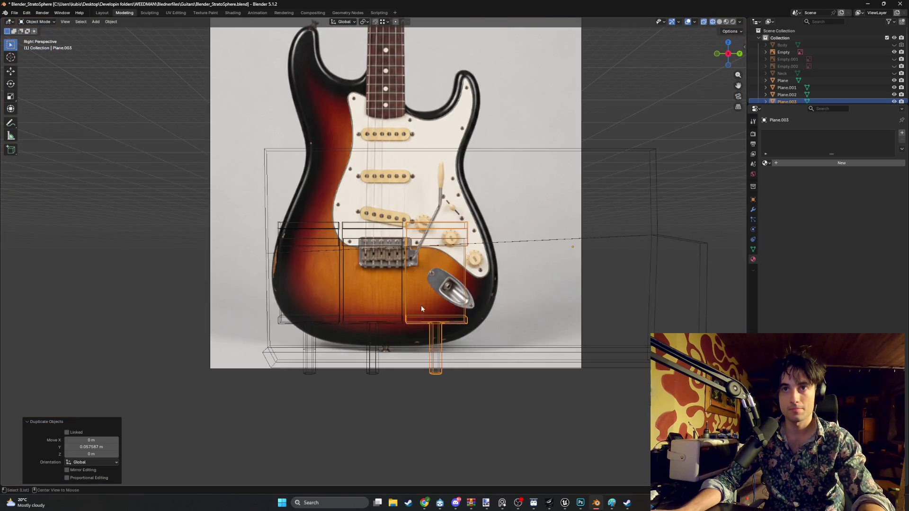
key(KP_5)
key(g)
key(z)
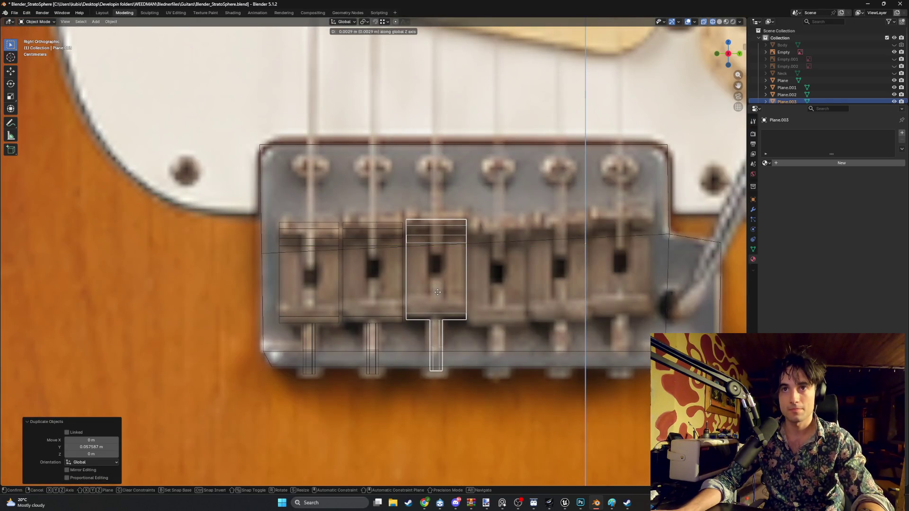
click(438, 287)
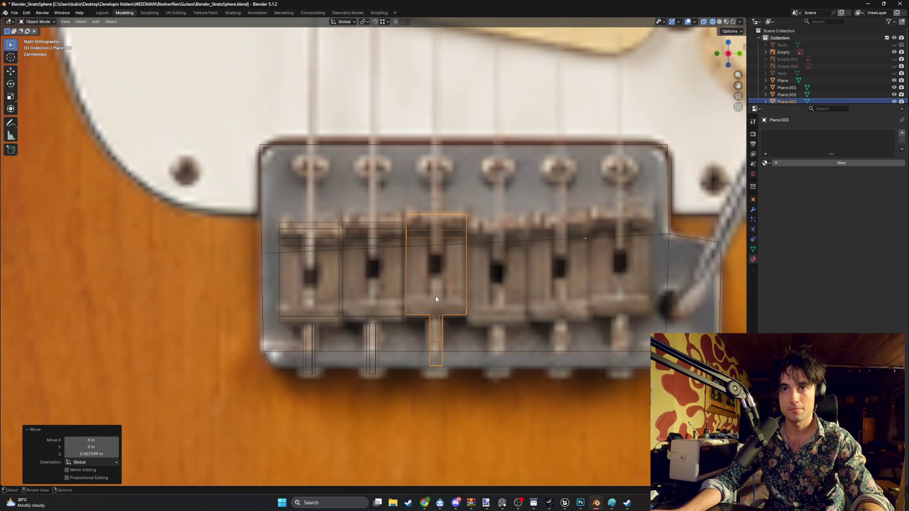
- Duplicate the fourth and fifth saddles along Y, each nudged in Z to its photo height
key(shift+d)
key(y)
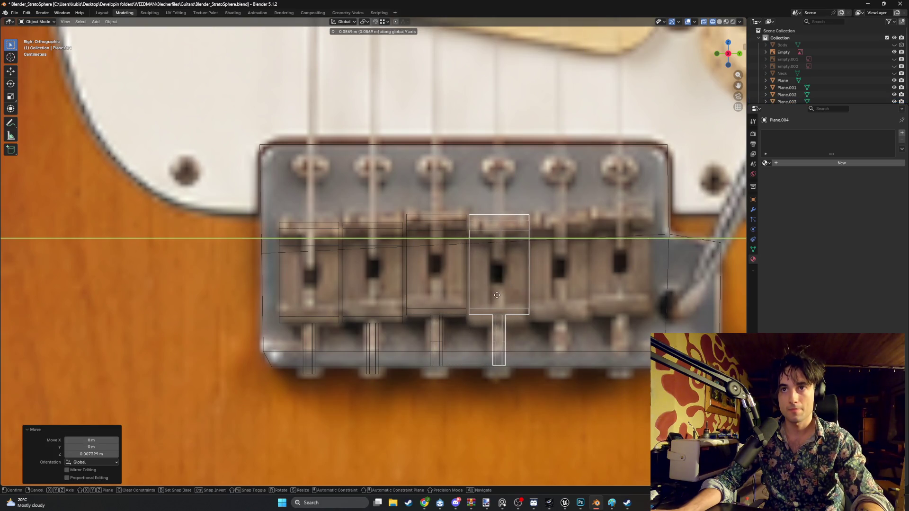
click(497, 288)
key(g)
key(z)
click(504, 284)
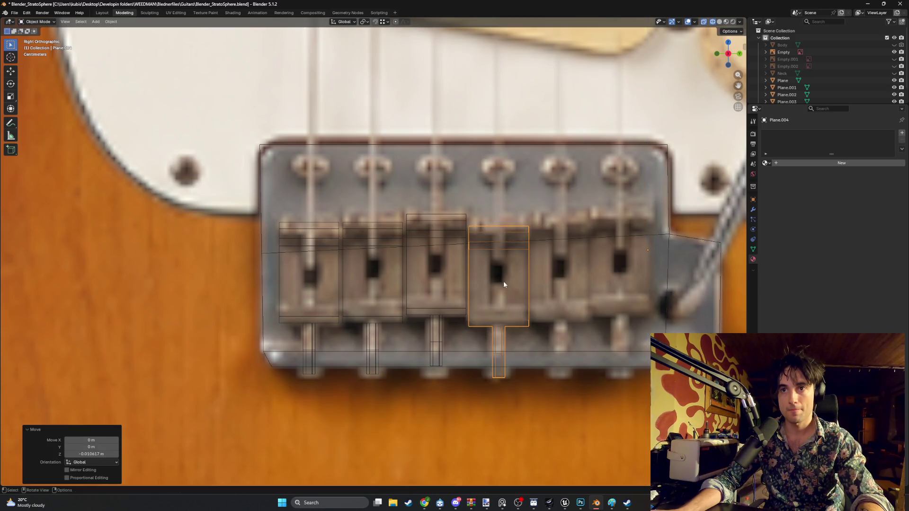
key(shift+d)
key(y)
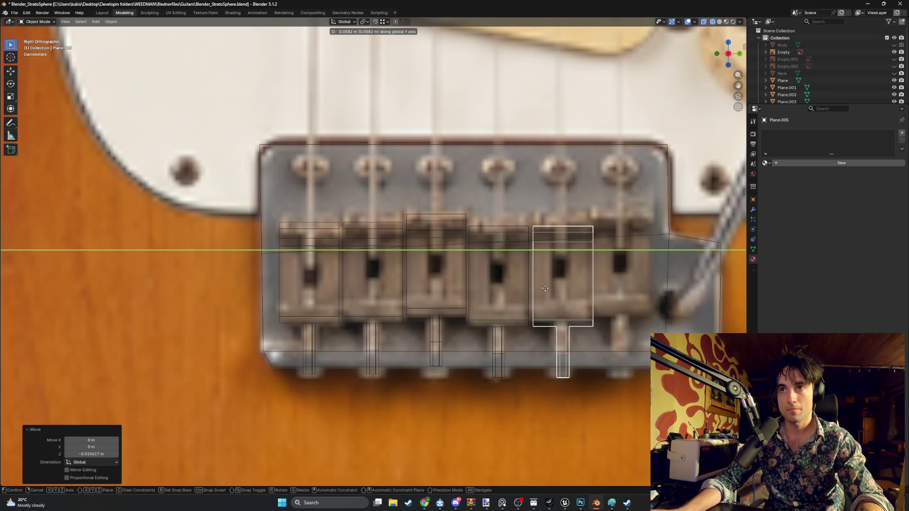
click(543, 288)
key(g)
key(z)
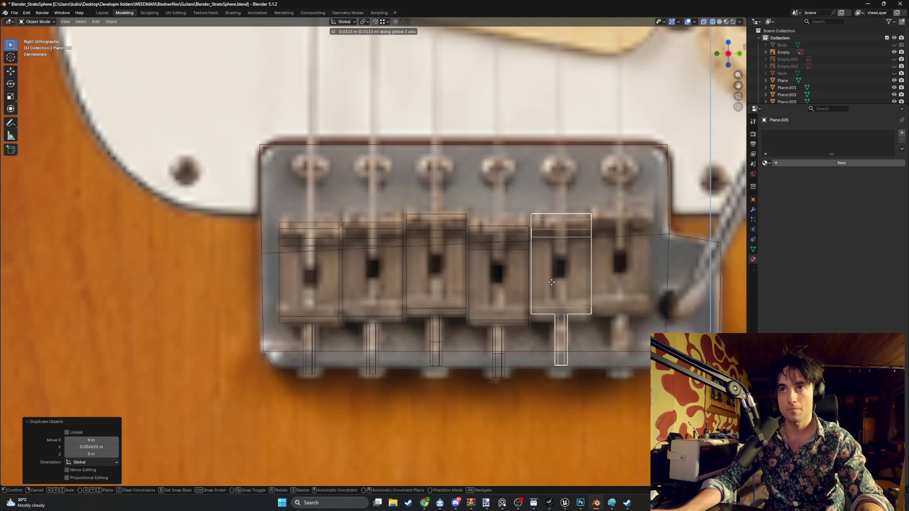
click(550, 282)
- Add the sixth saddle over the last photo saddle and adjust its height
key(g)
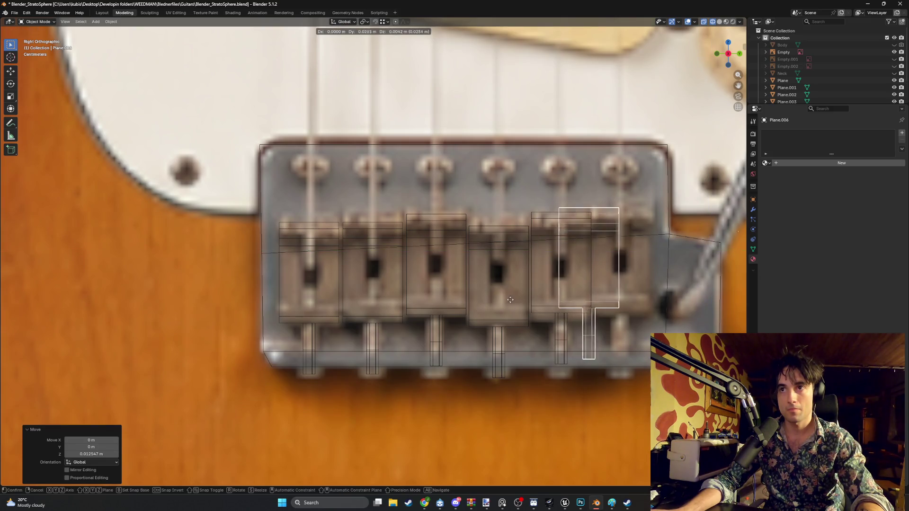
key(y)
click(544, 299)
key(g)
key(z)
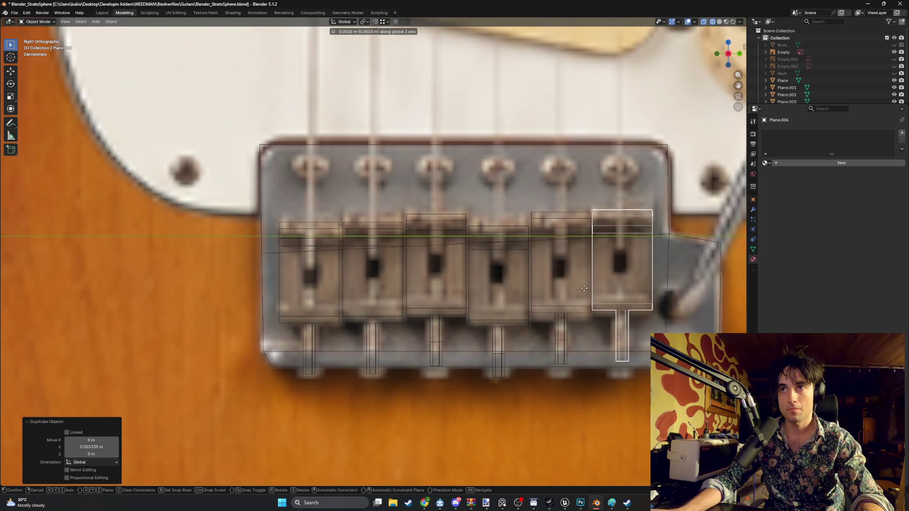
click(585, 286)
scroll(584, 285, down, 5)
middle_drag(585, 285, 516, 318)
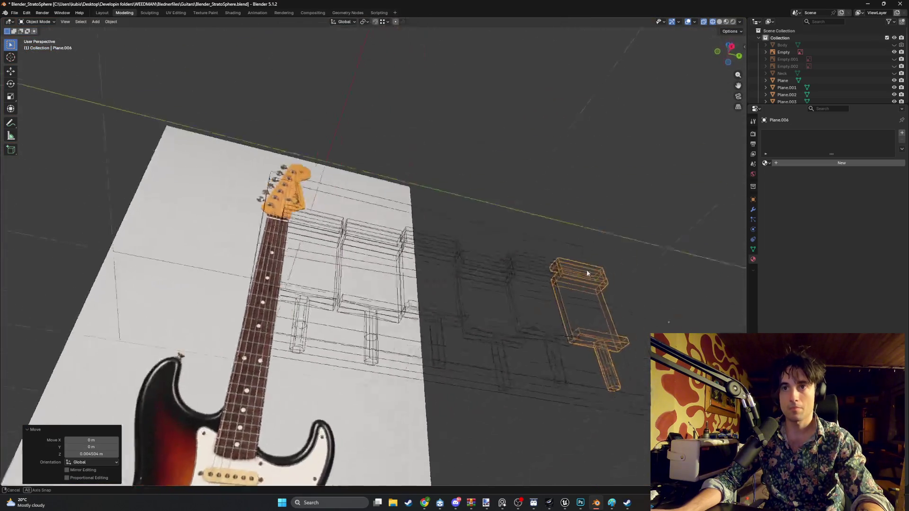
key(z)
- Inspect the bridge in solid shading, then return the viewport to wireframe display
click(586, 329)
mouse_move(585, 329)
middle_down()
mouse_move(291, 314)
mouse_move(398, 328)
middle_up()
key(z)
click(296, 322)
- Nudge the third saddle's tail vertices vertically in front view to match the photo
click(451, 313)
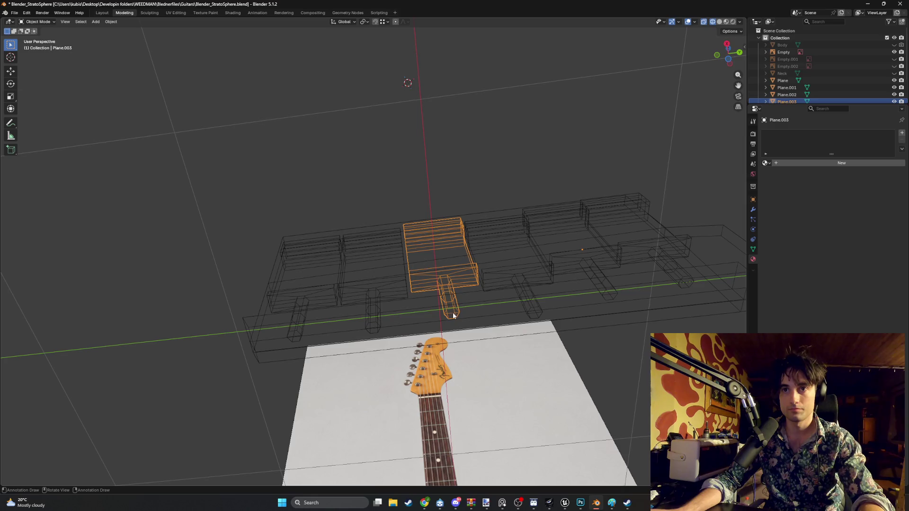
key(Tab)
middle_drag(477, 321, 375, 331)
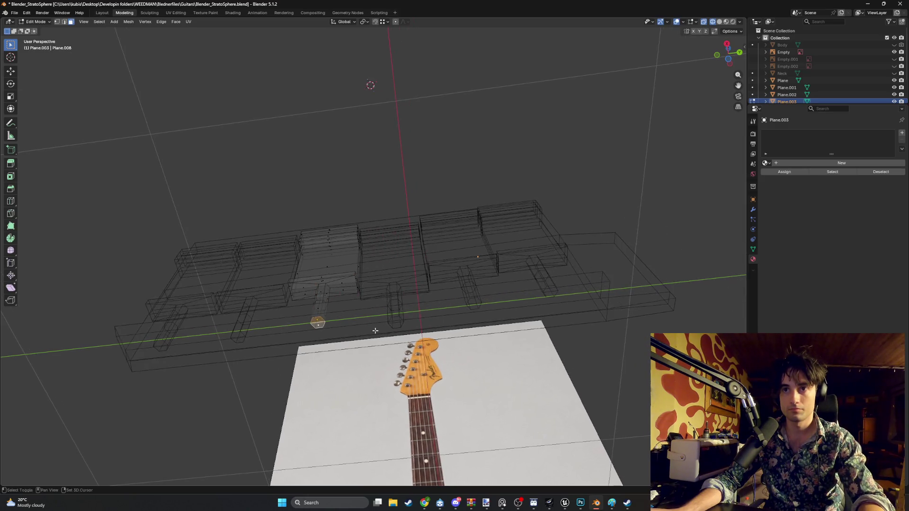
middle_drag(471, 307, 295, 364)
scroll(296, 365, up, 6)
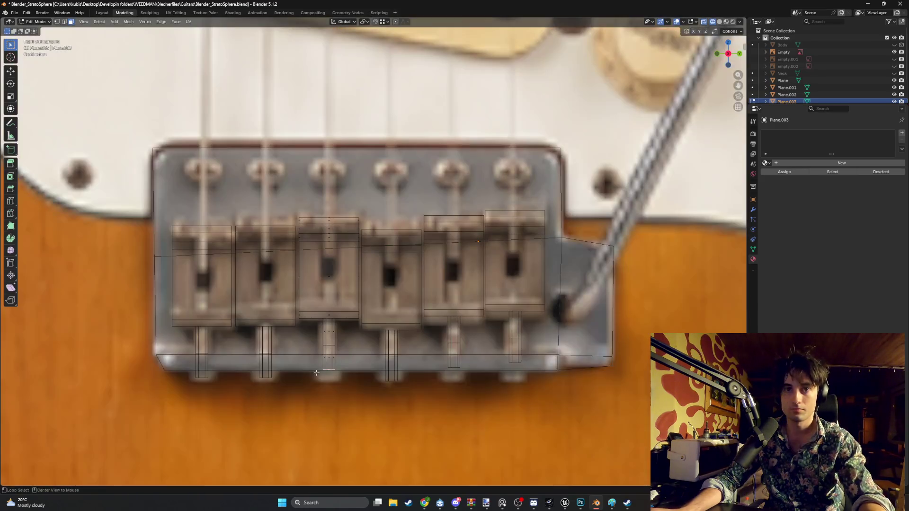
key(g)
key(z)
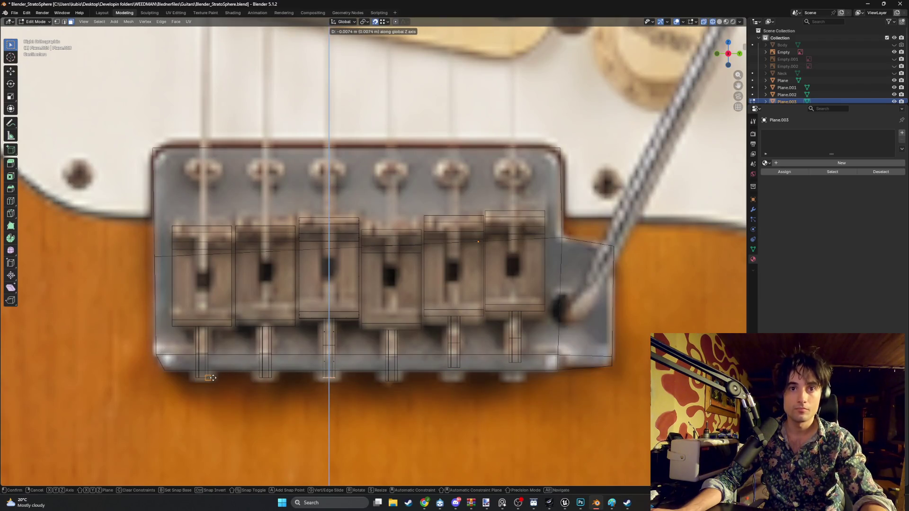
click(212, 378)
scroll(273, 382, down, 5)
middle_drag(273, 383, 263, 310)
key(alt+a)
key(Tab)
- Nudge the second saddle's tail vertices vertically to line up with its screw in the photo
click(231, 269)
key(Tab)
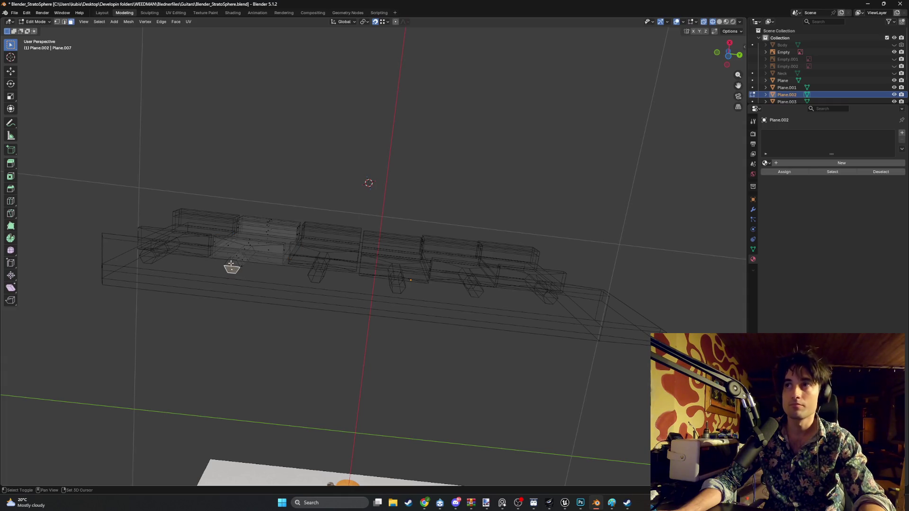
key(KP_1)
key(g)
key(z)
click(209, 377)
scroll(209, 377, down, 5)
middle_drag(208, 377, 372, 52)
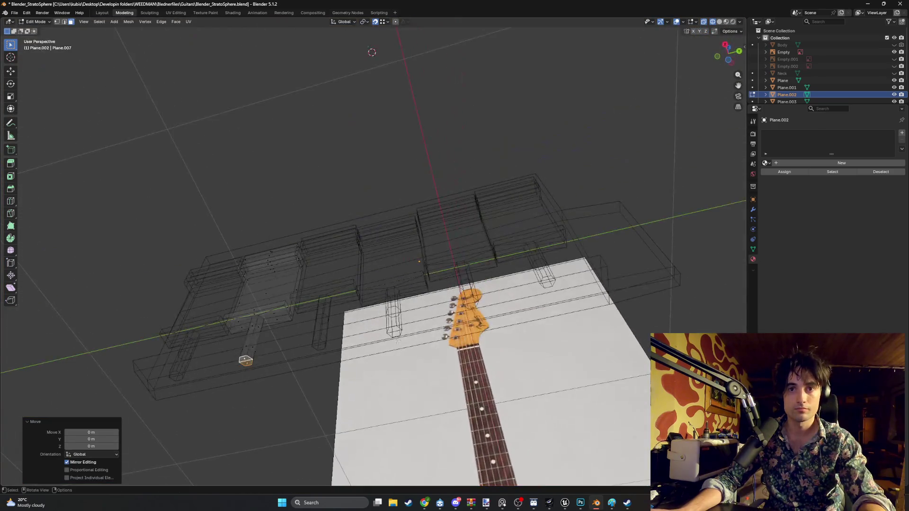
- Nudge the fourth saddle's tail vertices vertically to match its screw in the photo
key(alt+q)
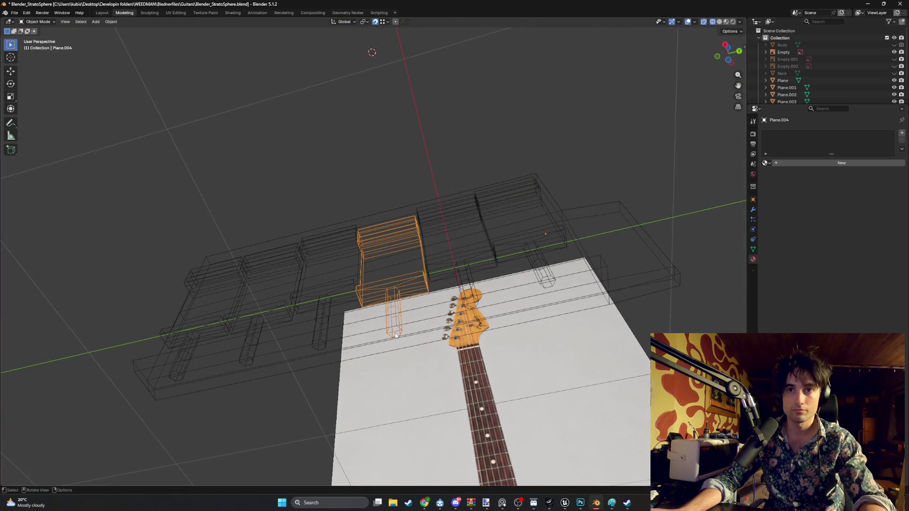
middle_drag(396, 333, 396, 323)
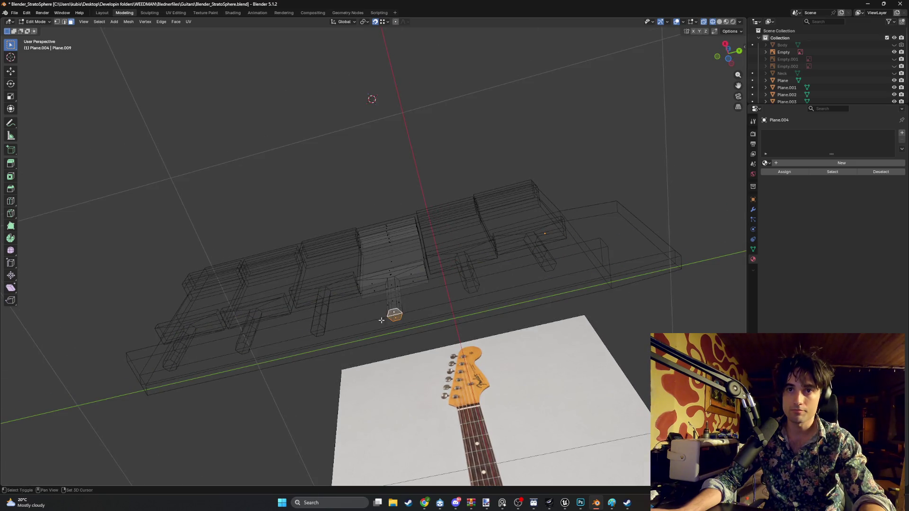
key(KP_1)
key(g)
key(z)
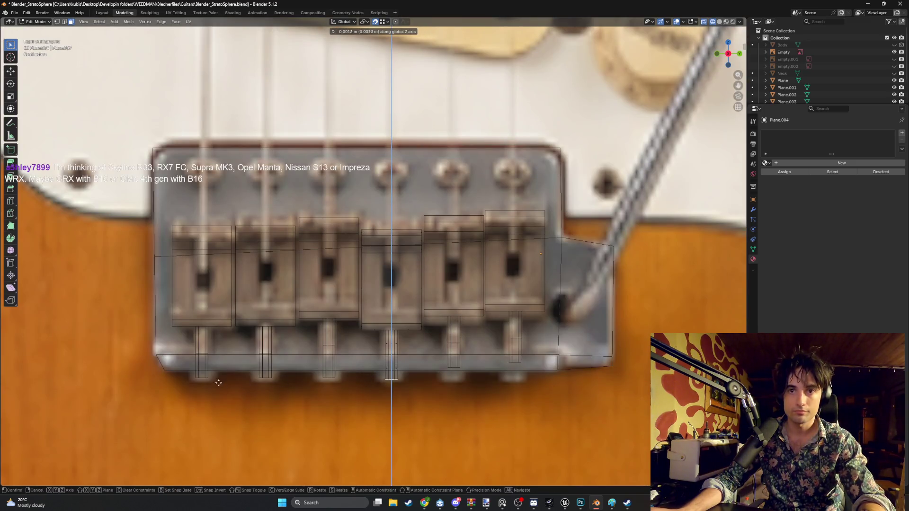
click(218, 383)
scroll(218, 383, down, 5)
middle_drag(218, 383, 452, 285)
key(Tab)
key(Tab)
- Nudge the fifth saddle's tail vertices vertically to match its screw in the photo
key(alt+q)
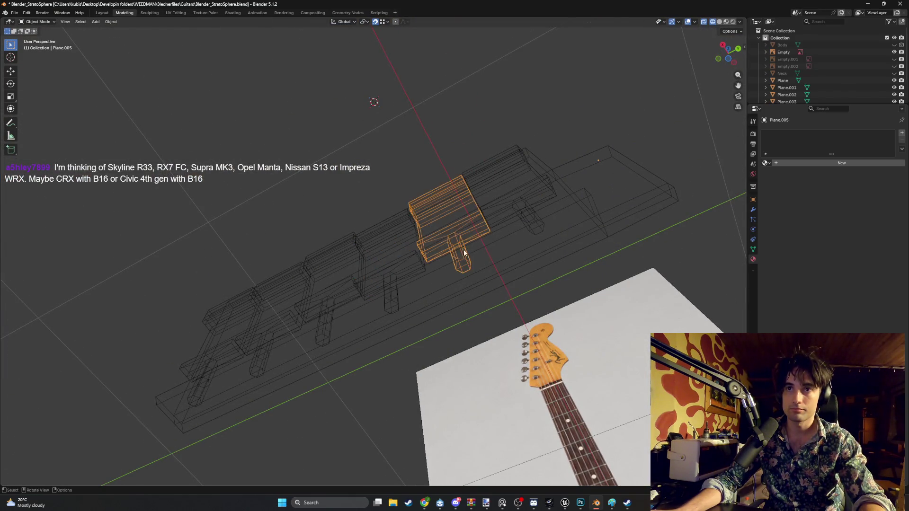
click(465, 270)
key(KP_1)
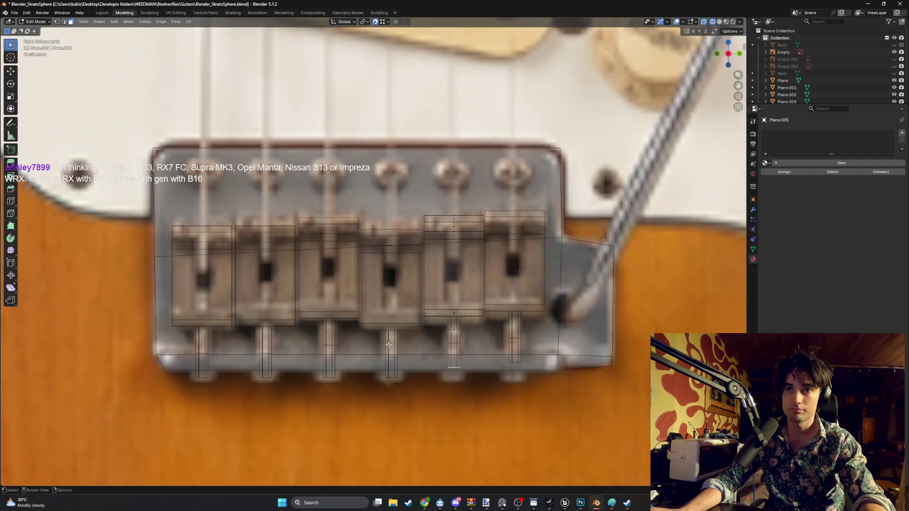
key(g)
key(z)
click(208, 380)
middle_drag(207, 379, 589, 371)
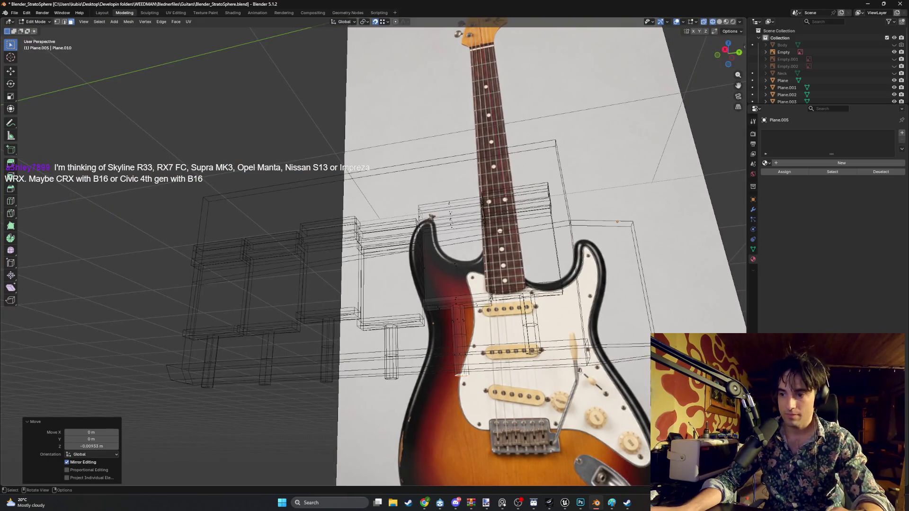
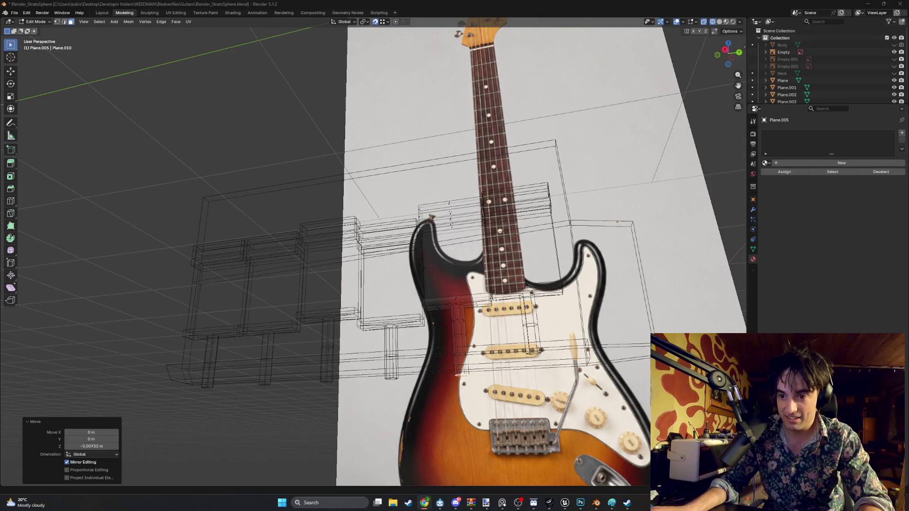
- Switch from the Blender guitar scene to the browser's Google results for supra mk3
key(alt+Tab)
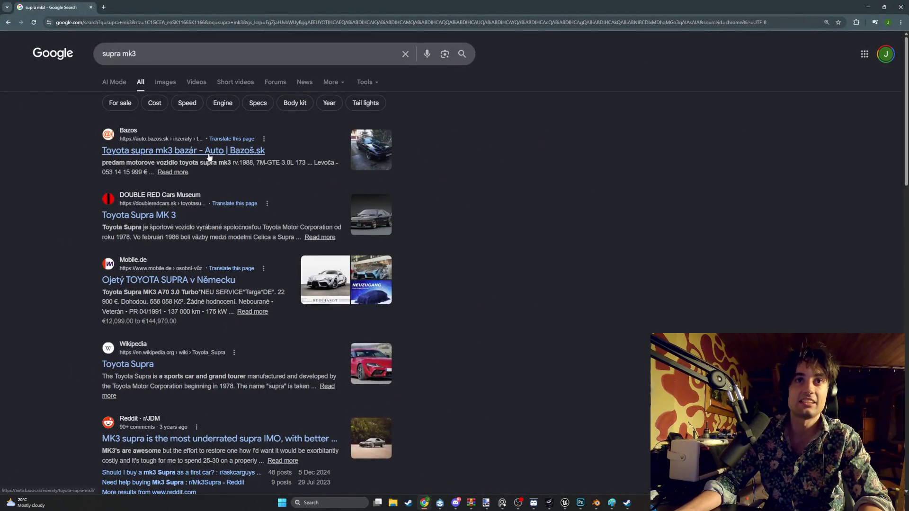
- View the Bazoš 15 999 € Toyota Supra MK3 listing and its first photos
click(209, 155)
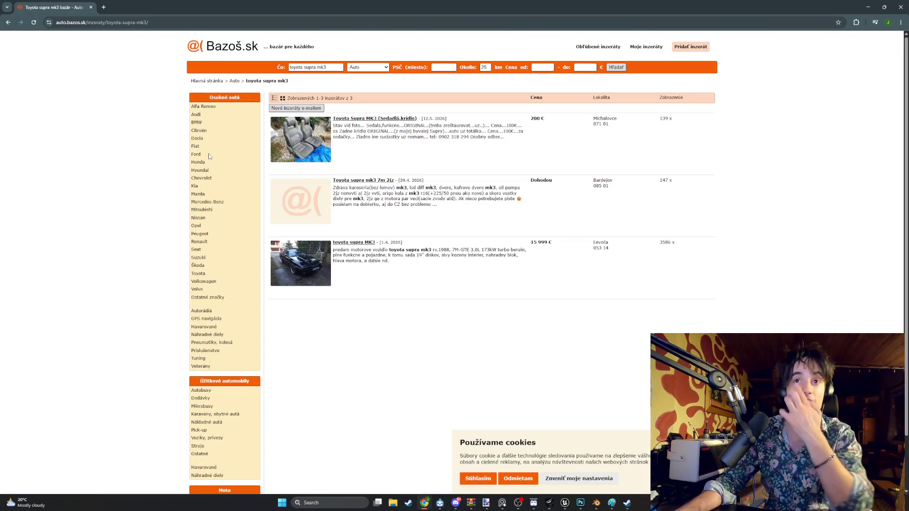
click(353, 243)
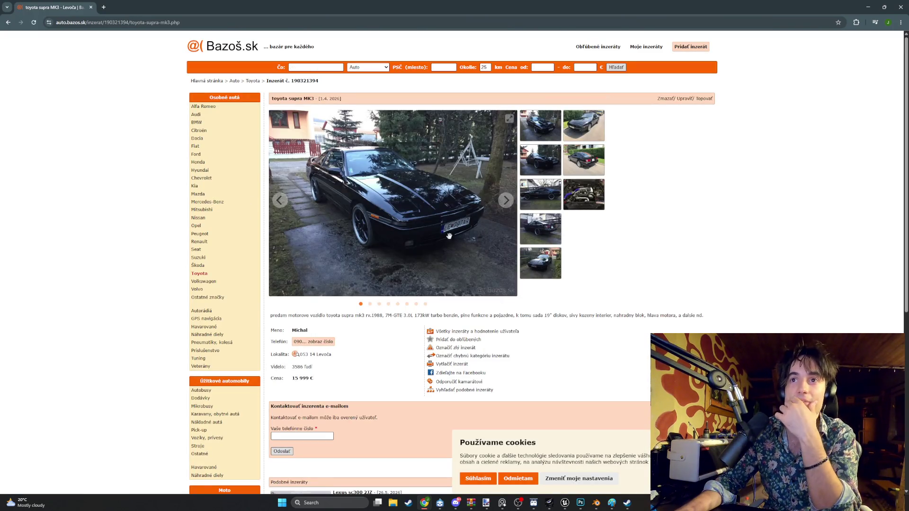
click(551, 167)
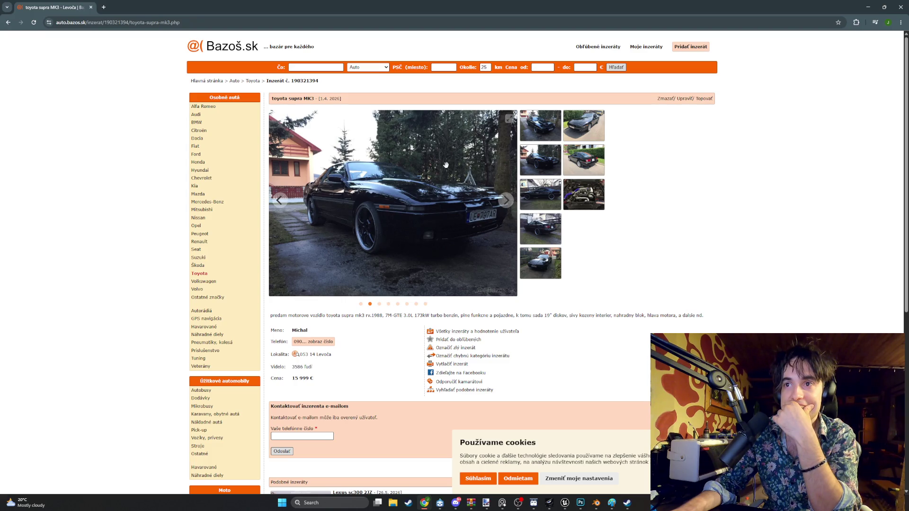
click(537, 138)
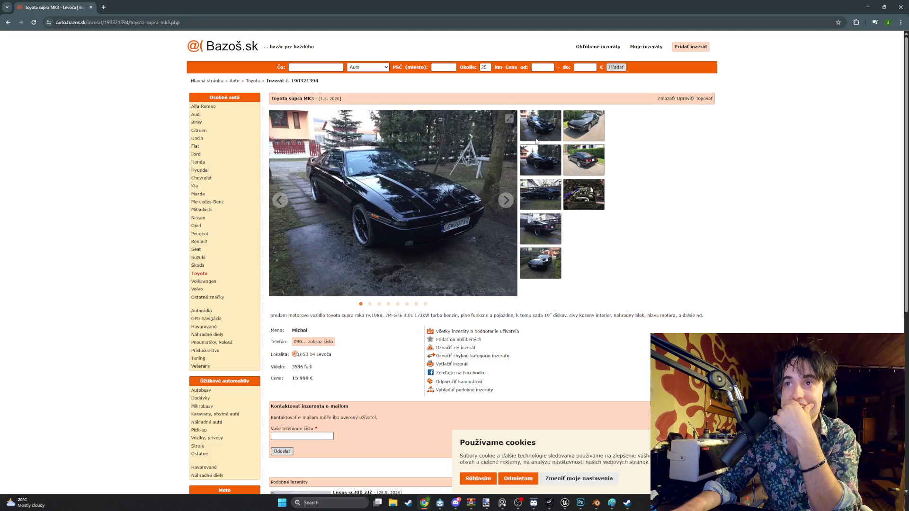
click(584, 126)
click(584, 160)
click(555, 156)
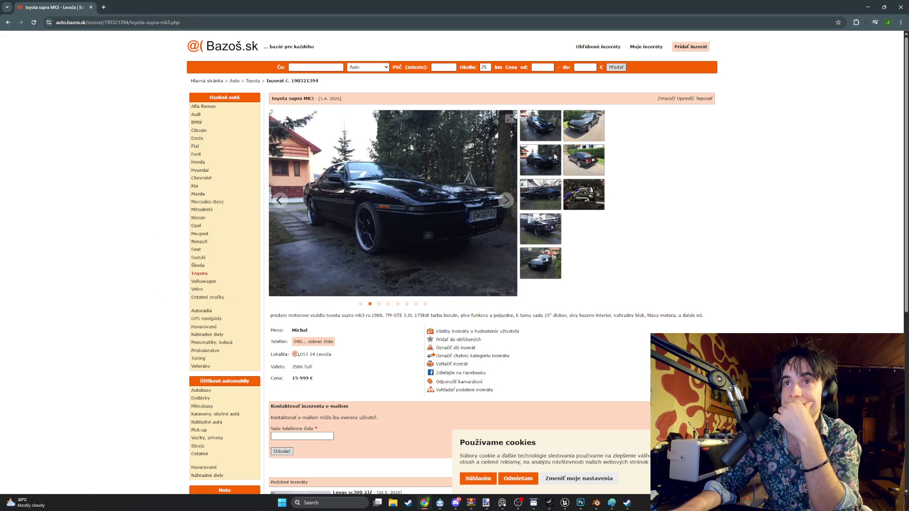
- Flip through the rest of the listing's car photos, including the dusk shot by the house
click(557, 174)
click(557, 201)
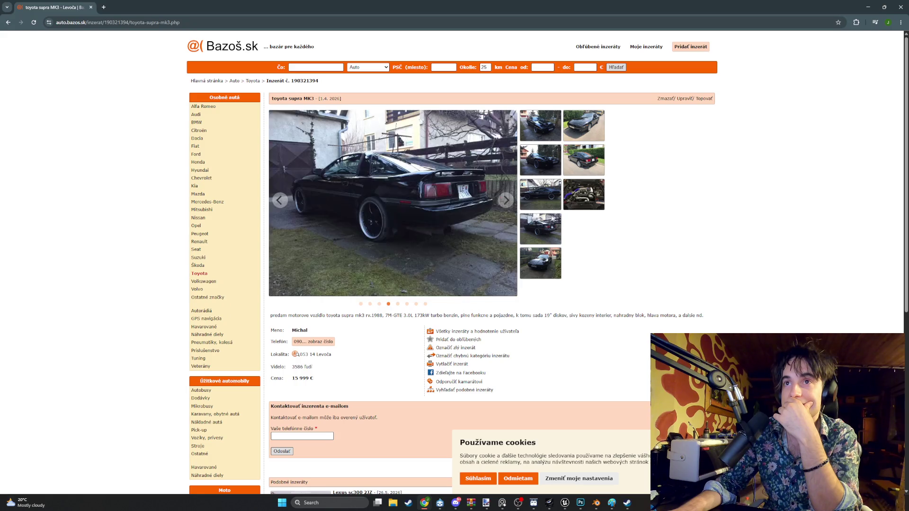
click(549, 227)
click(582, 196)
click(579, 168)
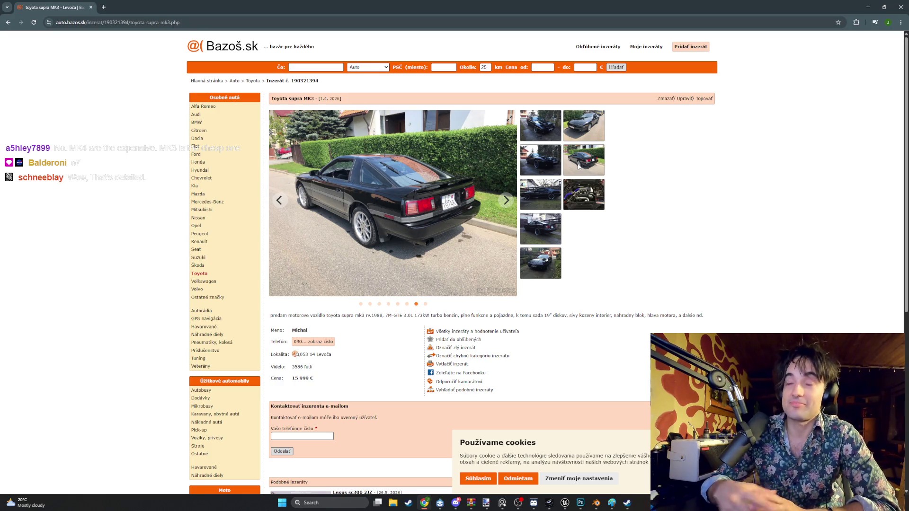
key(Left)
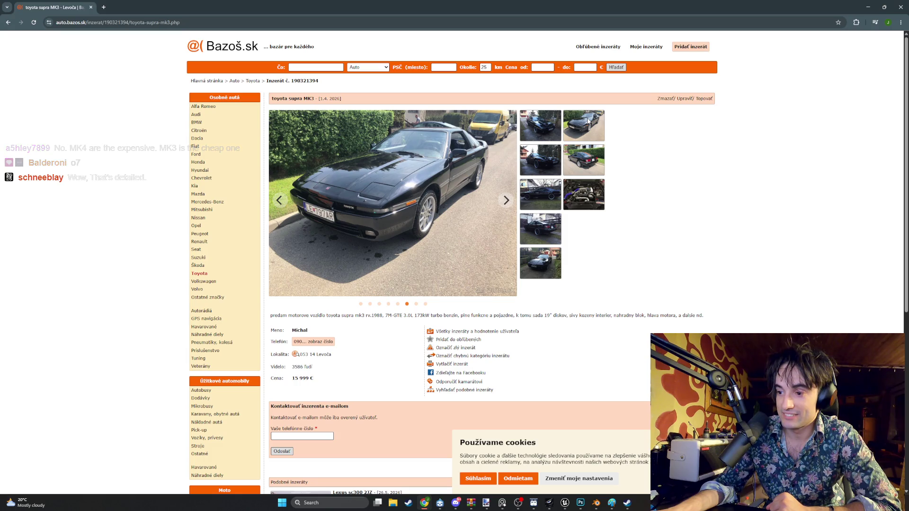
click(590, 121)
key(Right)
key(Right)
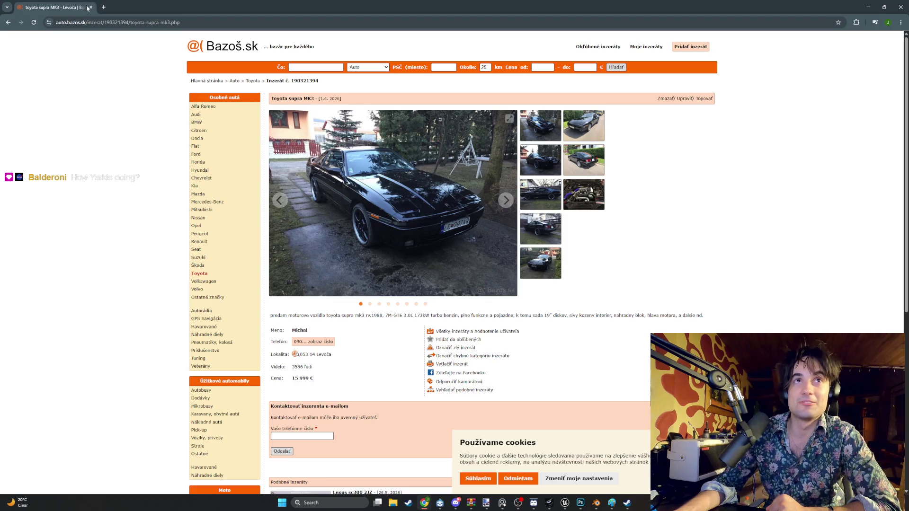
- Return to the Blender guitar scene and show the meshes in solid shading
key(alt+Tab)
mouse_move(398, 242)
middle_down()
mouse_move(364, 249)
mouse_move(254, 213)
middle_up()
key(z)
click(304, 212)
scroll(823, 68, down, 2)
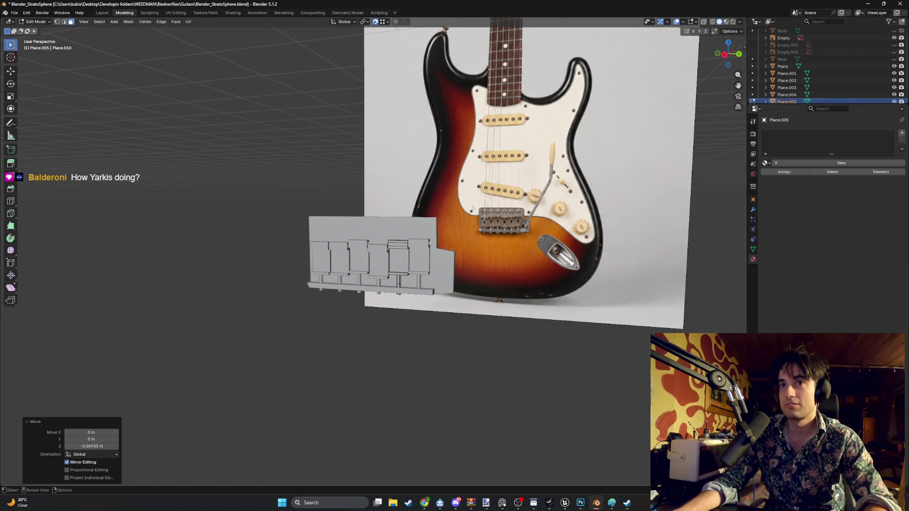
- Inspect the bridge from the side view, then switch the viewport back to wireframe
middle_drag(472, 208, 405, 320)
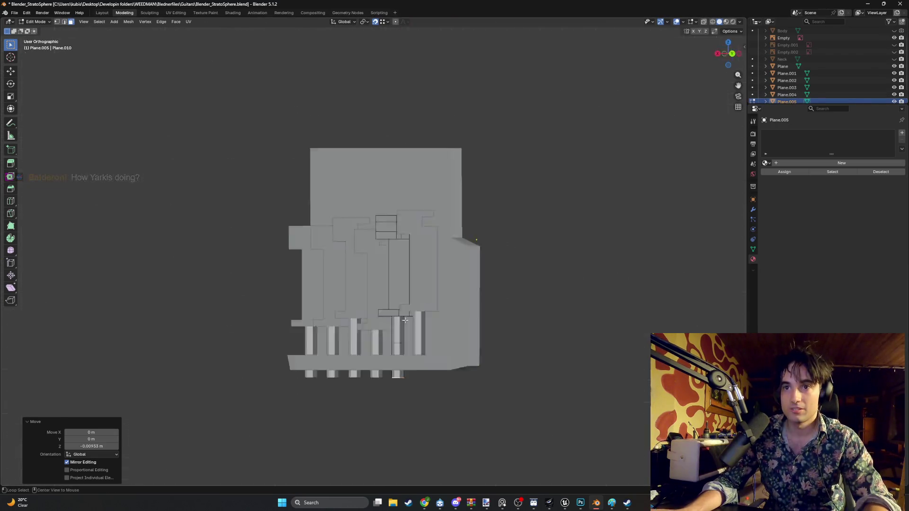
key(grave)
click(491, 321)
scroll(474, 247, up, 2)
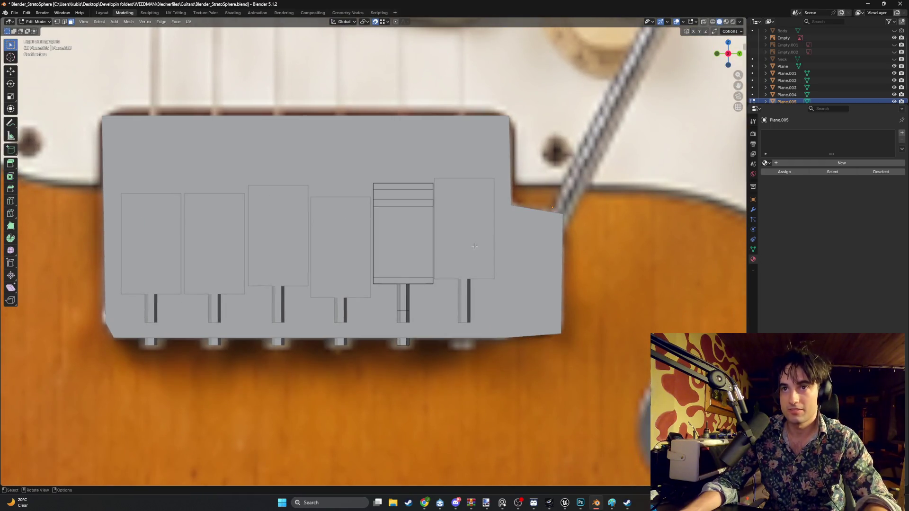
key(Tab)
mouse_move(469, 270)
middle_down()
mouse_move(482, 301)
mouse_move(457, 271)
mouse_move(459, 283)
mouse_move(495, 292)
mouse_move(481, 258)
middle_up()
key(z)
click(407, 286)
- Lower the last saddle's vertices along Z to match the reference photo
key(Tab)
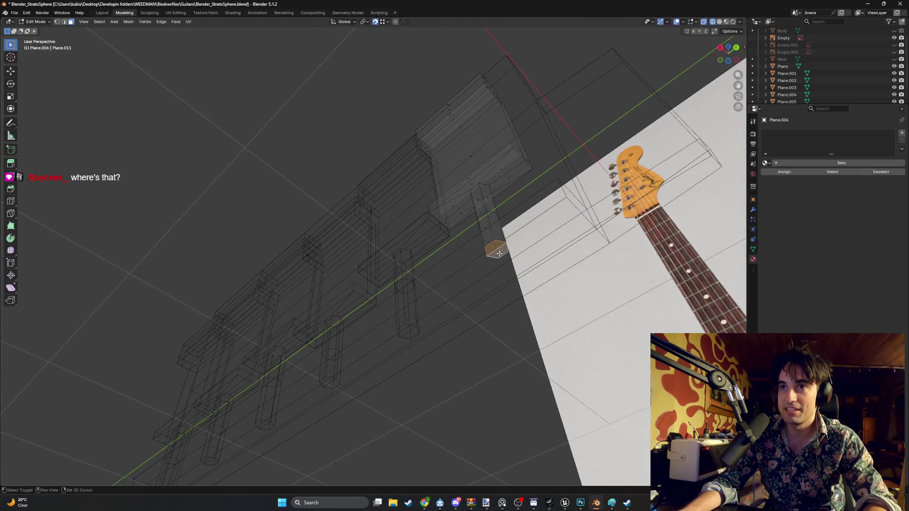
key(KP_3)
scroll(490, 361, up, 5)
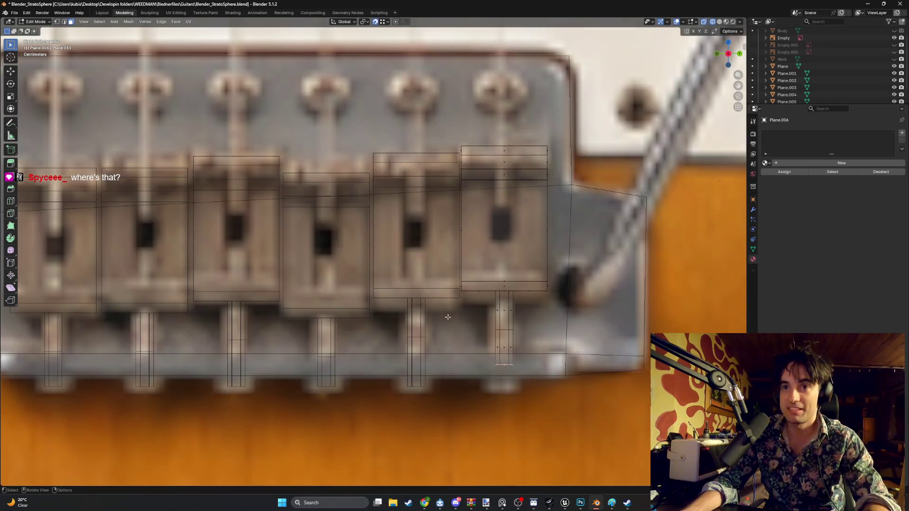
key(g)
key(z)
click(429, 386)
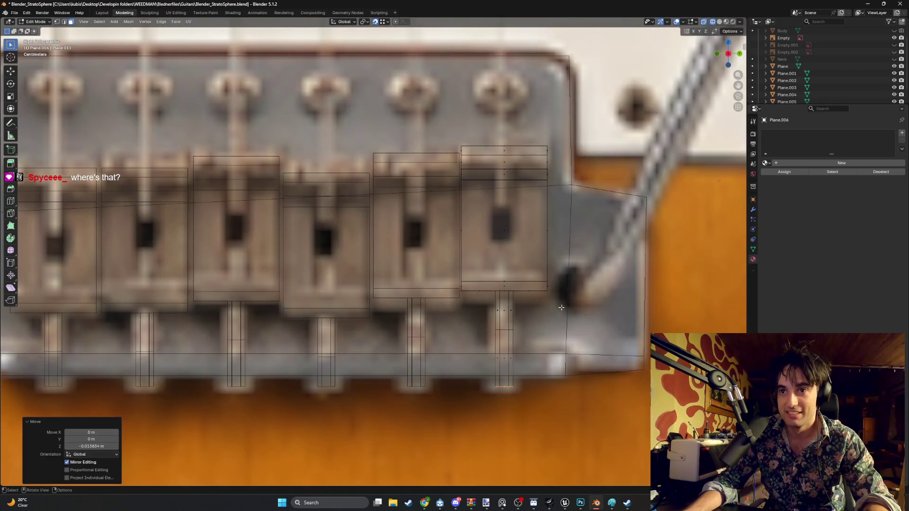
middle_drag(429, 386, 454, 312)
scroll(460, 295, down, 3)
scroll(781, 78, down, 2)
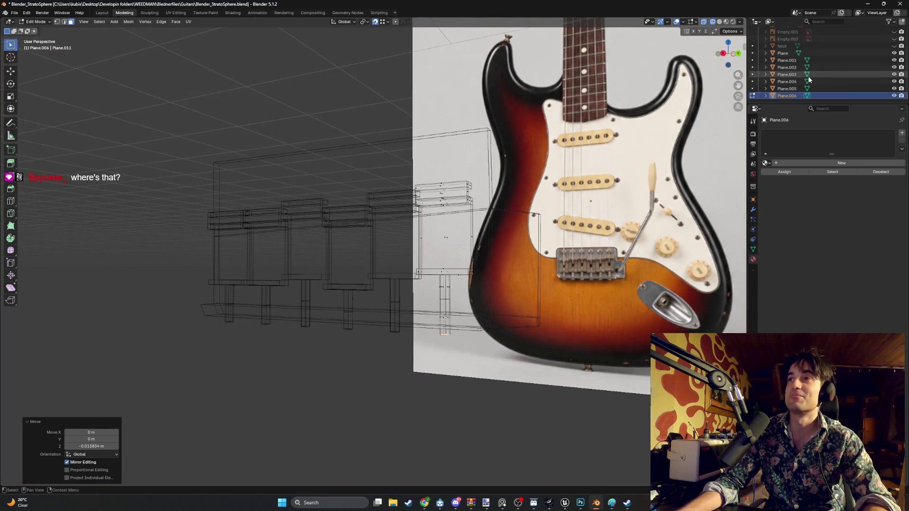
- Join Plane through Plane.006 into a single bridge object
click(788, 61)
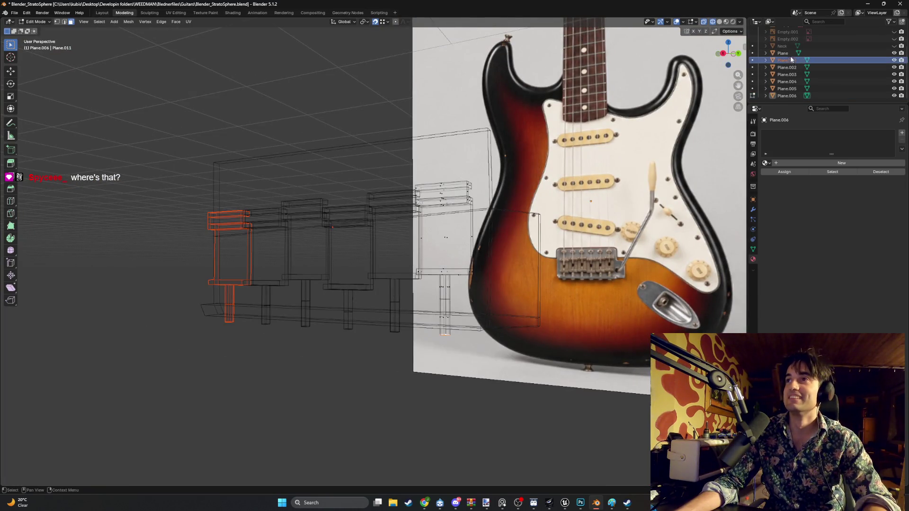
shift+click(789, 95)
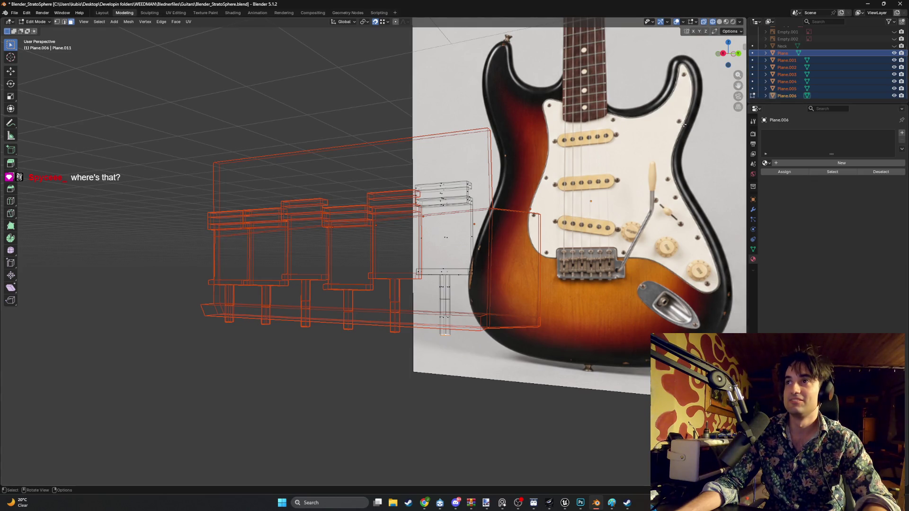
key(KP_Decimal)
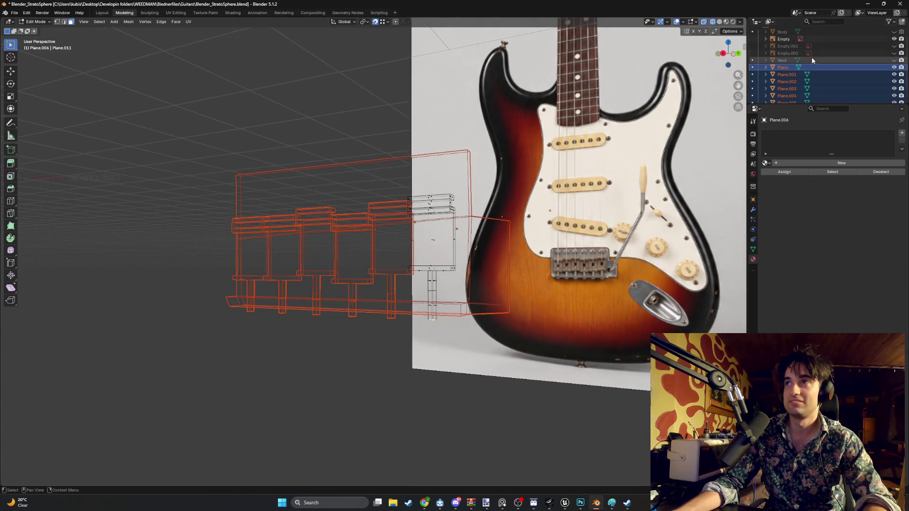
mouse_move(425, 230)
middle_down()
mouse_move(506, 177)
mouse_move(444, 209)
middle_up()
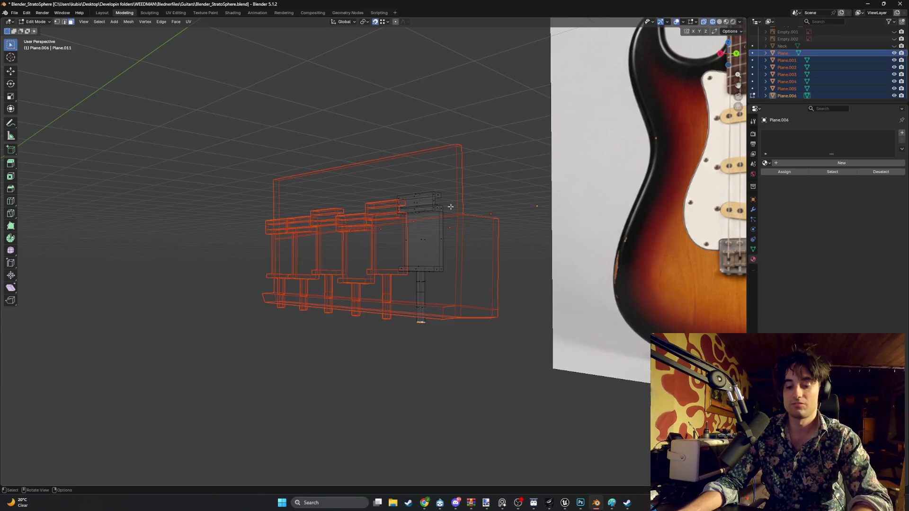
key(Tab)
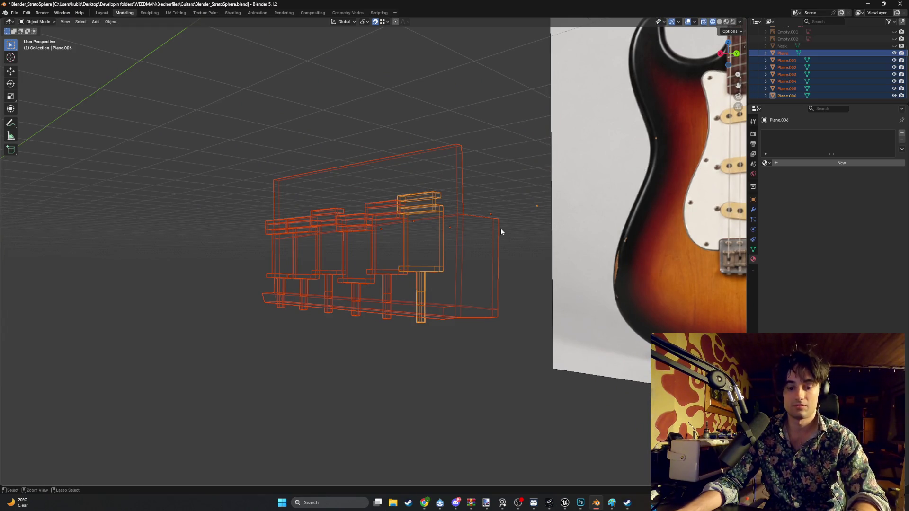
key(ctrl+j)
scroll(722, 117, up, 1)
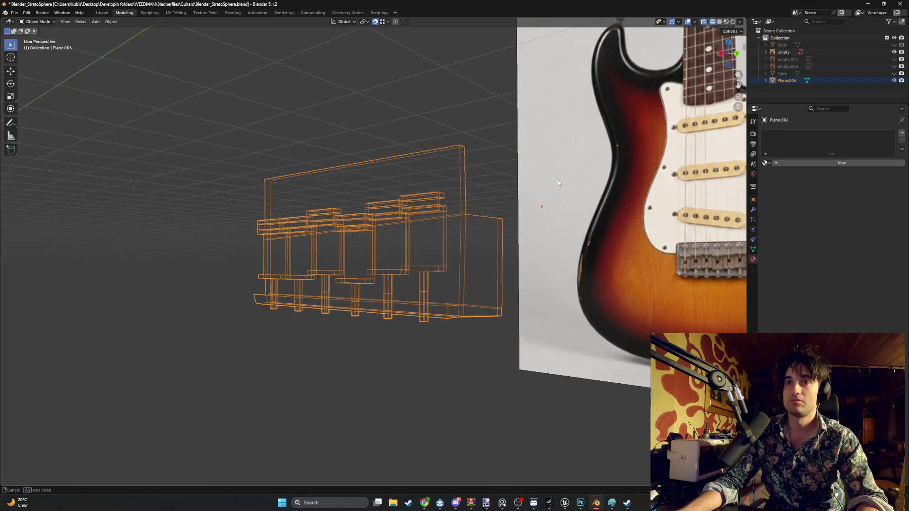
scroll(722, 117, up, 1)
- Rename the joined object Bridge, hide it and show the guitar body with its references
double_click(787, 81)
text(Bridge)
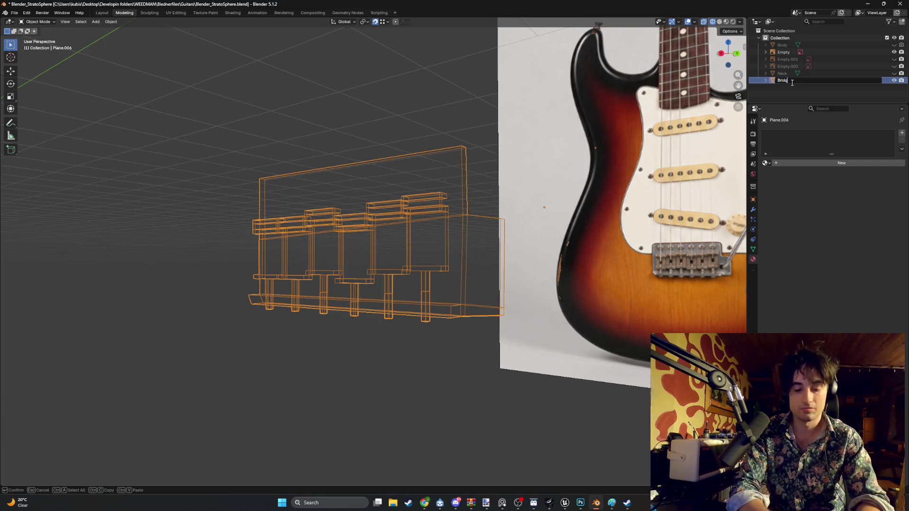
key(Return)
click(894, 73)
click(894, 52)
mouse_move(528, 238)
middle_down()
mouse_move(536, 208)
mouse_move(497, 213)
middle_up()
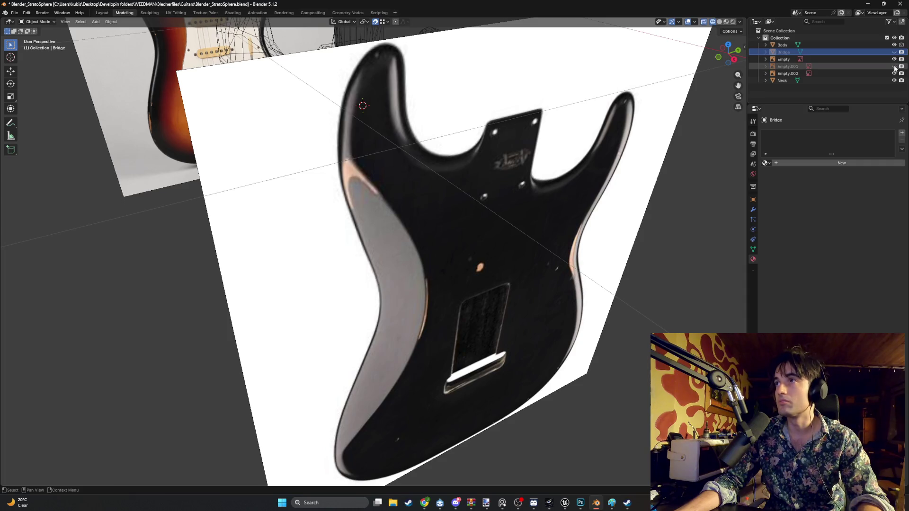
- Hide the reference images and preview the guitar with its textures
drag(894, 69, 894, 74)
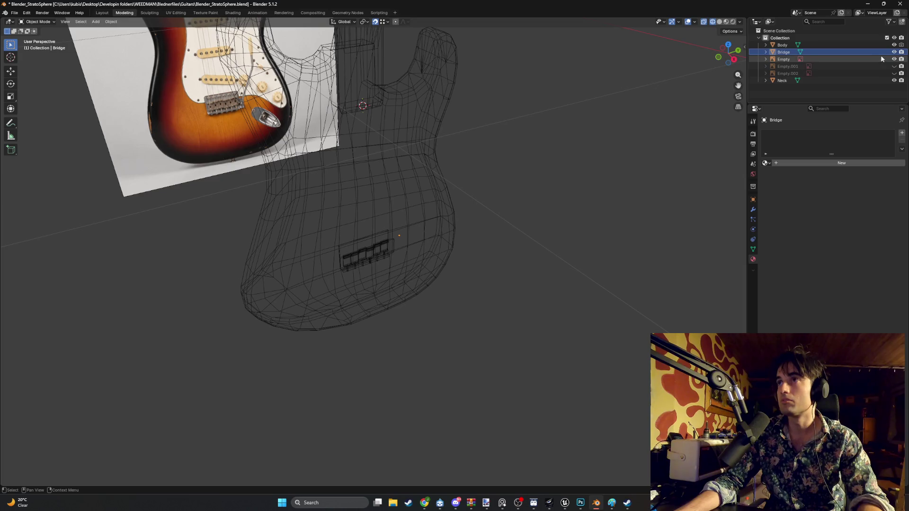
click(895, 58)
scroll(513, 146, down, 4)
key(z)
click(499, 191)
scroll(499, 191, up, 2)
mouse_move(500, 191)
middle_down()
mouse_move(394, 262)
mouse_move(436, 240)
mouse_move(414, 238)
middle_up()
scroll(395, 262, up, 5)
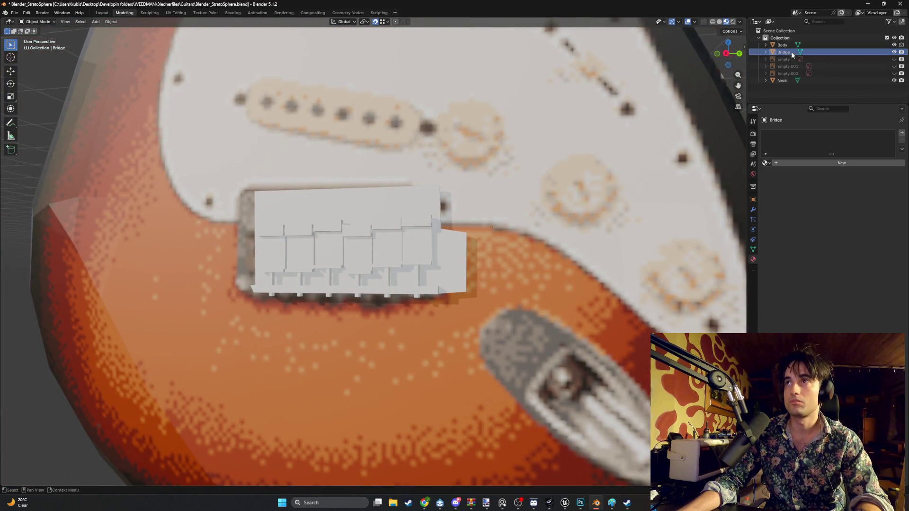
- Slide the Bridge about 4 cm along Y onto the body's bridge area
key(g)
key(y)
click(558, 225)
mouse_move(559, 226)
middle_down()
mouse_move(515, 226)
mouse_move(530, 213)
mouse_move(495, 182)
mouse_move(474, 216)
mouse_move(471, 207)
mouse_move(434, 222)
middle_up()
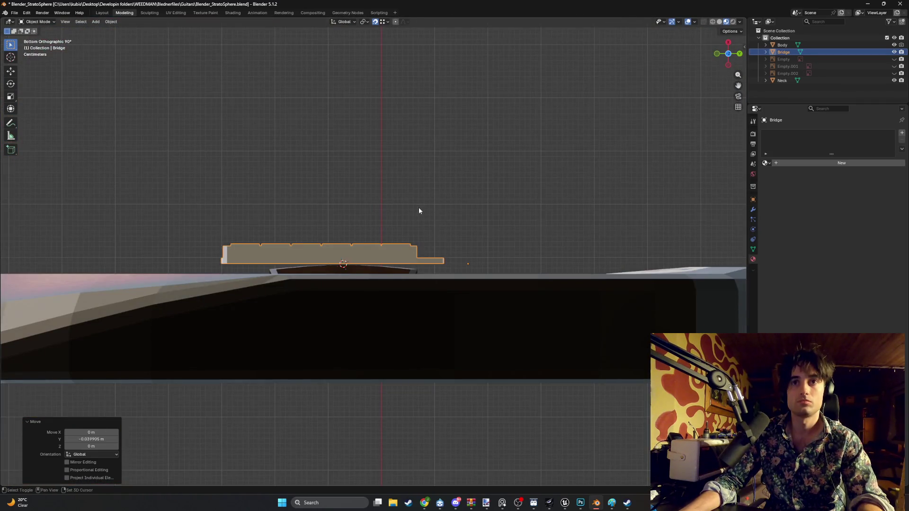
- Nudge the Bridge about 3.5 cm along X
shift+middle_drag(418, 207, 454, 231)
key(g)
key(x)
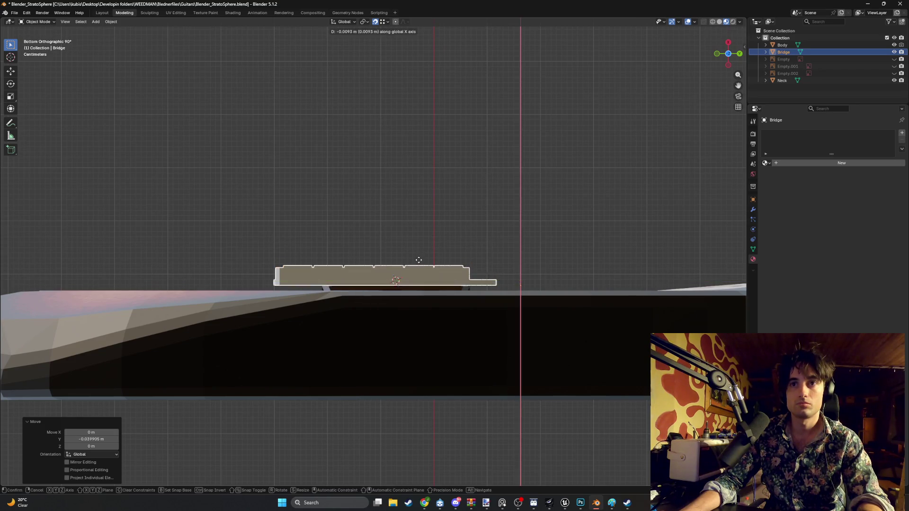
click(419, 262)
mouse_move(440, 231)
shift+middle_down()
mouse_move(446, 288)
mouse_move(422, 269)
shift+middle_up()
- Shift the Bridge about 9 cm along Y onto the textured bridge area
key(g)
key(y)
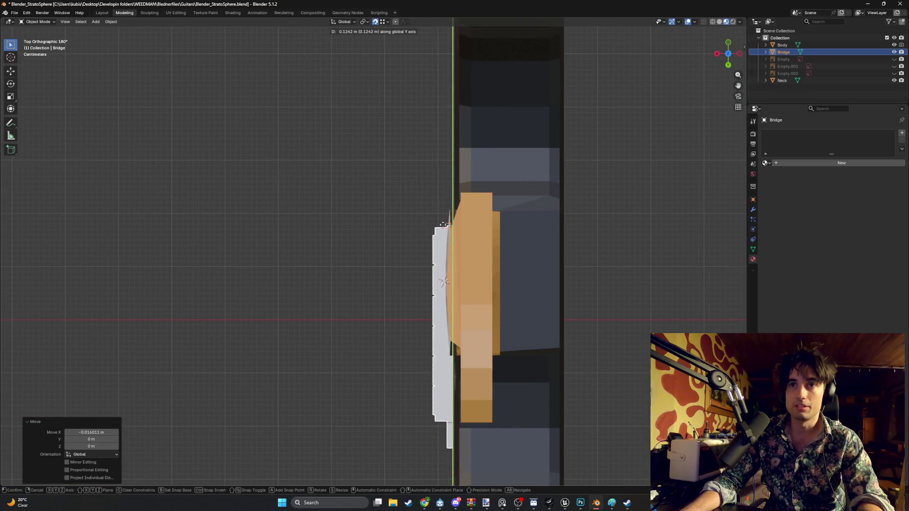
click(447, 214)
middle_drag(447, 213, 458, 234)
scroll(459, 233, down, 5)
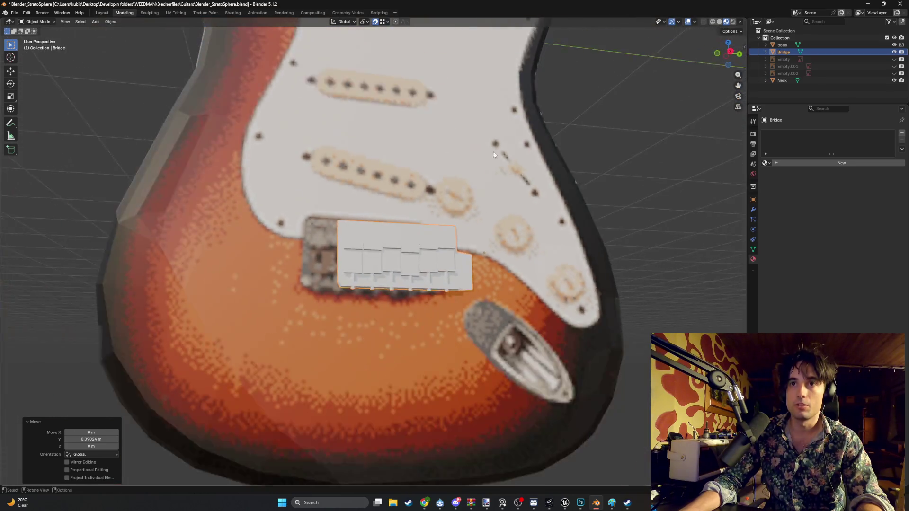
middle_drag(494, 152, 404, 208)
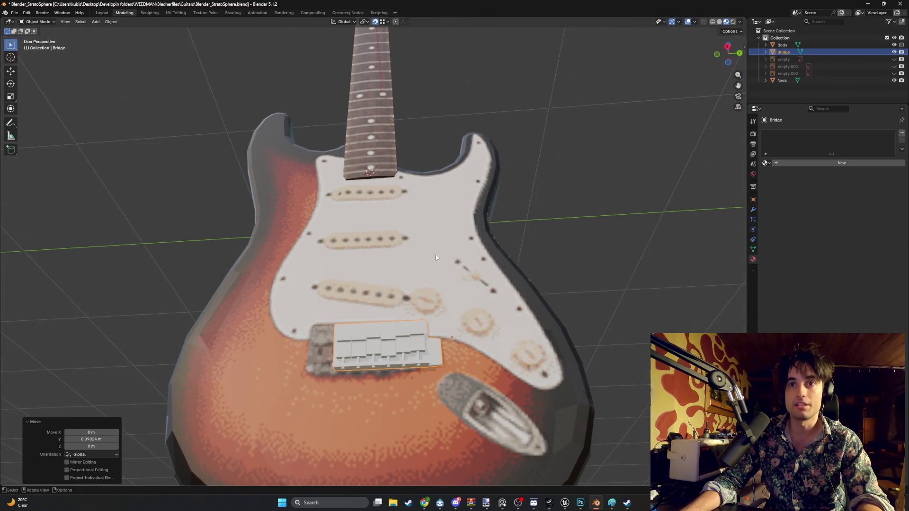
scroll(404, 208, up, 3)
- Scale the Bridge slightly smaller and set its origin to its geometry
key(s)
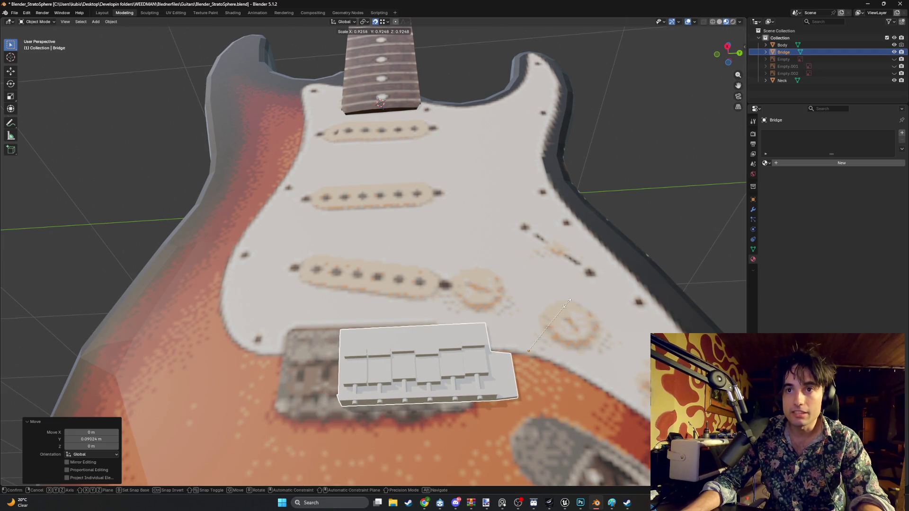
click(563, 308)
key(Tab)
right_click(530, 319)
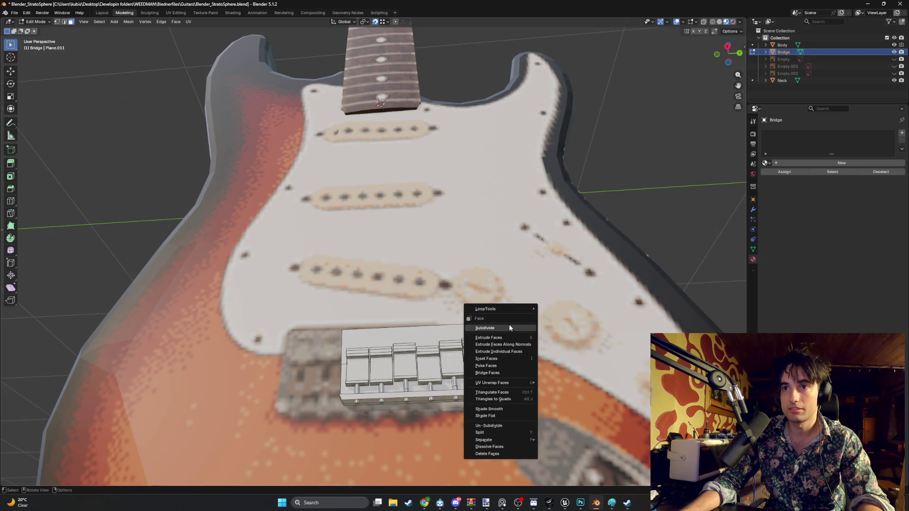
key(Escape)
key(Tab)
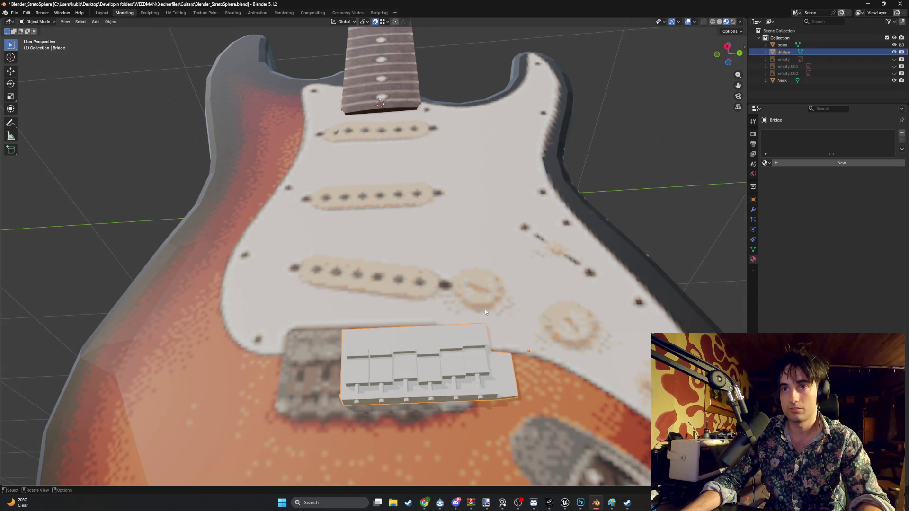
right_click(485, 309)
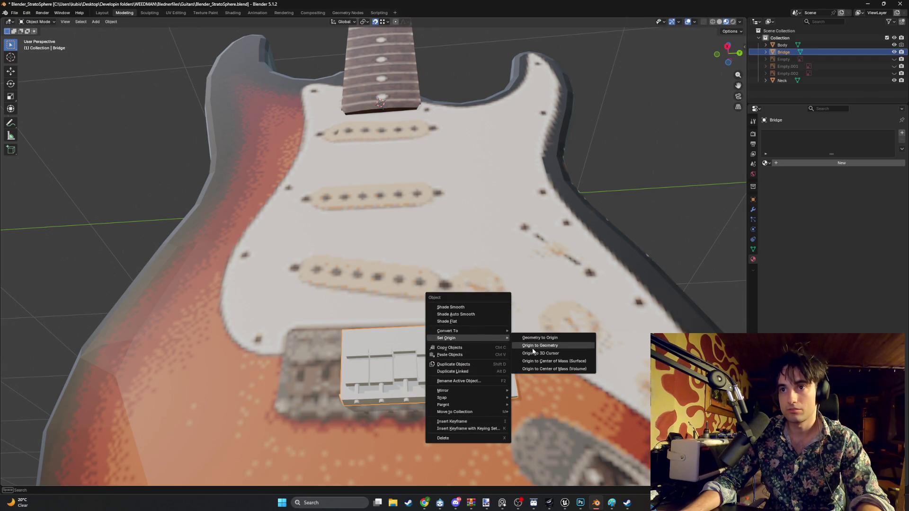
mouse_move(448, 338)
click(533, 348)
key(s)
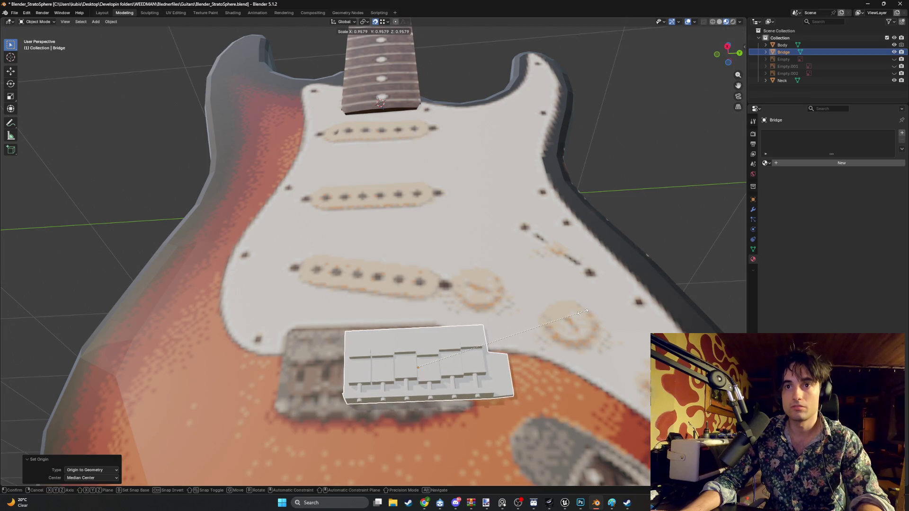
click(565, 323)
- Move the Bridge along Y, checking bottom and top views, for a further 3.3 cm shift
middle_drag(479, 312, 567, 309)
key(g)
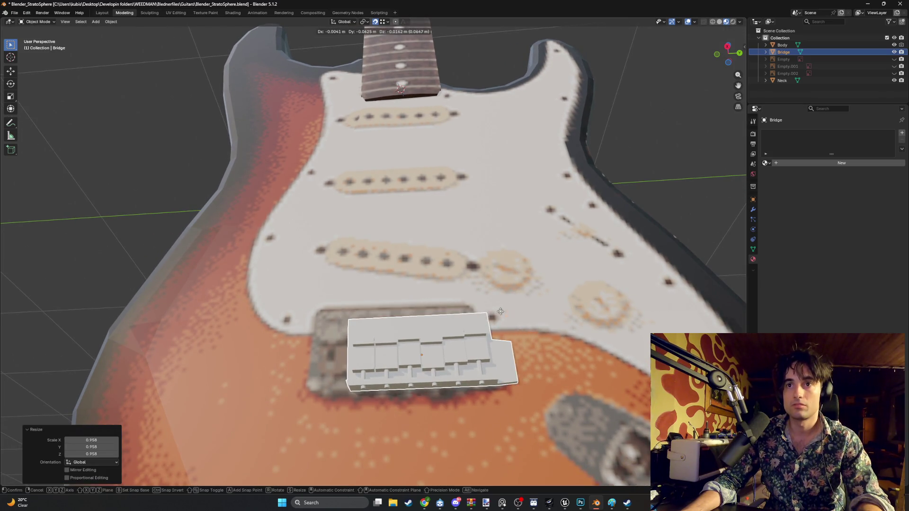
key(x)
key(y)
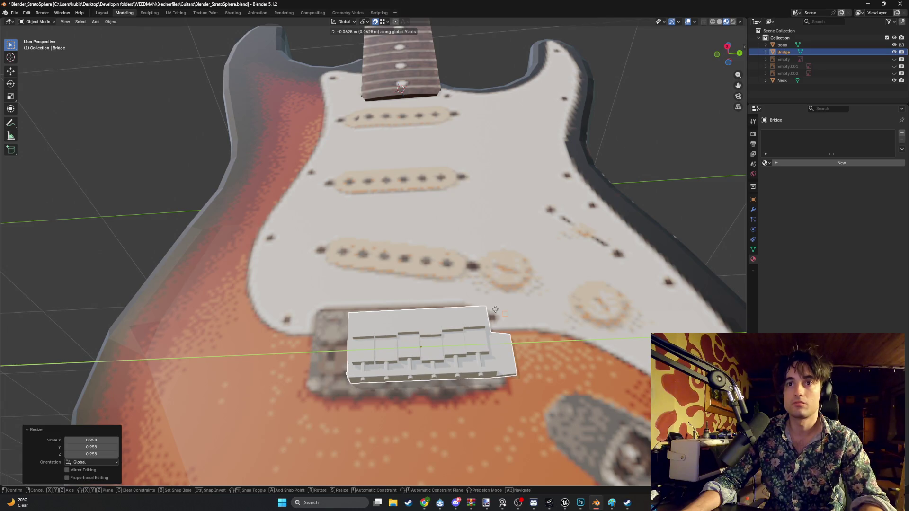
click(483, 299)
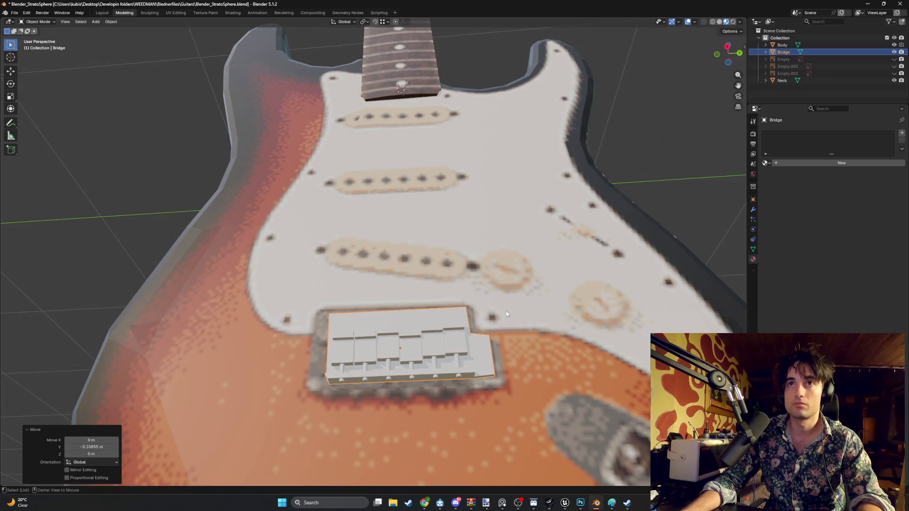
key(ctrl+KP_1)
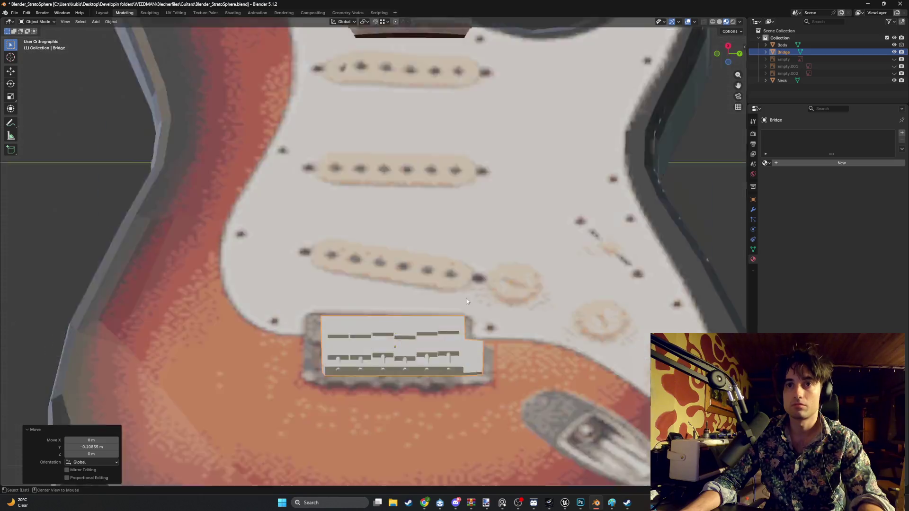
key(KP_7)
scroll(428, 197, up, 2)
scroll(433, 197, up, 2)
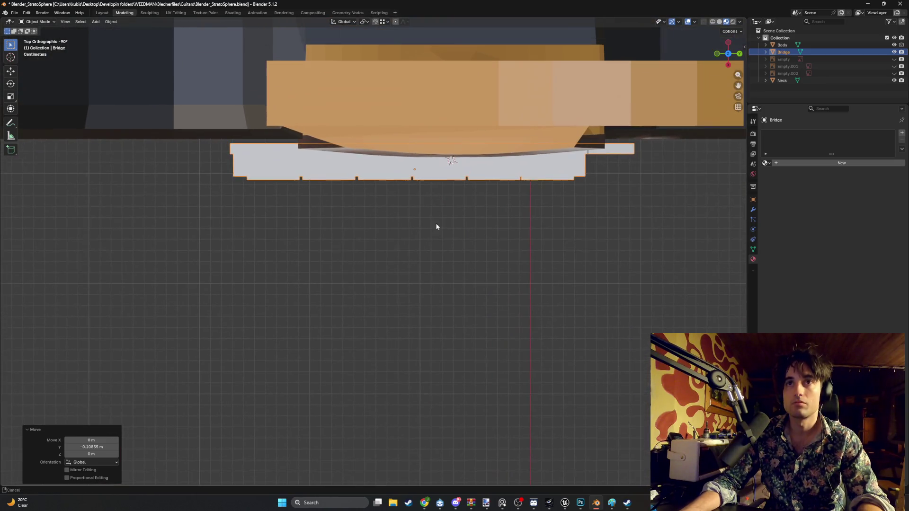
key(g)
key(y)
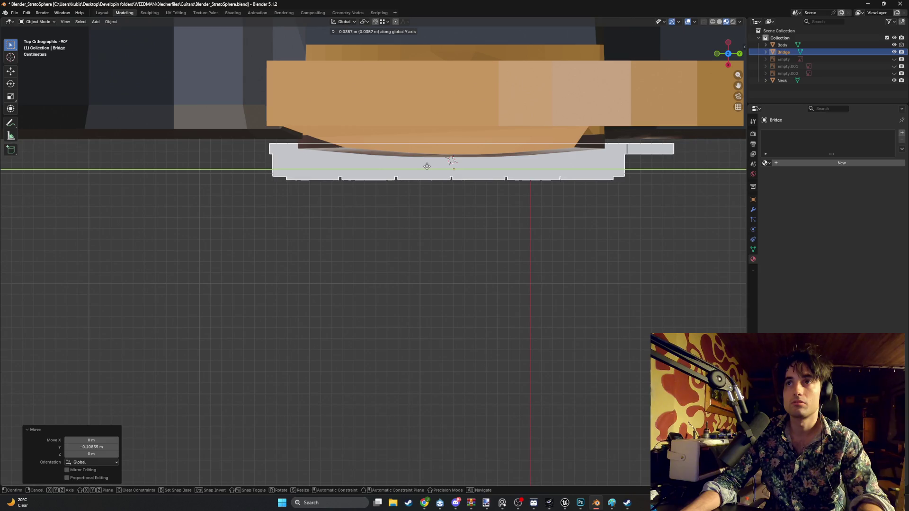
click(425, 165)
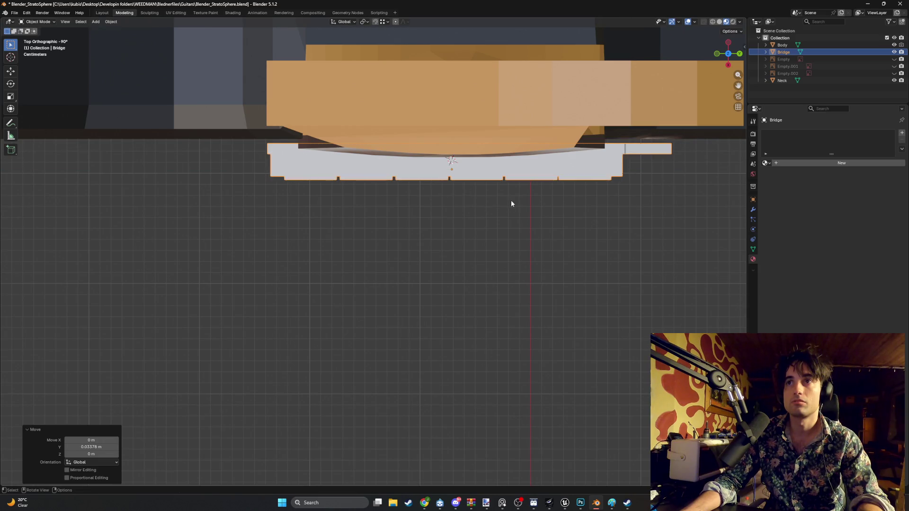
- Inspect the seated bridge from several angles and select the guitar Body
mouse_move(501, 204)
middle_down()
mouse_move(467, 194)
mouse_move(485, 285)
mouse_move(484, 231)
middle_up()
scroll(468, 308, up, 2)
middle_drag(468, 308, 471, 301)
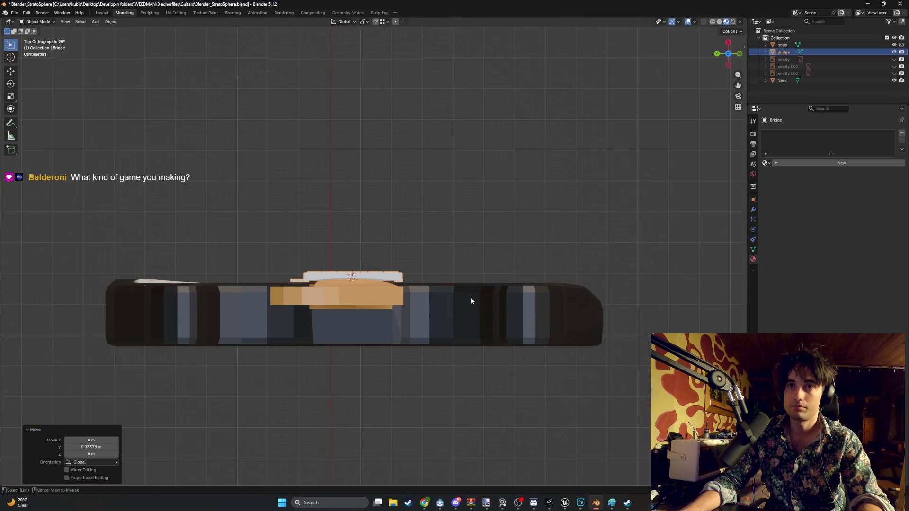
scroll(338, 279, up, 4)
scroll(338, 279, up, 3)
mouse_move(337, 279)
middle_down()
mouse_move(447, 314)
mouse_move(505, 290)
mouse_move(507, 268)
mouse_move(504, 324)
mouse_move(353, 365)
mouse_move(407, 278)
middle_up()
scroll(406, 278, up, 2)
scroll(407, 261, up, 3)
scroll(429, 246, down, 4)
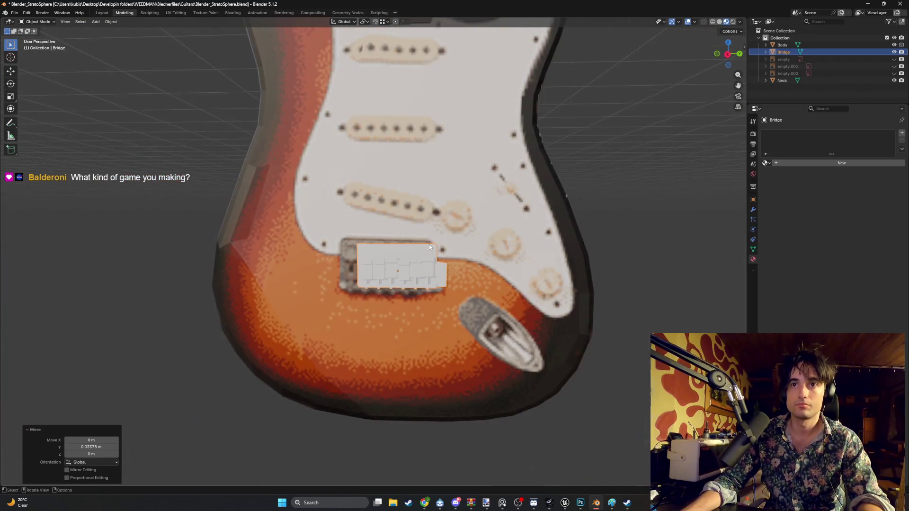
scroll(429, 245, down, 2)
mouse_move(430, 245)
middle_down()
mouse_move(447, 204)
mouse_move(452, 135)
mouse_move(440, 258)
middle_up()
scroll(440, 199, up, 4)
scroll(440, 199, down, 3)
scroll(440, 258, up, 2)
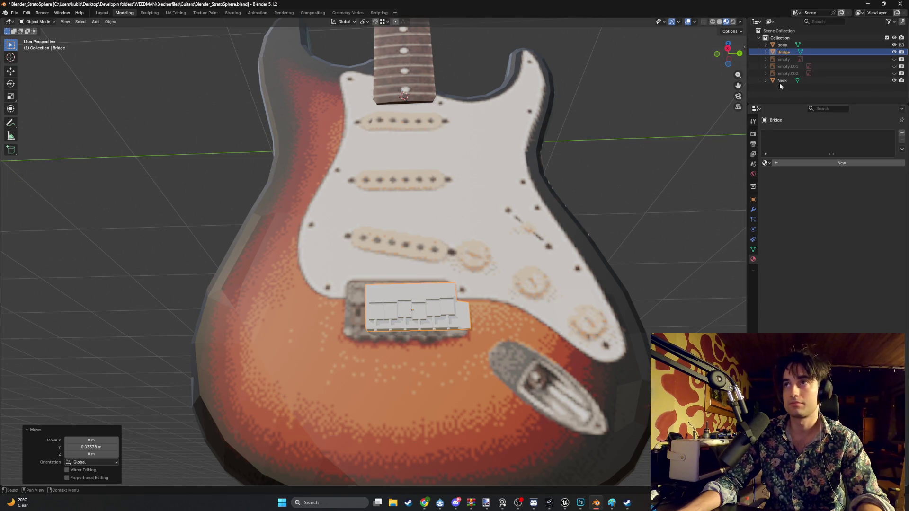
click(783, 45)
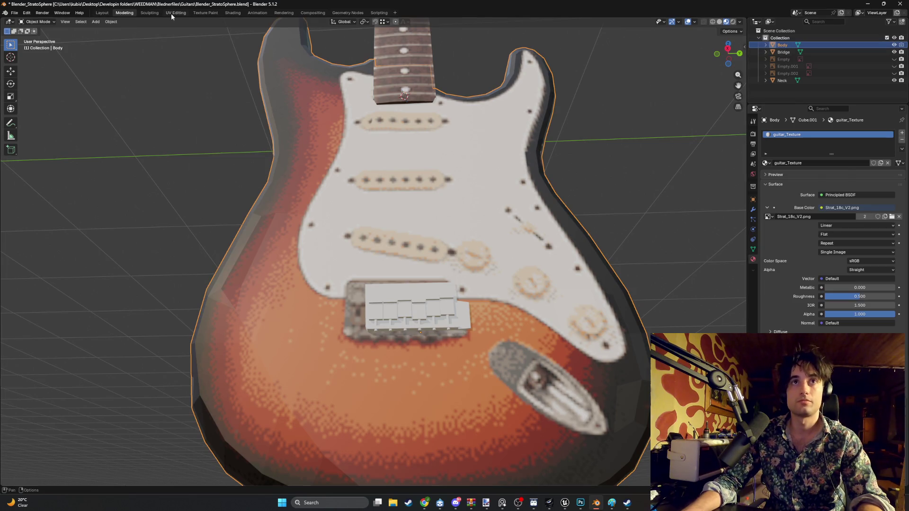
- Show the Body's UV layout over the guitar texture in the UV Editing workspace with vertex select
click(174, 12)
middle_drag(388, 245, 504, 288)
key(z)
click(502, 289)
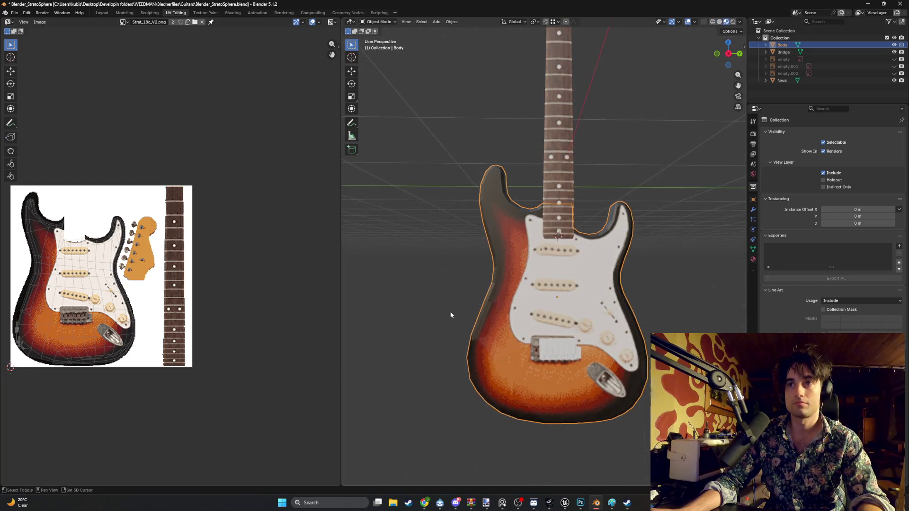
scroll(450, 315, up, 2)
scroll(518, 228, up, 2)
middle_drag(229, 298, 350, 234)
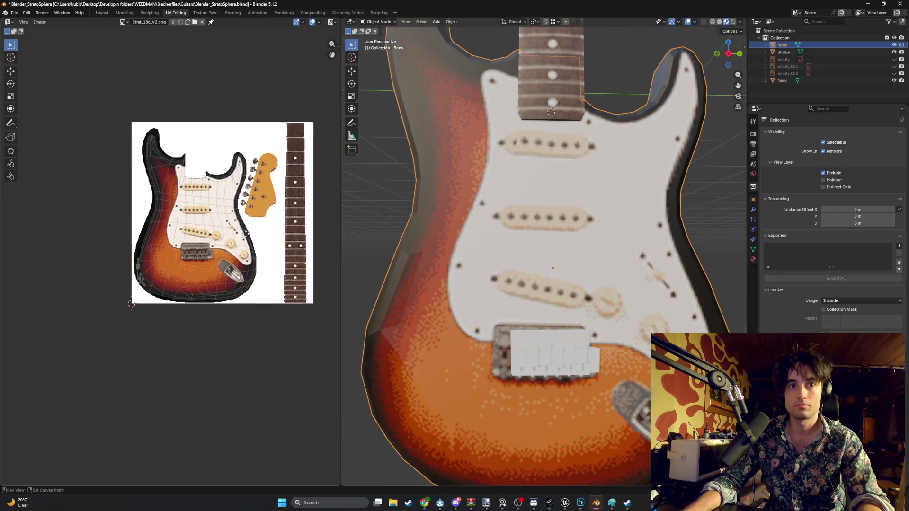
scroll(246, 233, up, 3)
middle_drag(211, 291, 156, 284)
scroll(197, 260, up, 1)
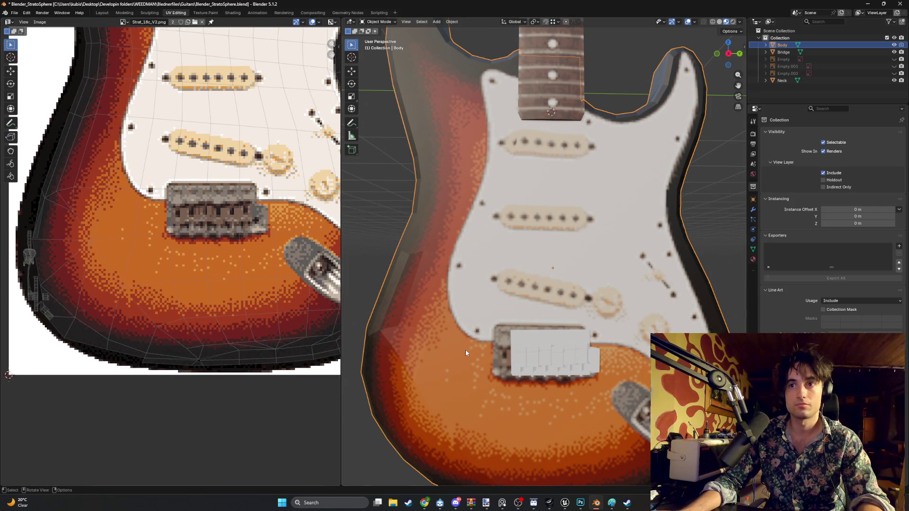
key(Tab)
key(1)
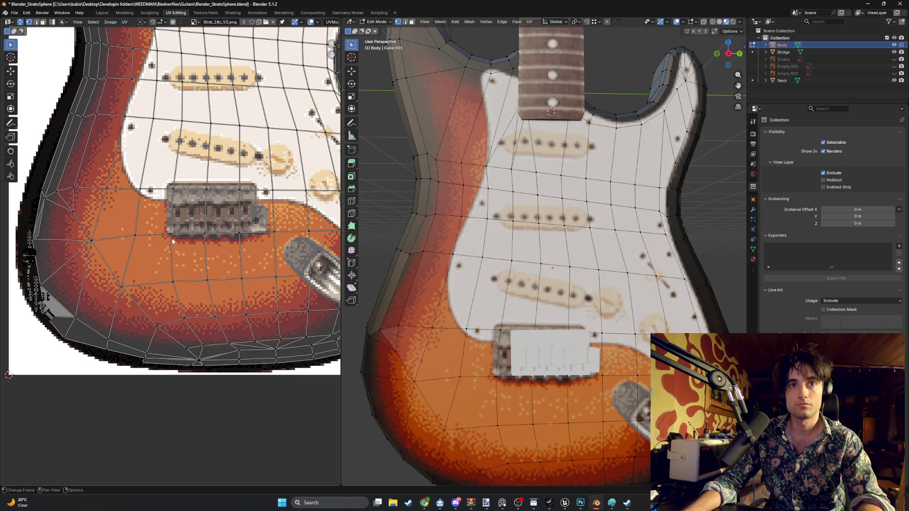
- Adjust a UV vertex and scale the UV patch around the bridge area
key(g)
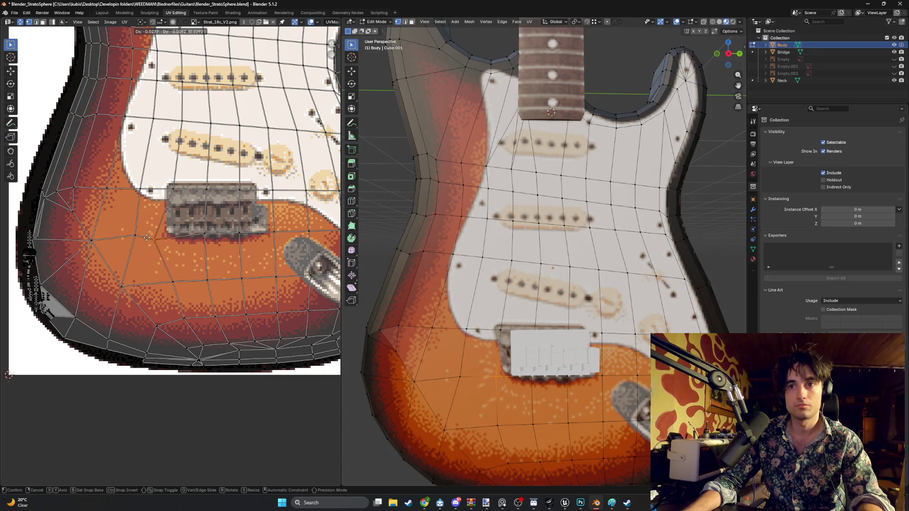
click(155, 236)
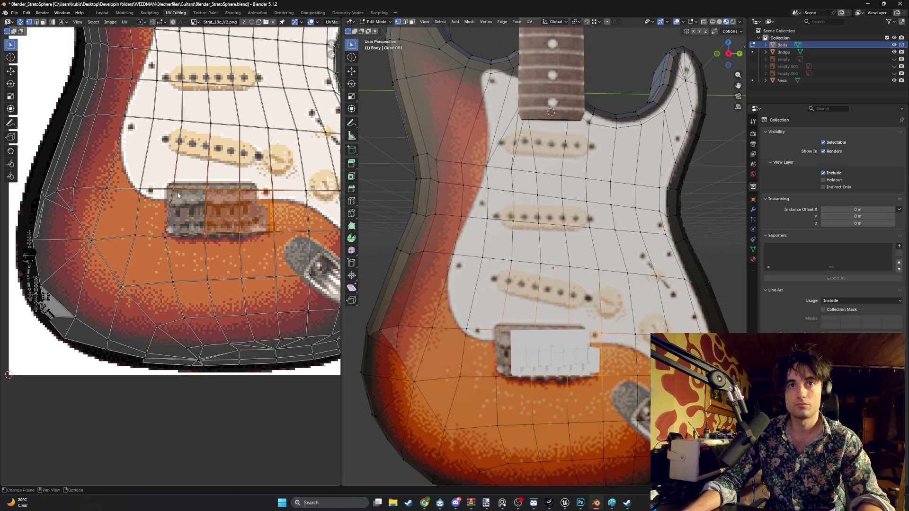
drag(135, 281, 284, 114)
key(s)
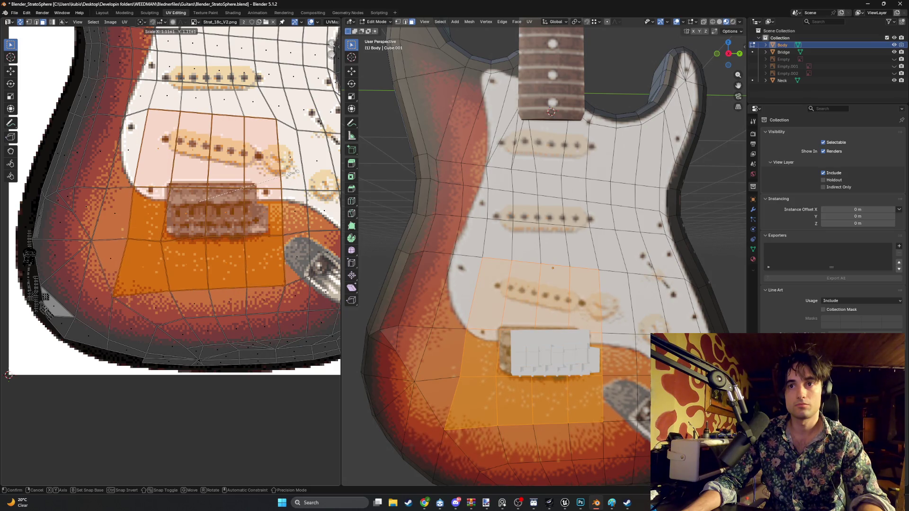
click(260, 213)
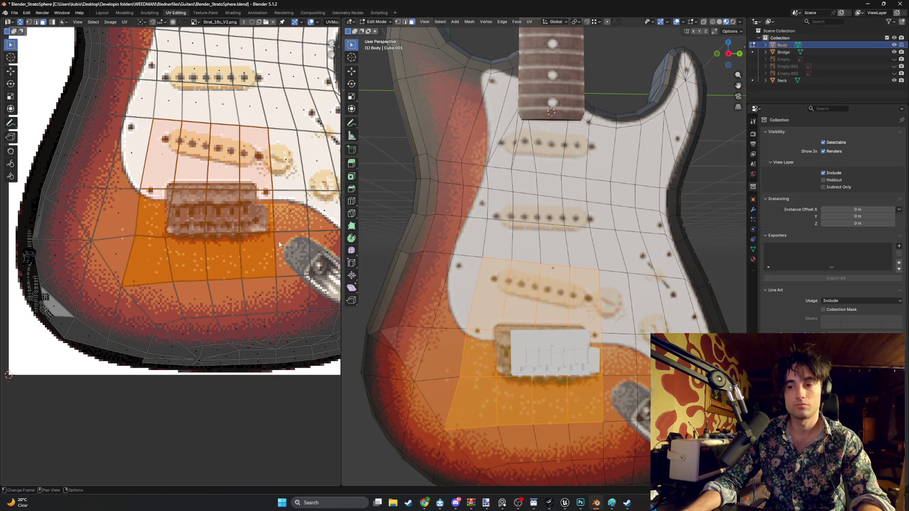
- Move and scale the two bridge islands onto the metal bridge texture, then switch to Unreal Engine
click(243, 208)
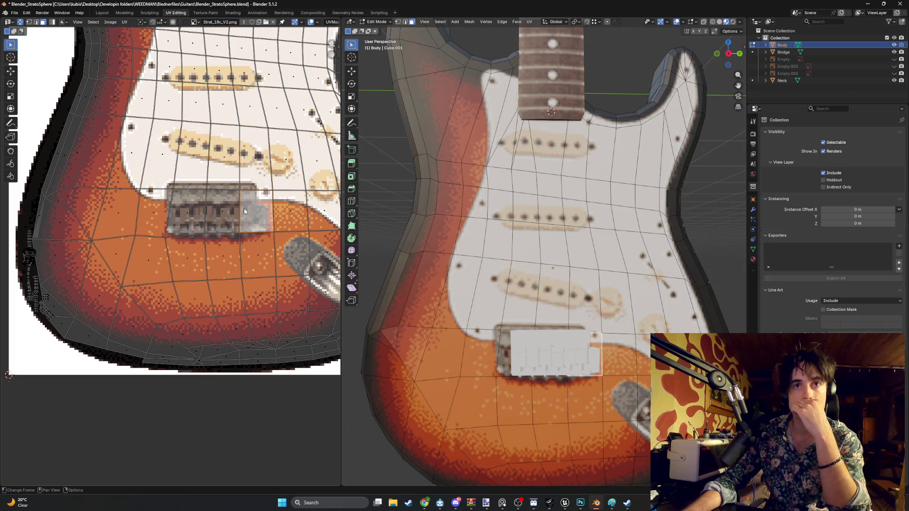
drag(244, 208, 229, 213)
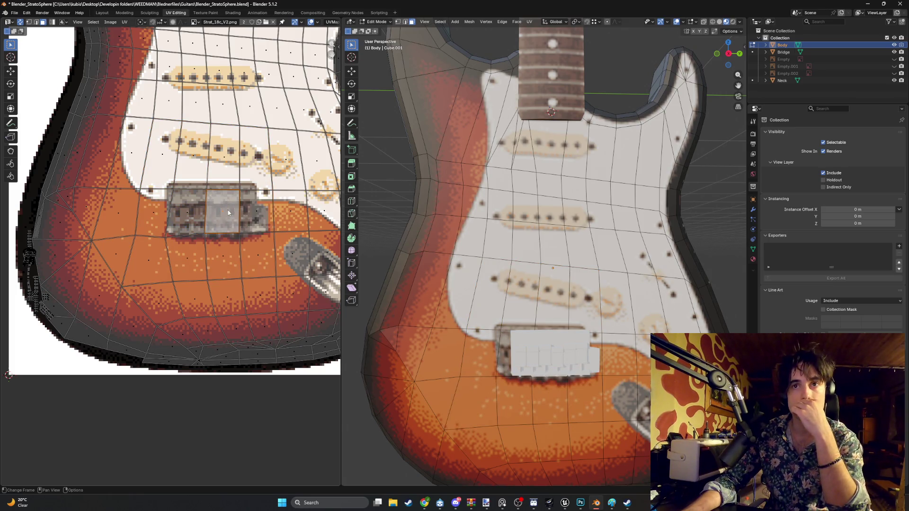
shift+click(188, 213)
key(s)
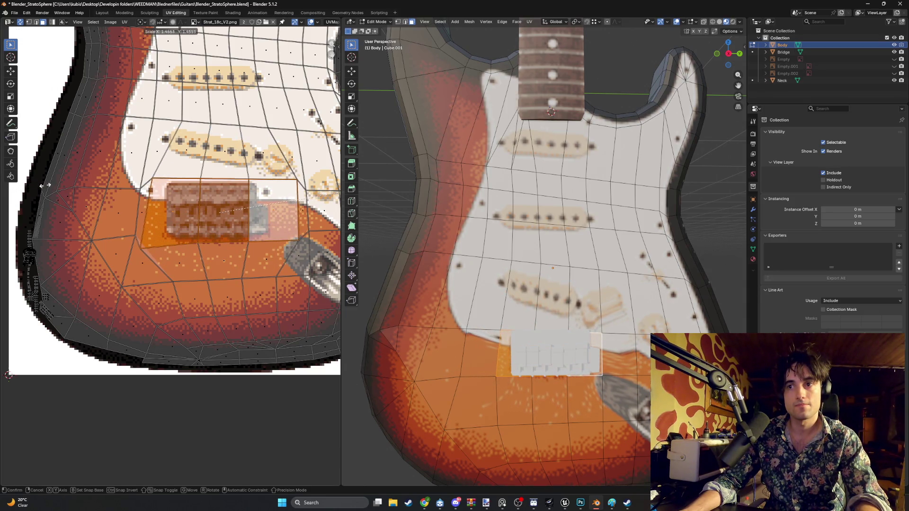
click(2, 240)
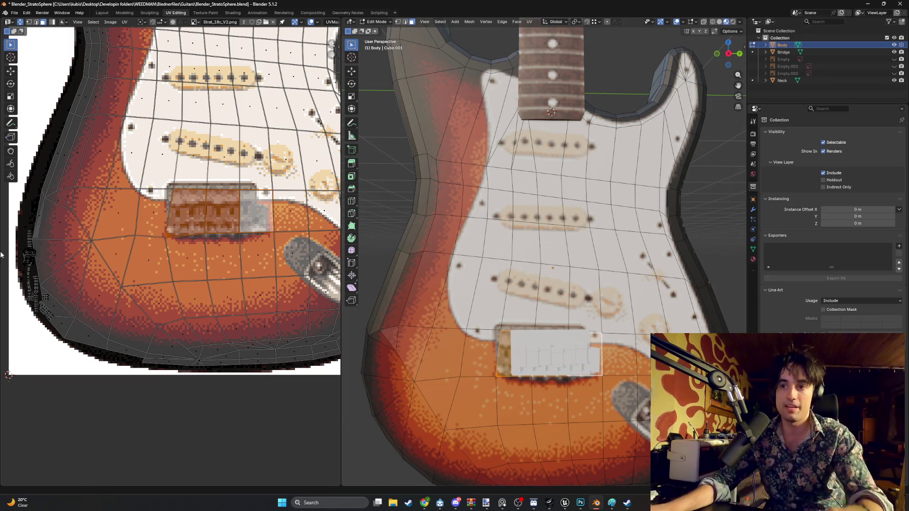
click(565, 503)
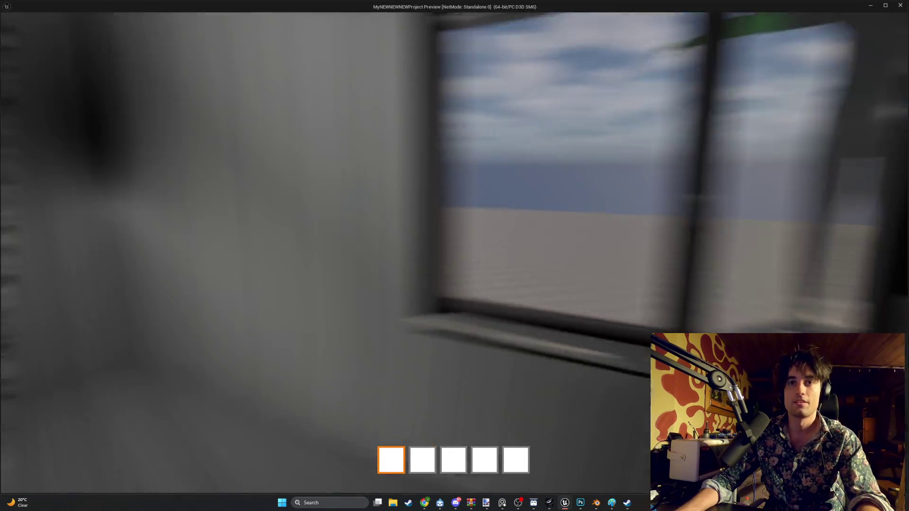
- Walk through the apartment up the stairs into the elevator, then end the playtest
key(w)
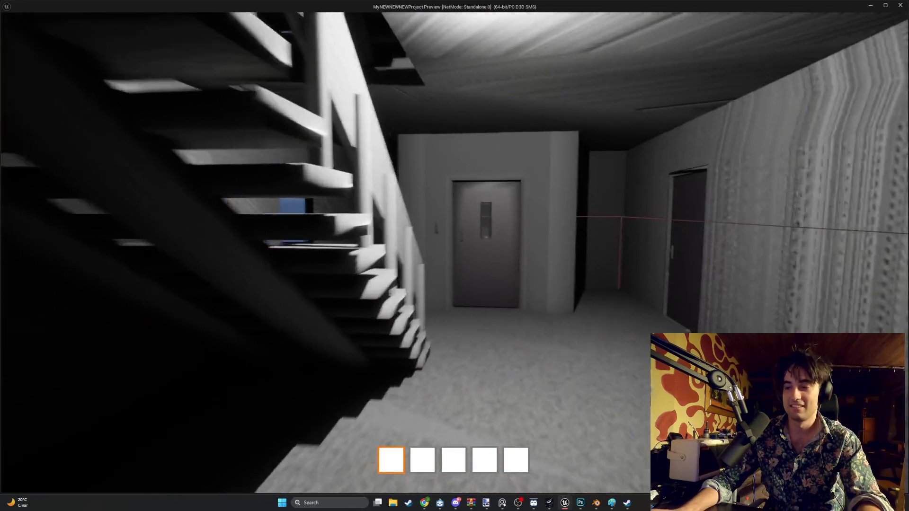
key(w)
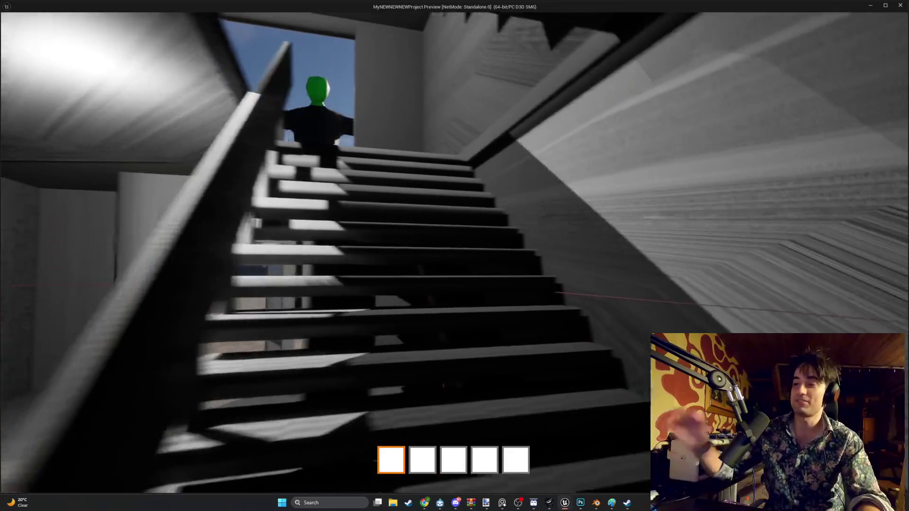
key(w)
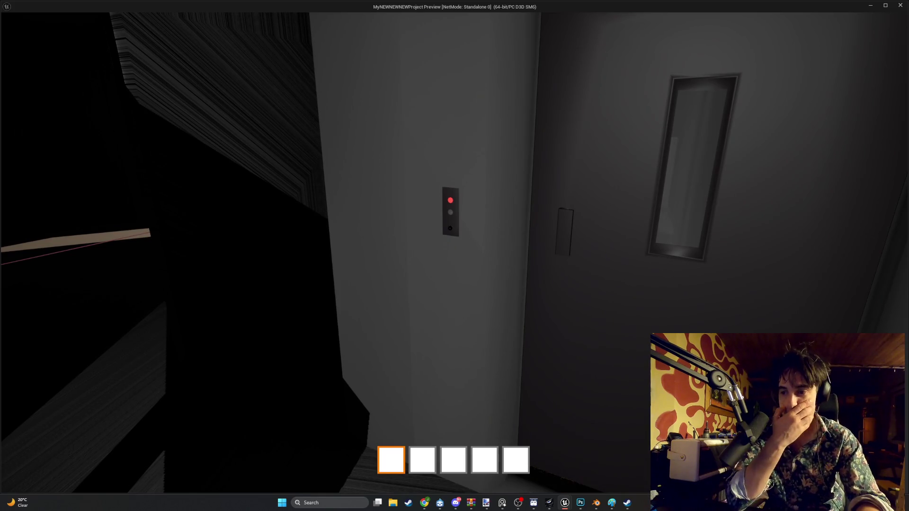
key(w)
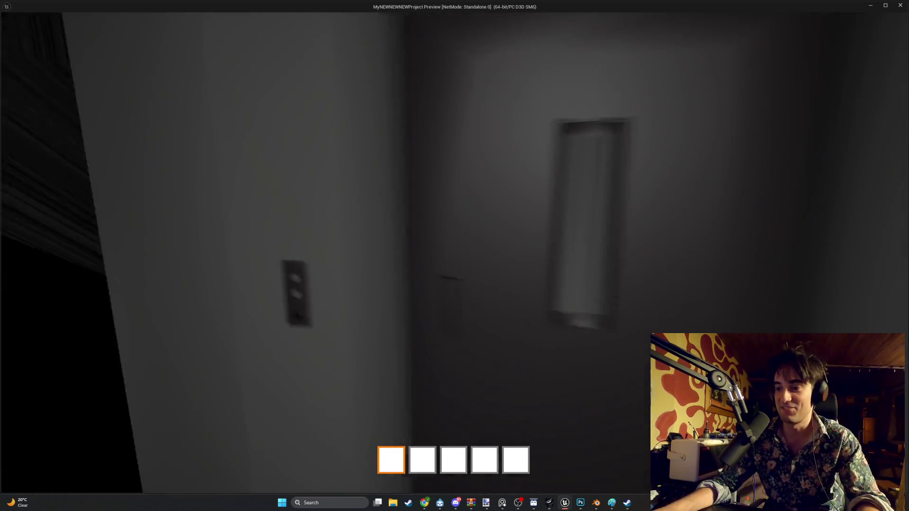
key(w)
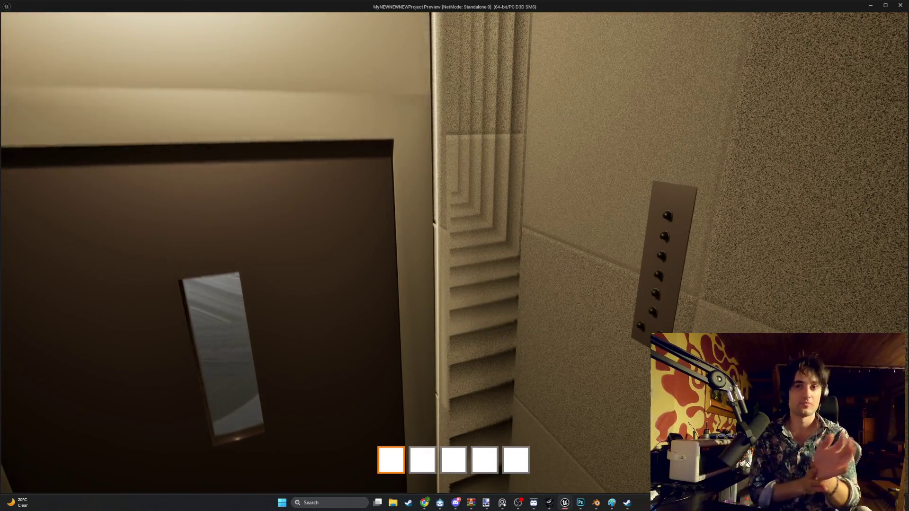
key(Escape)
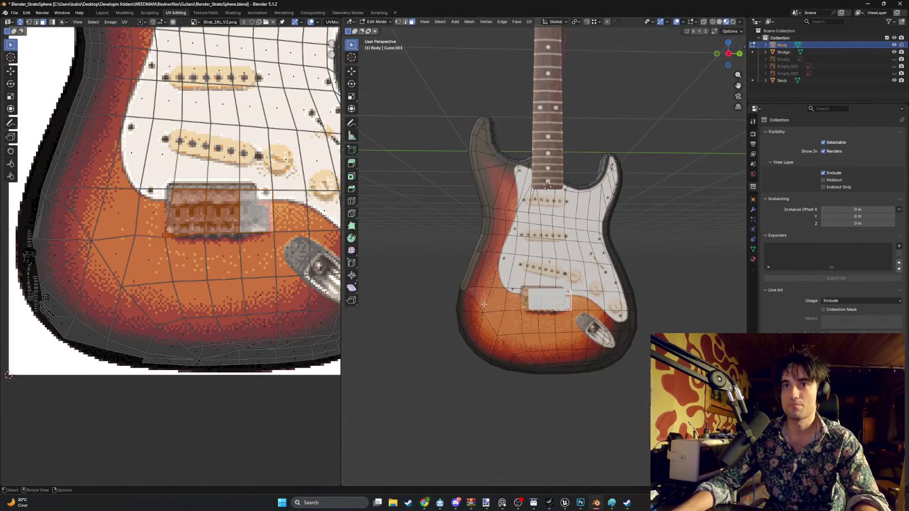
middle_drag(484, 304, 589, 338)
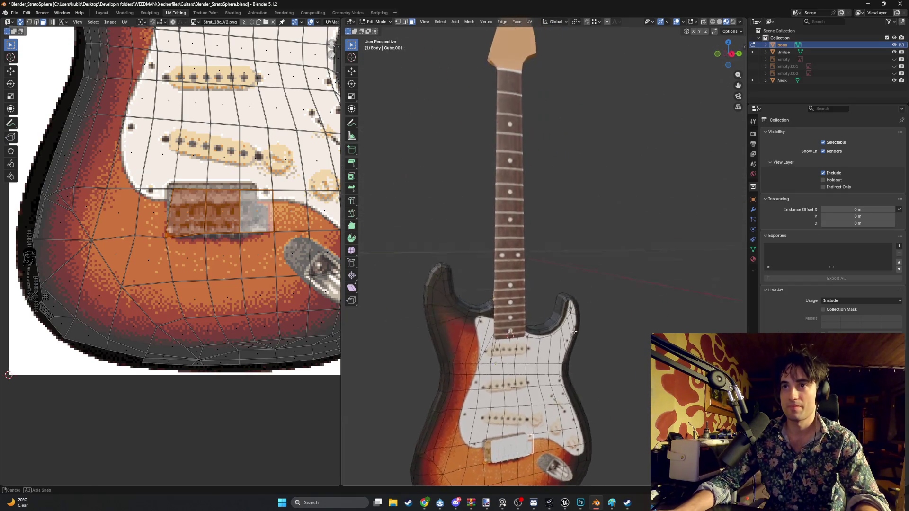
scroll(230, 251, down, 5)
middle_drag(335, 226, 305, 286)
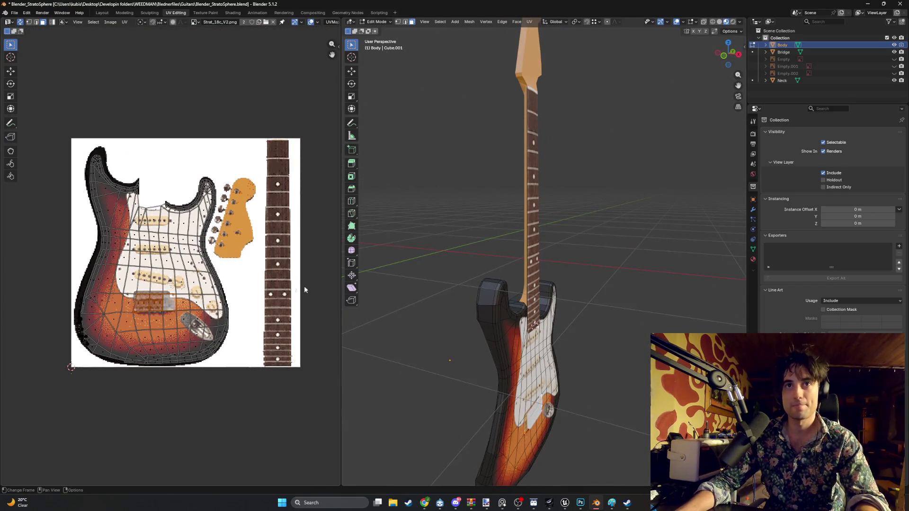
scroll(621, 325, up, 2)
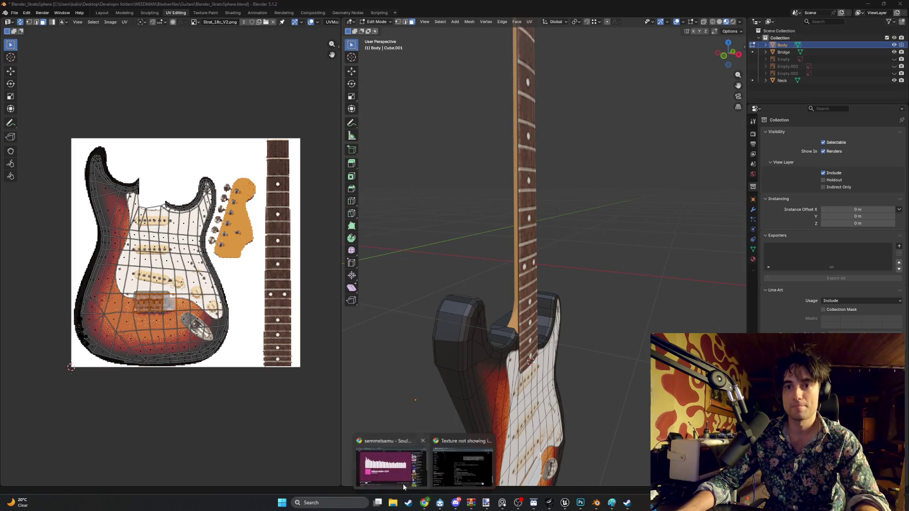
mouse_move(423, 503)
click(403, 475)
click(64, 402)
click(865, 6)
mouse_move(568, 213)
middle_down()
mouse_move(590, 208)
mouse_move(591, 367)
mouse_move(564, 283)
middle_up()
scroll(590, 209, down, 3)
scroll(591, 367, up, 3)
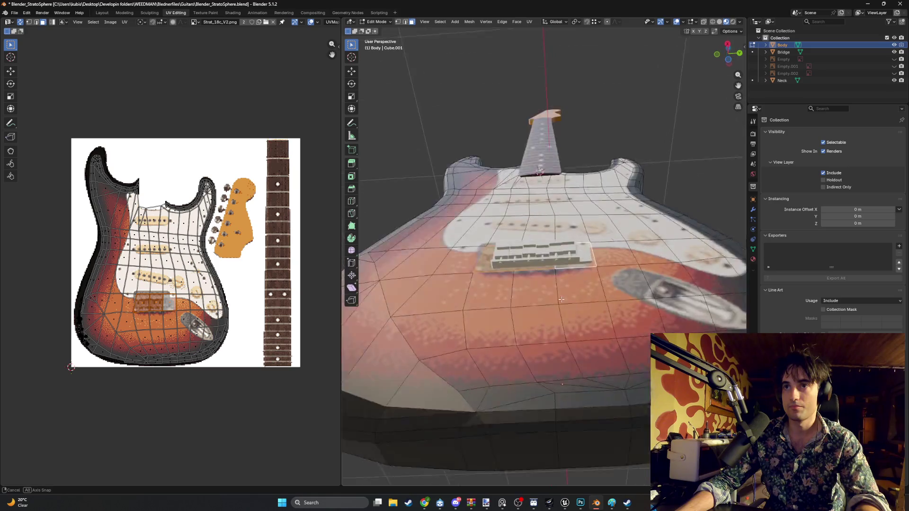
mouse_move(564, 283)
middle_down()
mouse_move(554, 339)
mouse_move(564, 354)
mouse_move(571, 344)
middle_up()
scroll(553, 338, up, 2)
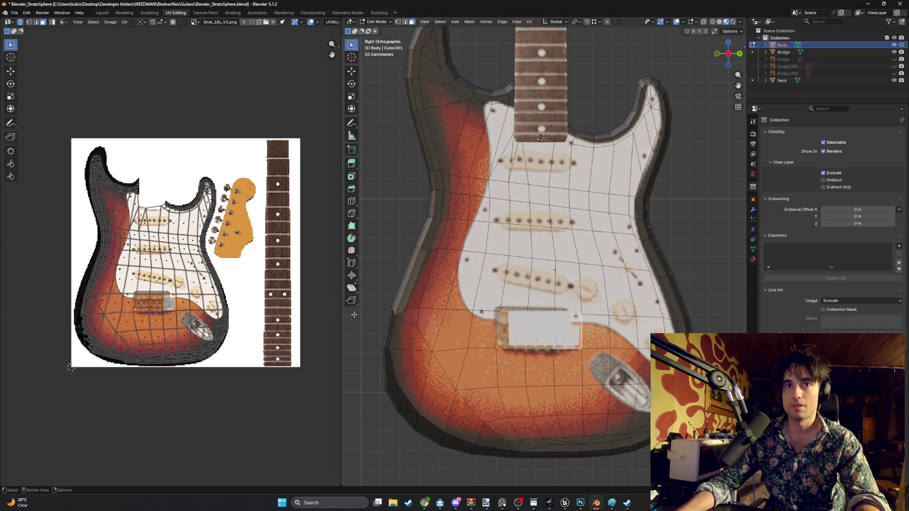
scroll(187, 281, up, 3)
scroll(187, 280, up, 1)
middle_drag(228, 265, 232, 271)
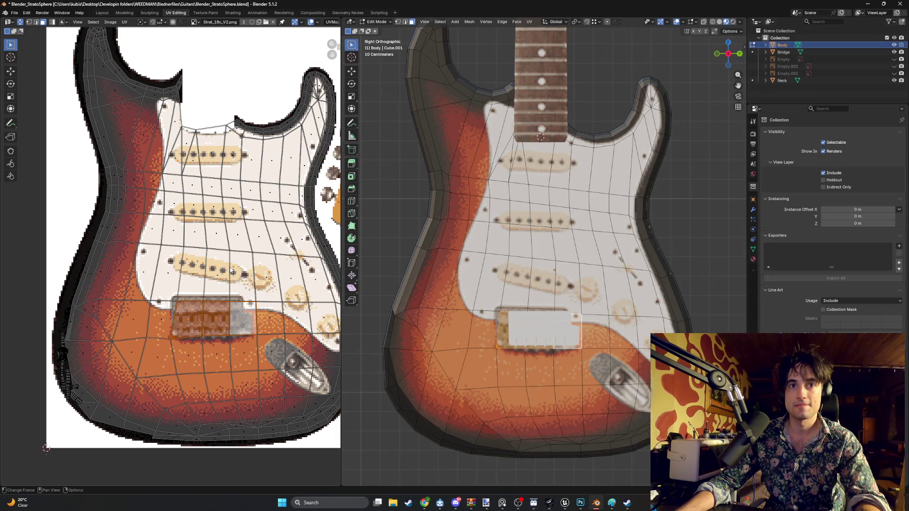
scroll(206, 298, down, 1)
scroll(206, 307, down, 1)
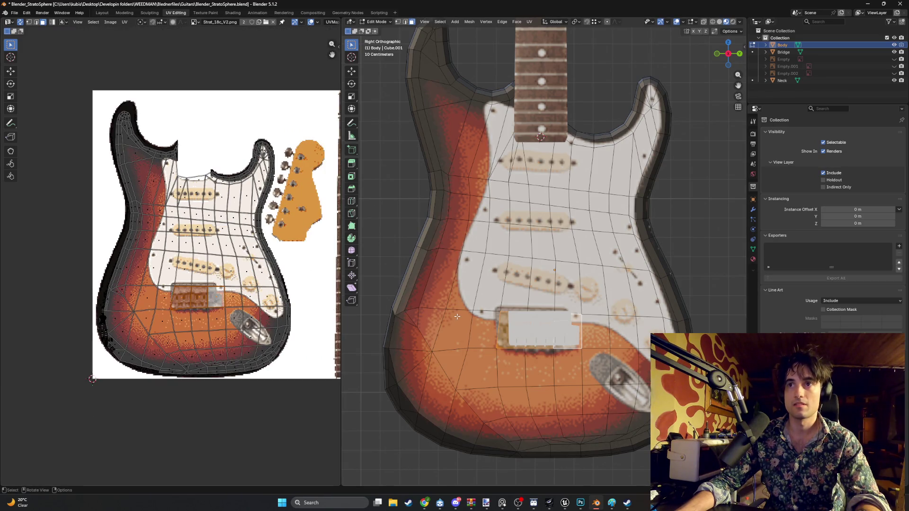
- Enlarge the large island of body UVs, then clear the body face selection
key(l)
key(s)
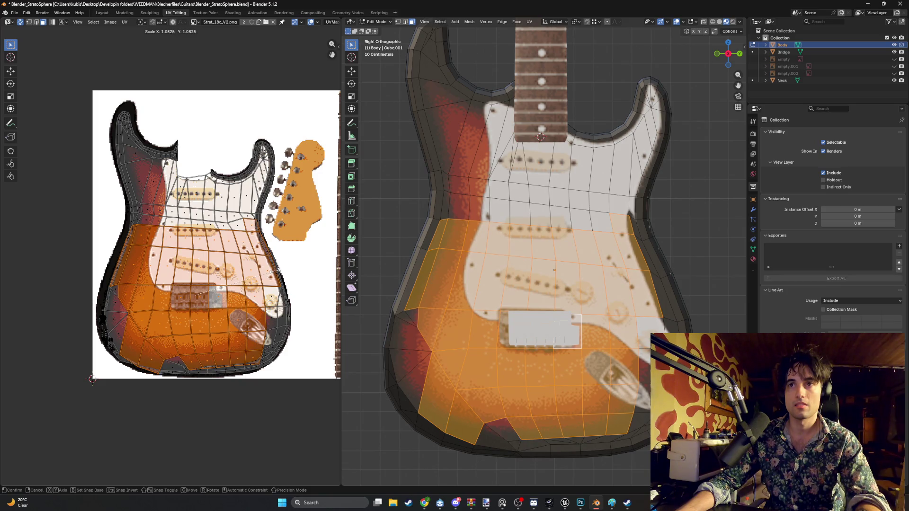
key(Escape)
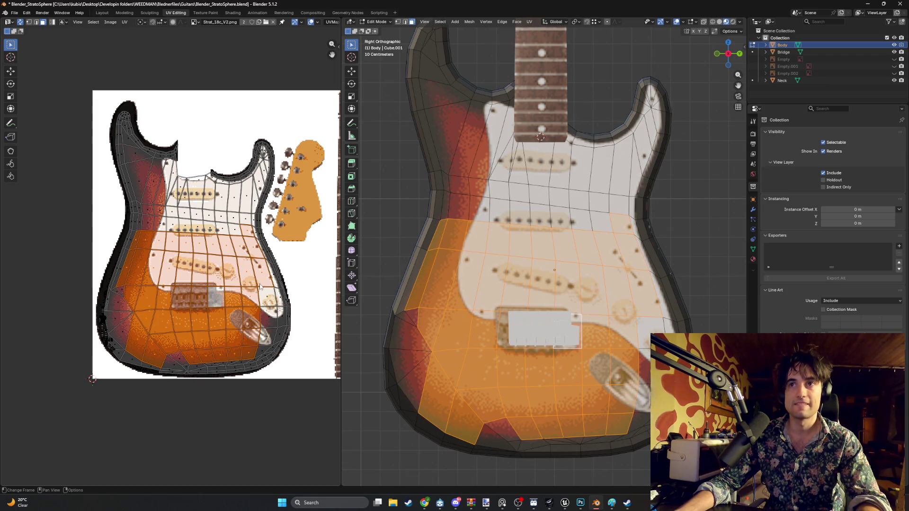
scroll(262, 292, up, 1)
scroll(195, 289, up, 1)
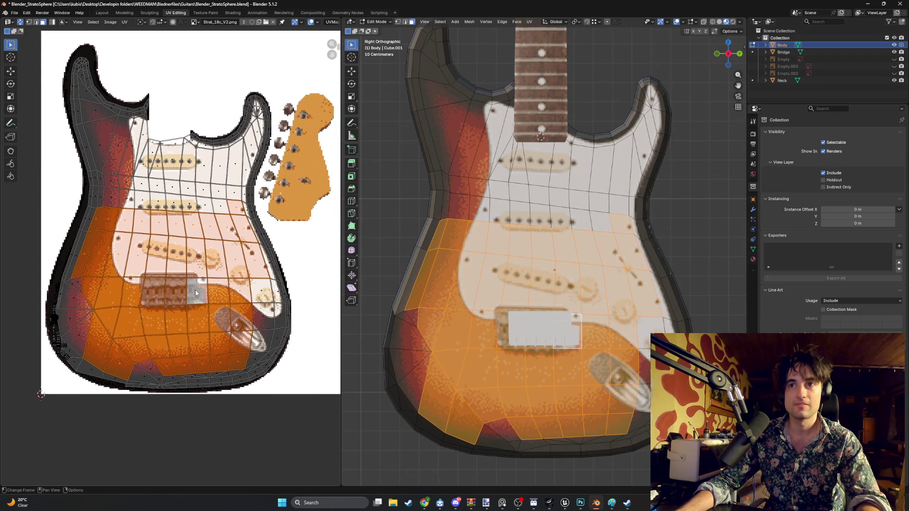
scroll(192, 298, up, 1)
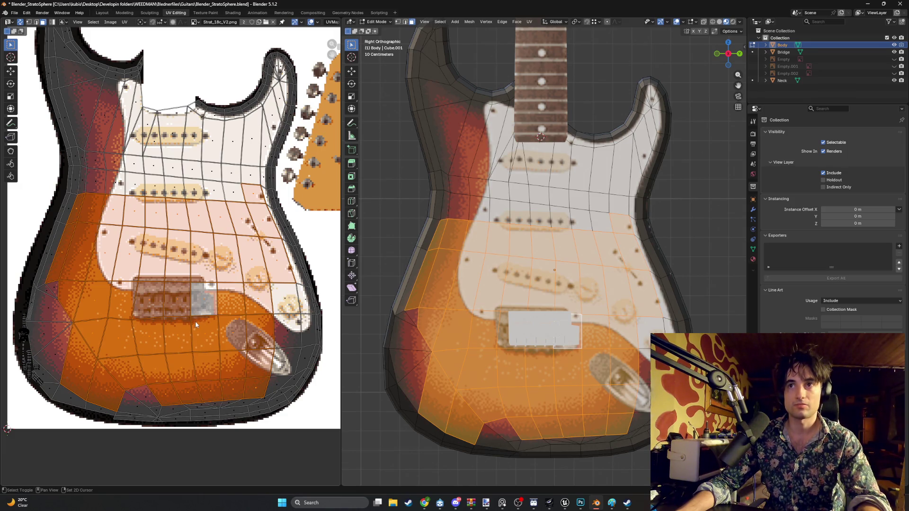
scroll(195, 323, up, 1)
scroll(192, 312, up, 1)
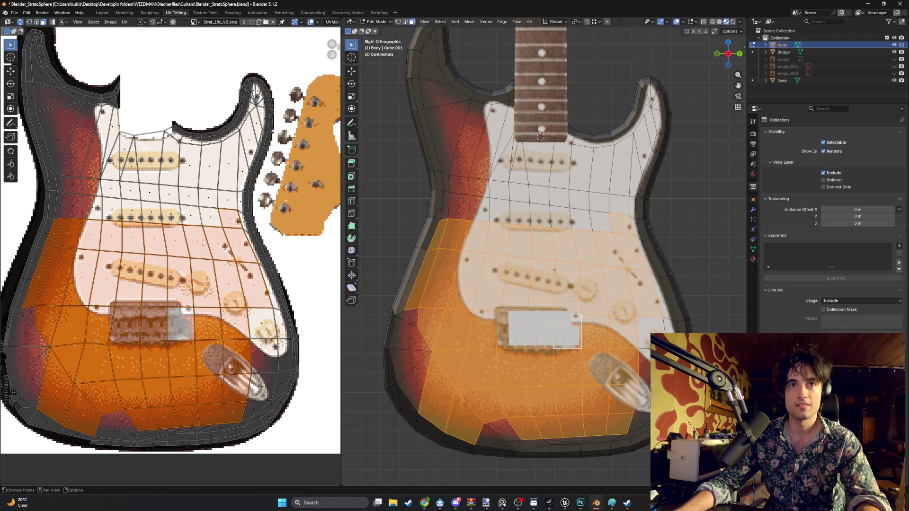
click(172, 168)
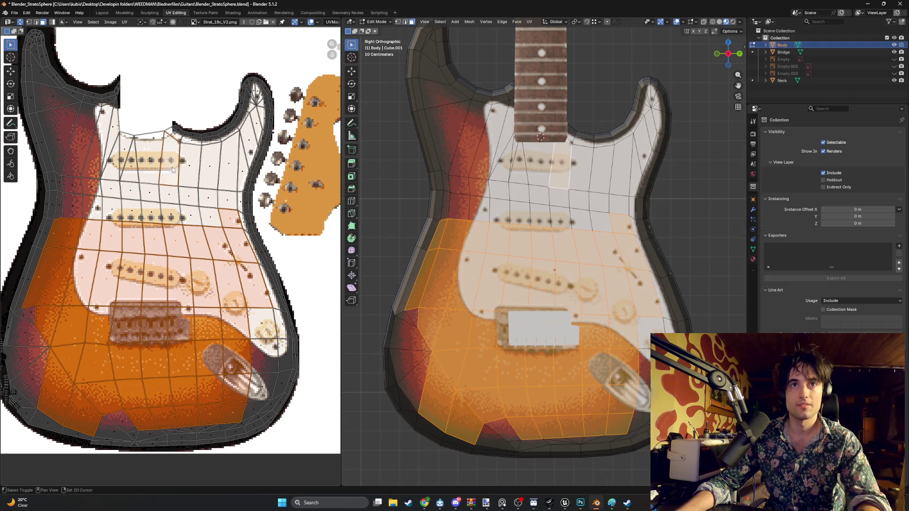
shift+click(135, 165)
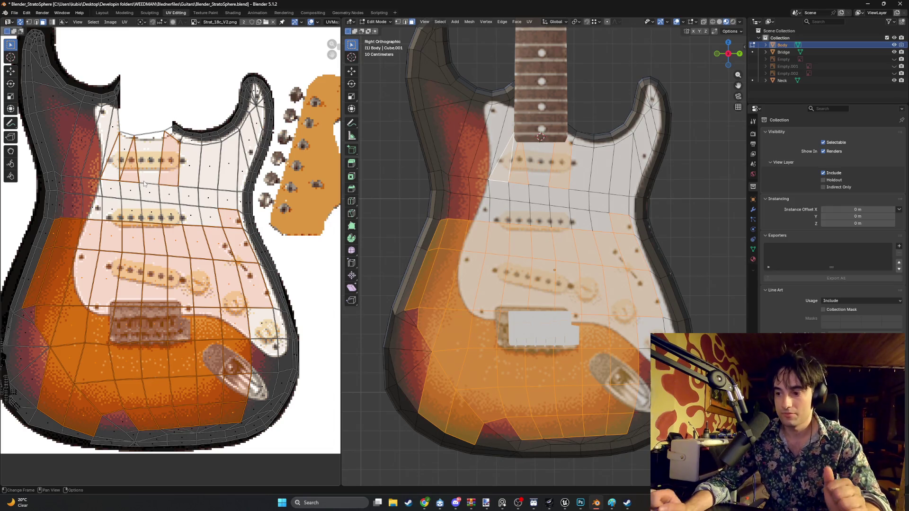
key(alt+a)
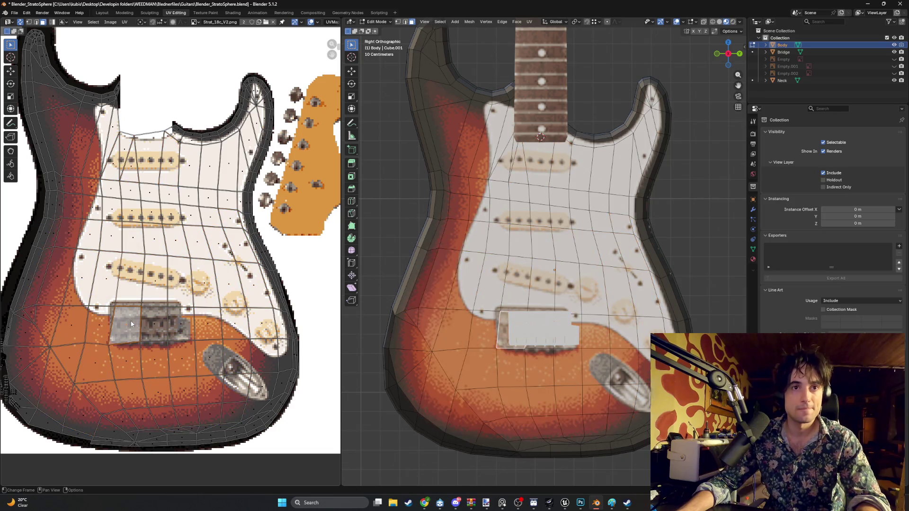
- Shrink the bridge face's UVs down onto the bridge in the texture
click(179, 322)
key(s)
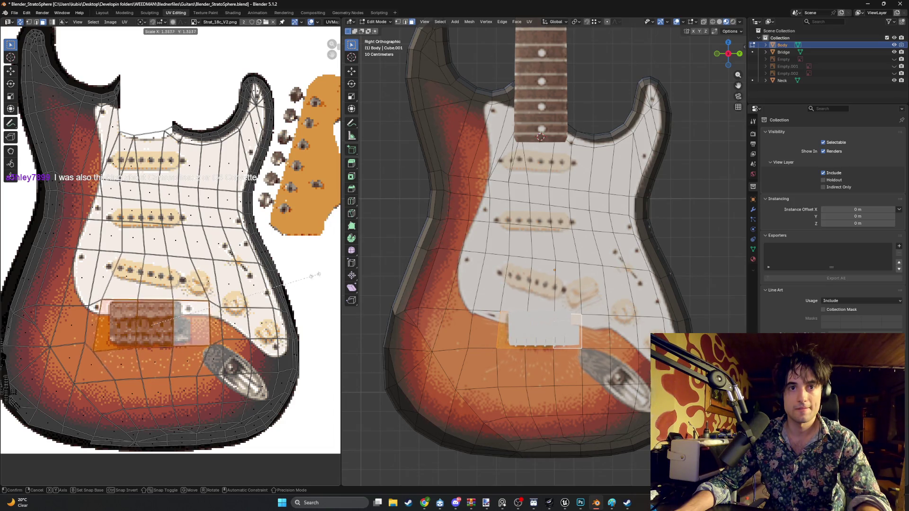
click(107, 362)
scroll(104, 364, up, 2)
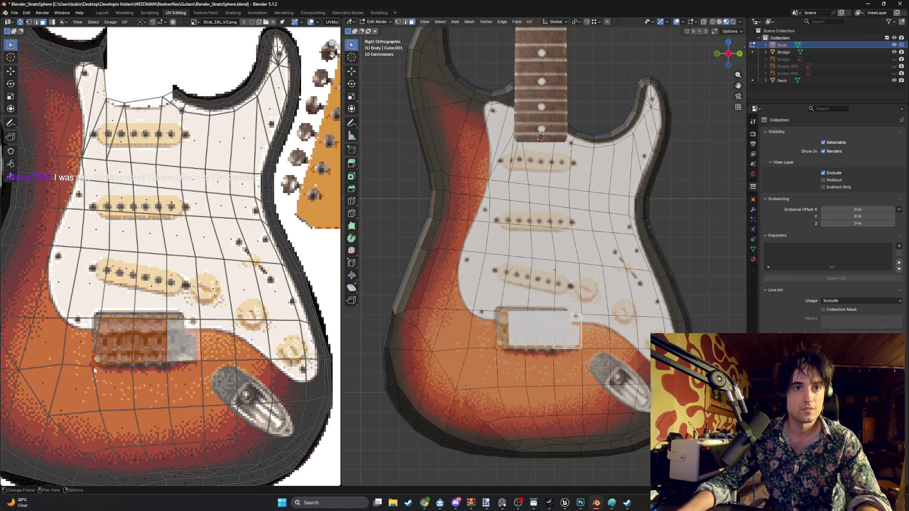
- Try enlarging the UVs of four faces around the bridge, then cancel the resize
click(186, 372)
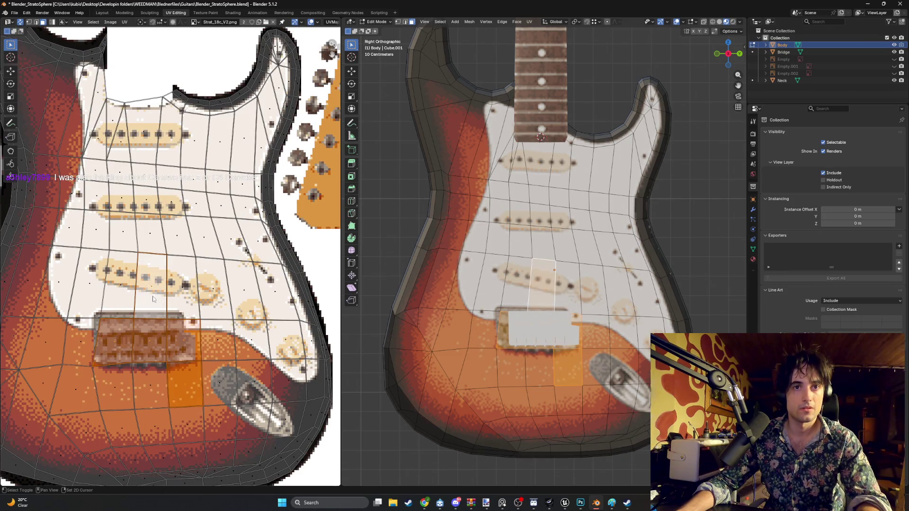
shift+click(108, 305)
shift+click(88, 314)
shift+click(96, 386)
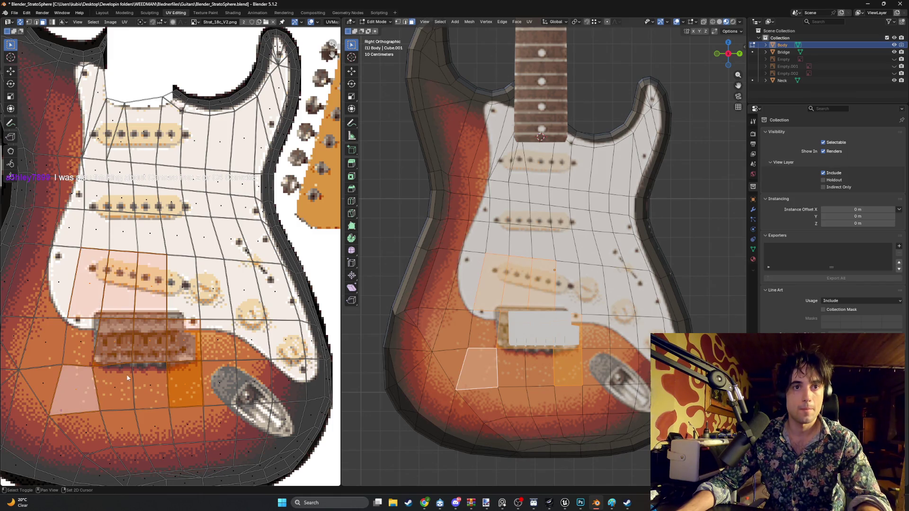
key(s)
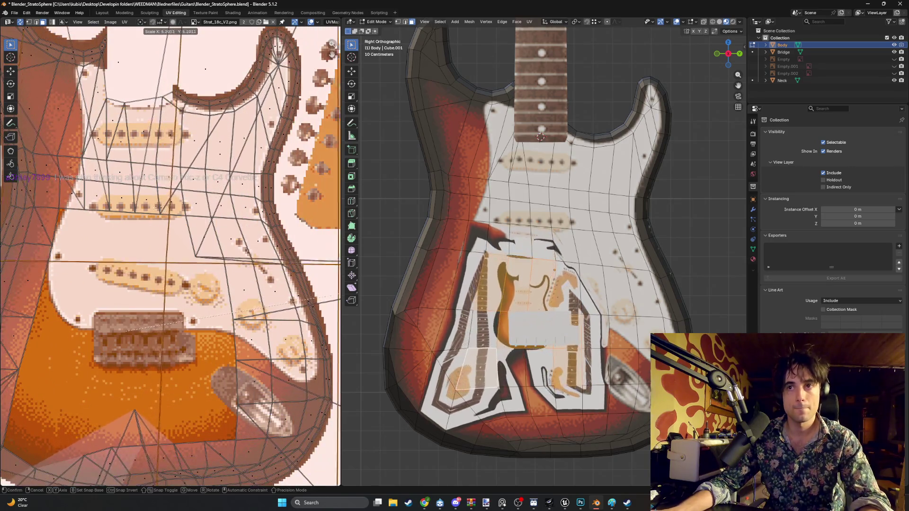
key(Escape)
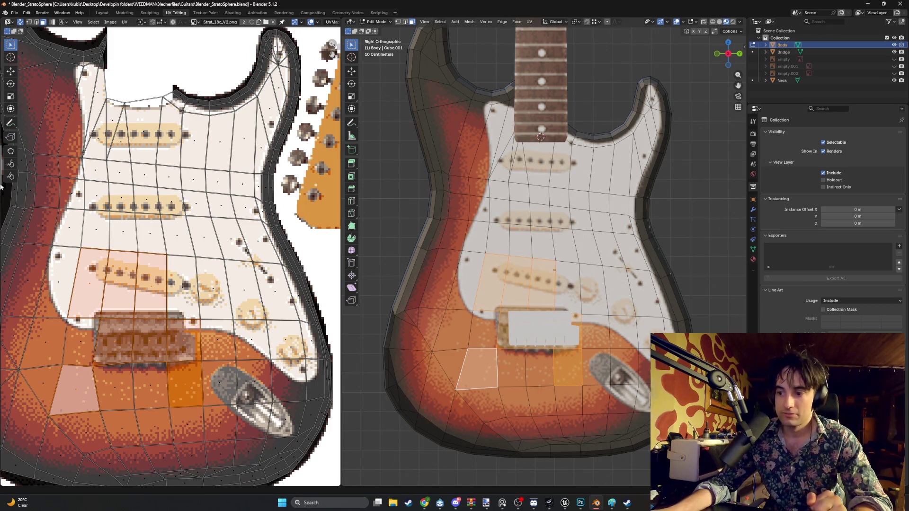
- Select the faces left of the bridge and pan the texture view across the body layout
middle_drag(29, 284, 71, 273)
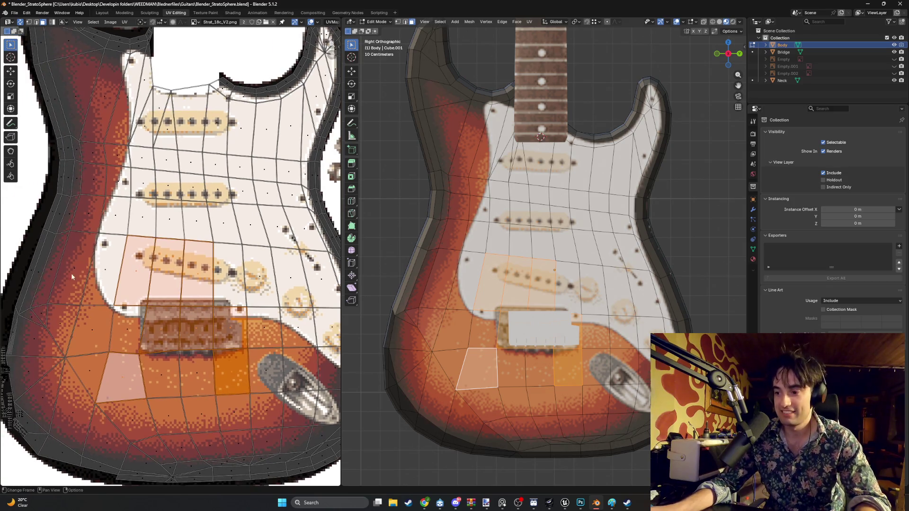
middle_drag(177, 303, 154, 289)
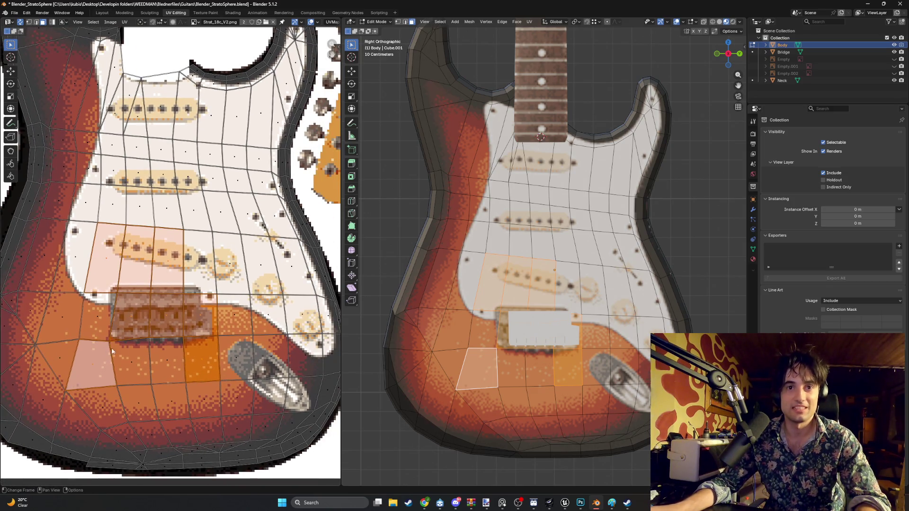
click(182, 325)
shift+click(155, 322)
shift+click(129, 316)
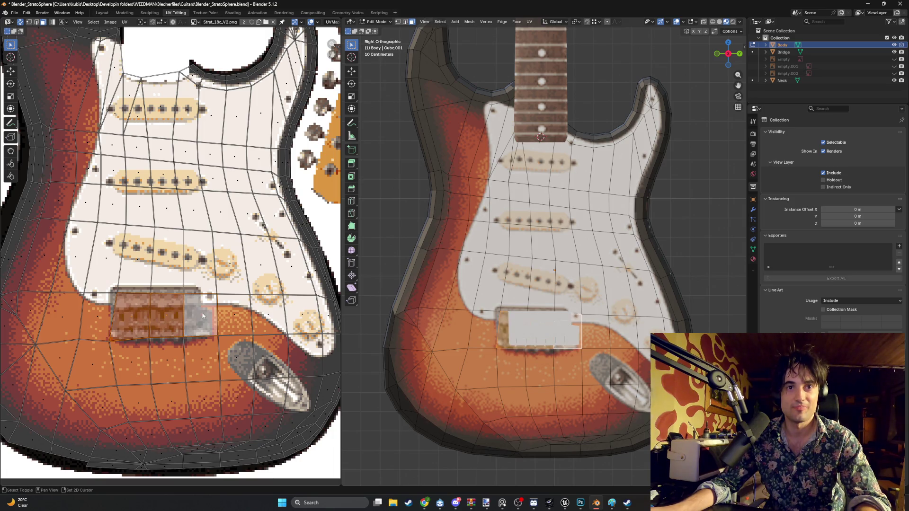
middle_drag(128, 355, 194, 334)
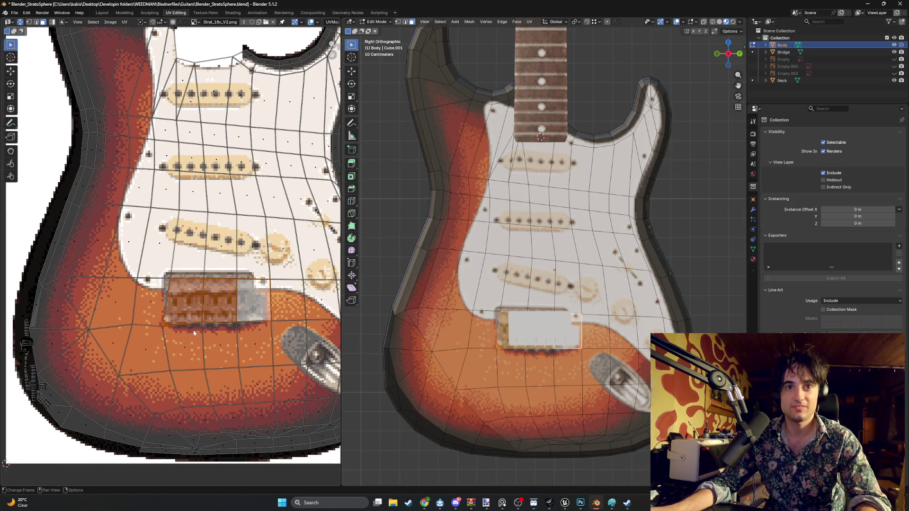
scroll(194, 331, up, 1)
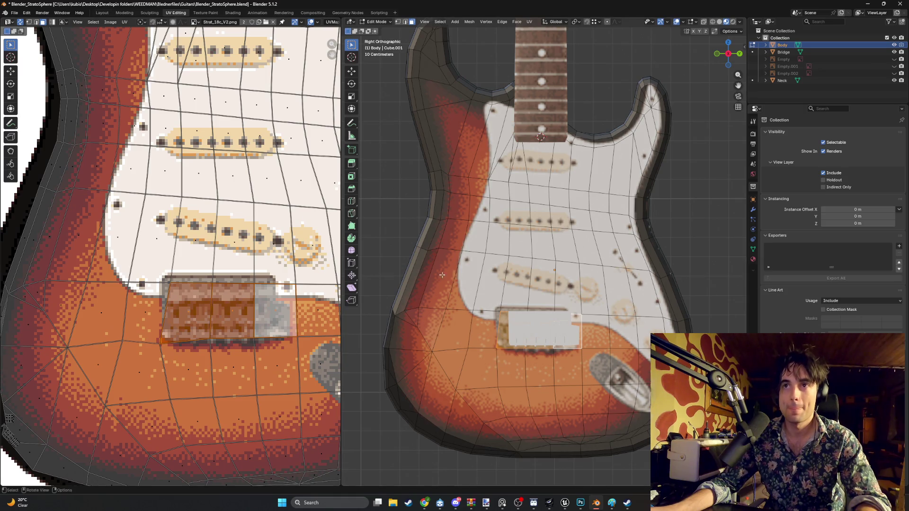
scroll(510, 240, down, 2)
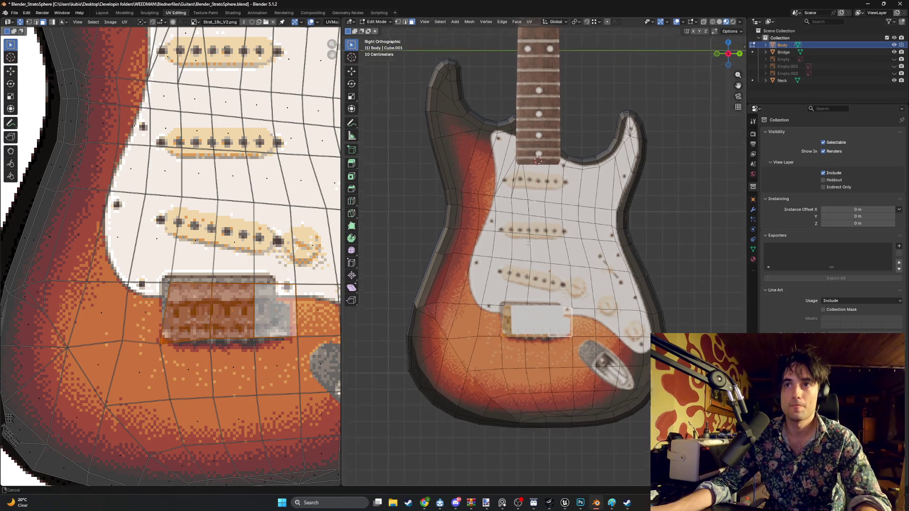
scroll(510, 240, up, 1)
middle_drag(242, 292, 207, 273)
scroll(208, 274, down, 3)
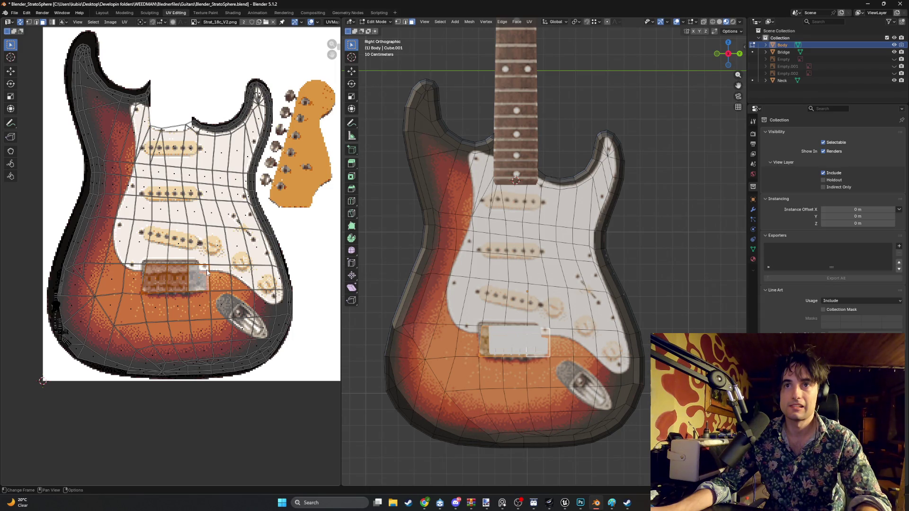
scroll(543, 247, down, 1)
scroll(543, 247, down, 1)
scroll(543, 247, down, 1)
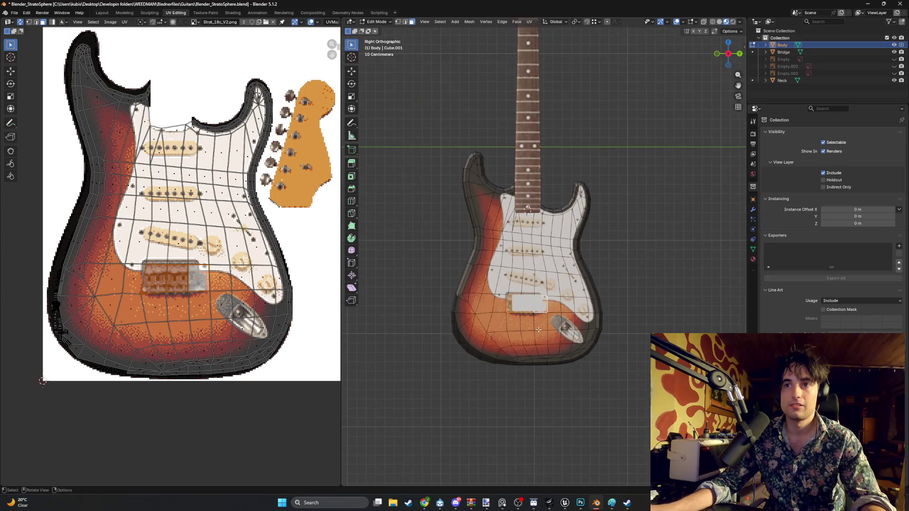
- Box-select all faces of the guitar body and deselect a face along the horn edge
drag(675, 400, 397, 127)
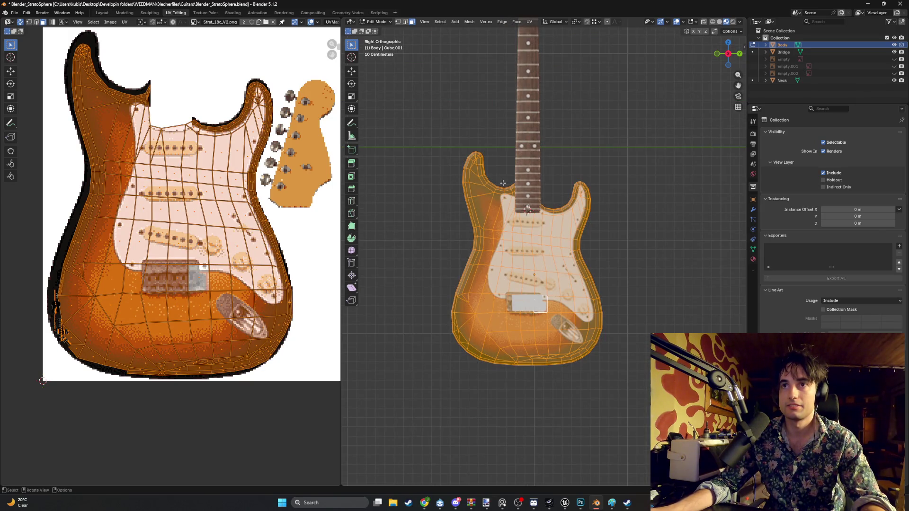
scroll(502, 184, up, 3)
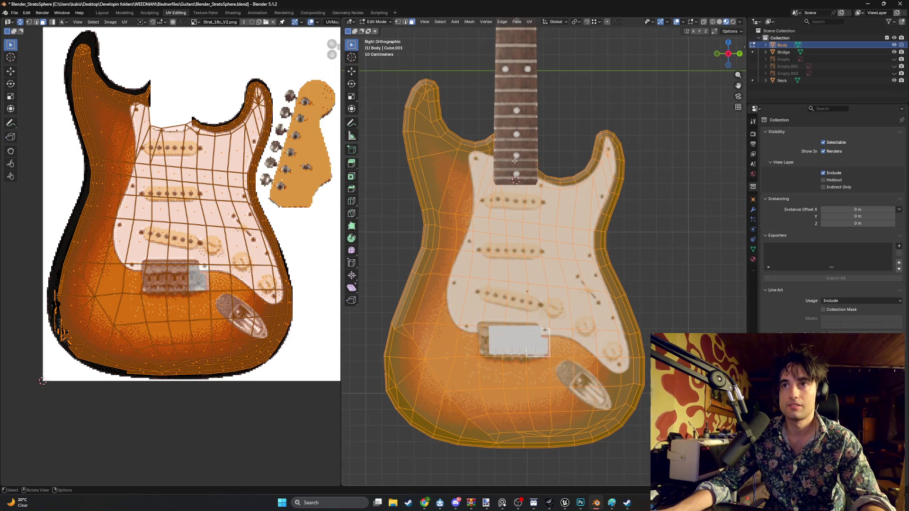
shift+middle_drag(549, 173, 494, 215)
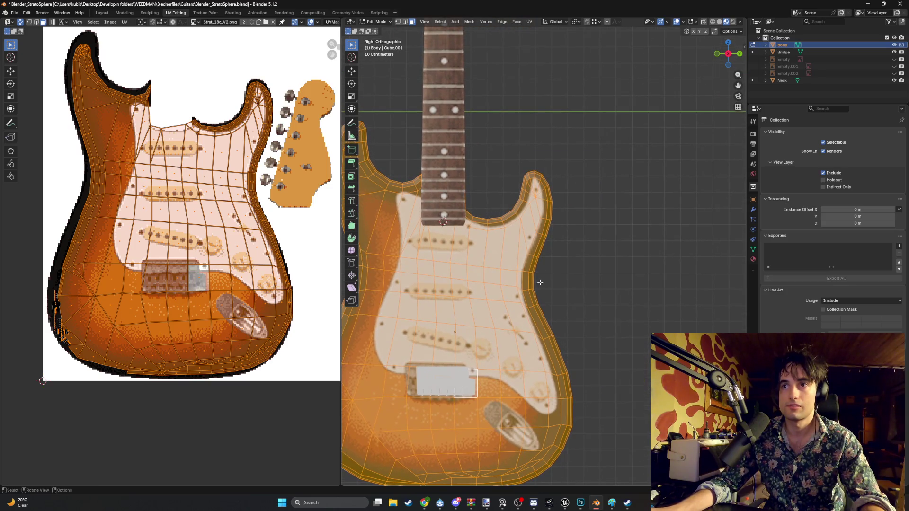
middle_drag(539, 282, 527, 381)
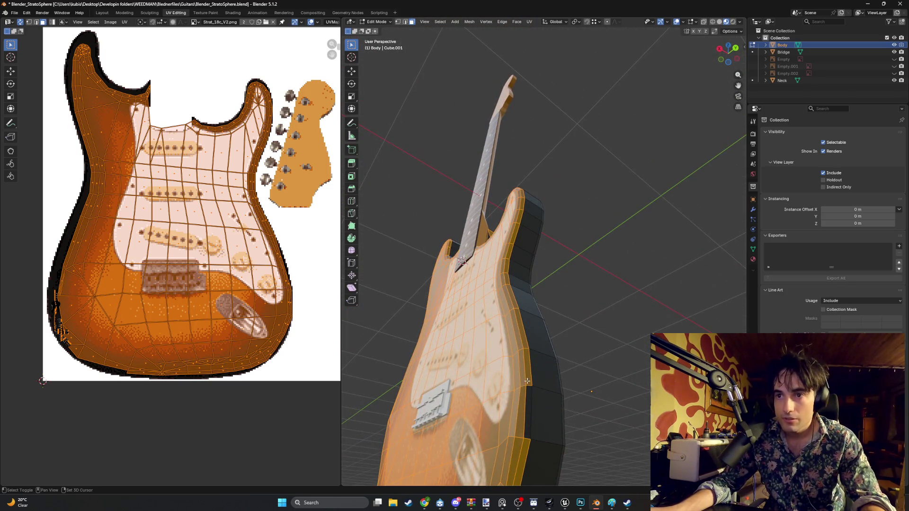
middle_drag(525, 342, 529, 315)
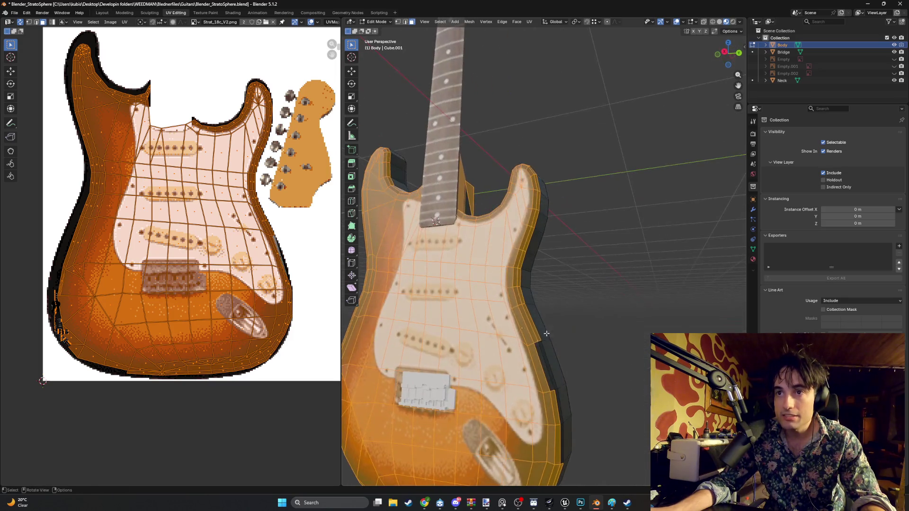
click(519, 296)
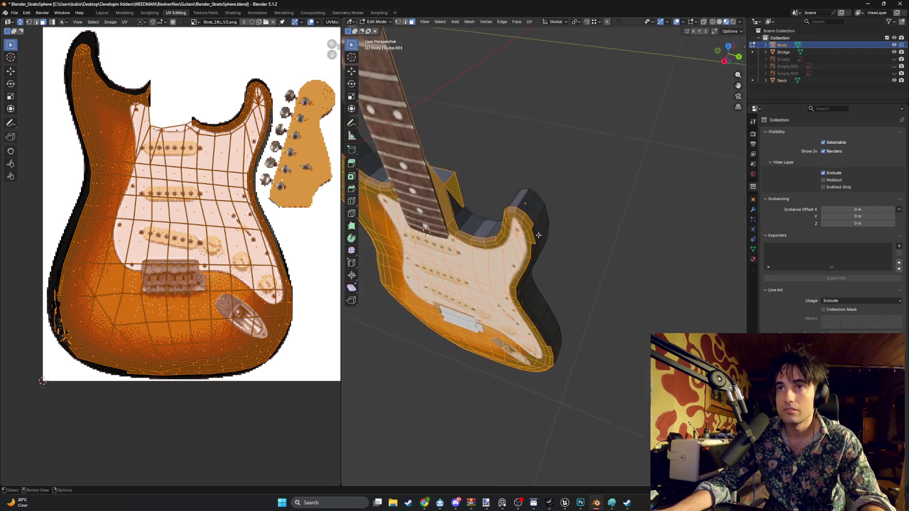
- Deselect the side faces around the upper horn's inner curve while orbiting the body
middle_drag(538, 184, 522, 202)
shift+click(523, 203)
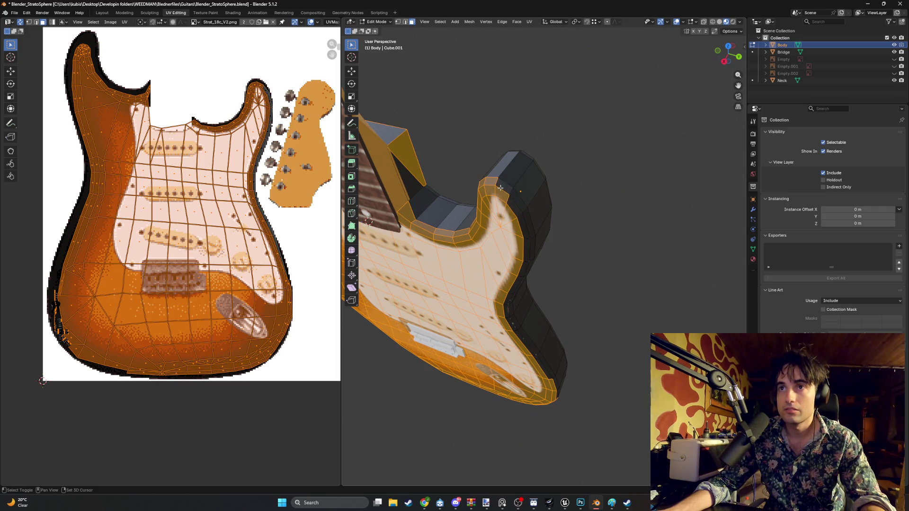
middle_drag(488, 183, 530, 144)
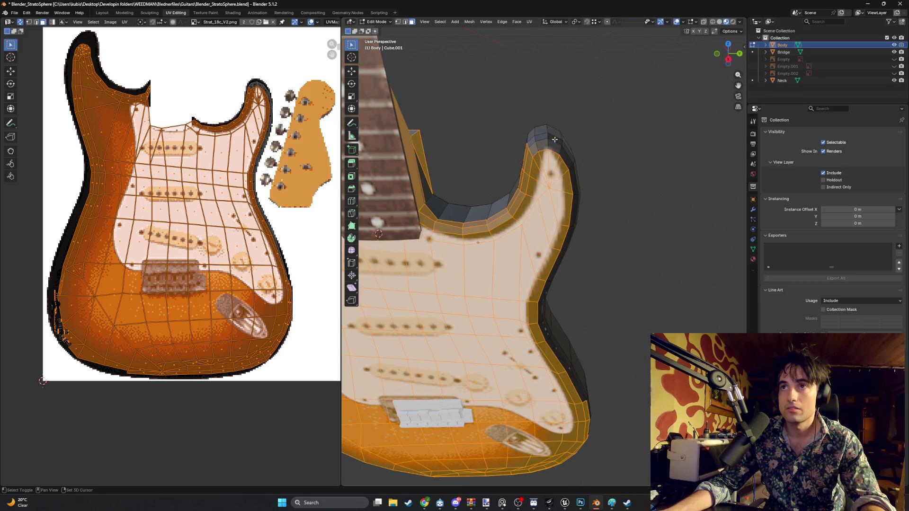
scroll(555, 139, up, 2)
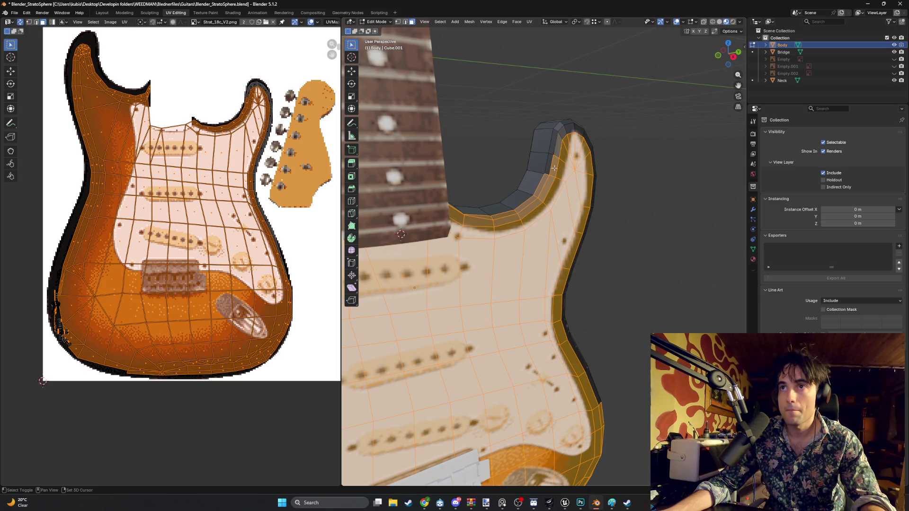
click(490, 217)
mouse_move(489, 218)
middle_down()
mouse_move(439, 212)
mouse_move(849, 31)
middle_up()
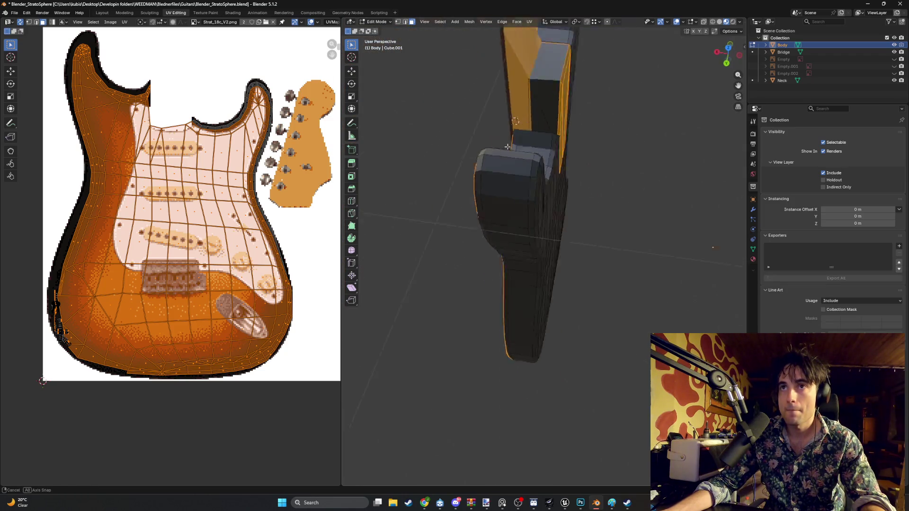
mouse_move(849, 30)
middle_down()
mouse_move(630, 87)
mouse_move(477, 150)
middle_up()
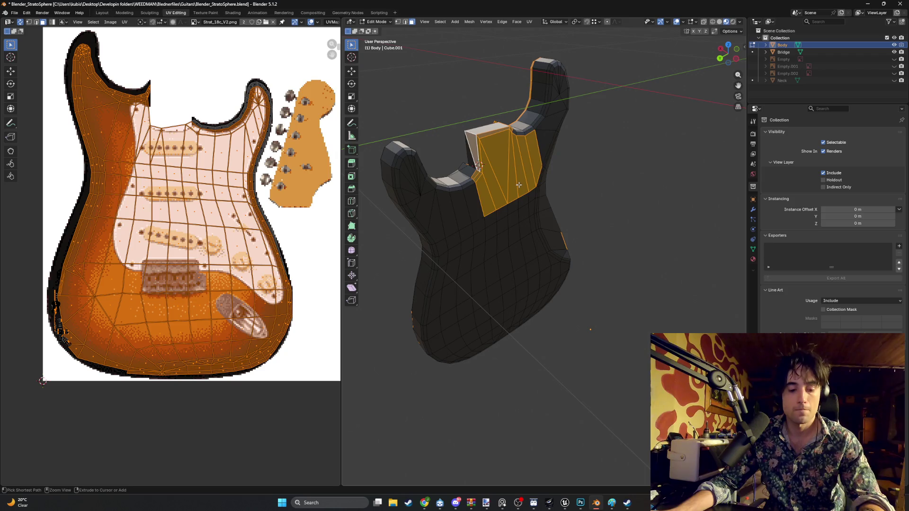
- Deselect the neck pocket faces and box-reselect the body's faces
alt+click(520, 192)
alt+click(515, 186)
middle_drag(515, 186, 426, 143)
key(b)
drag(452, 157, 405, 105)
middle_drag(405, 105, 548, 162)
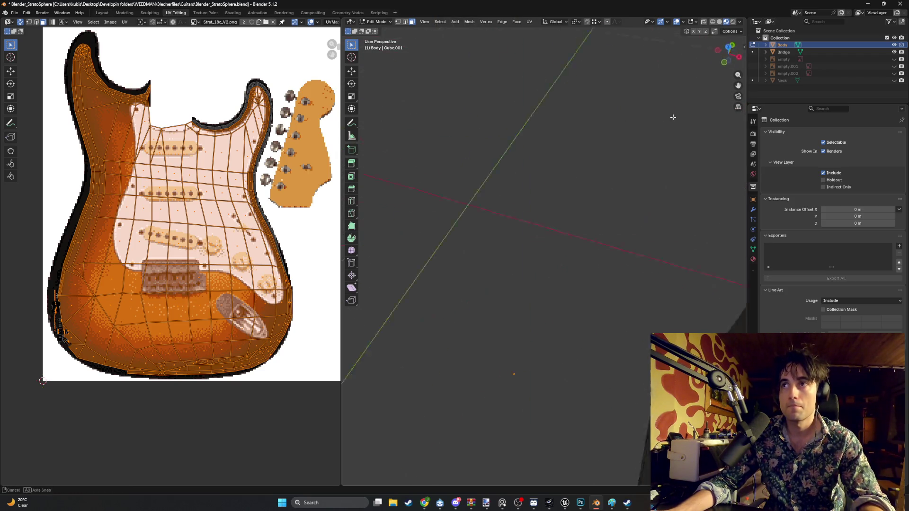
scroll(548, 162, down, 5)
scroll(529, 284, up, 3)
scroll(522, 249, up, 3)
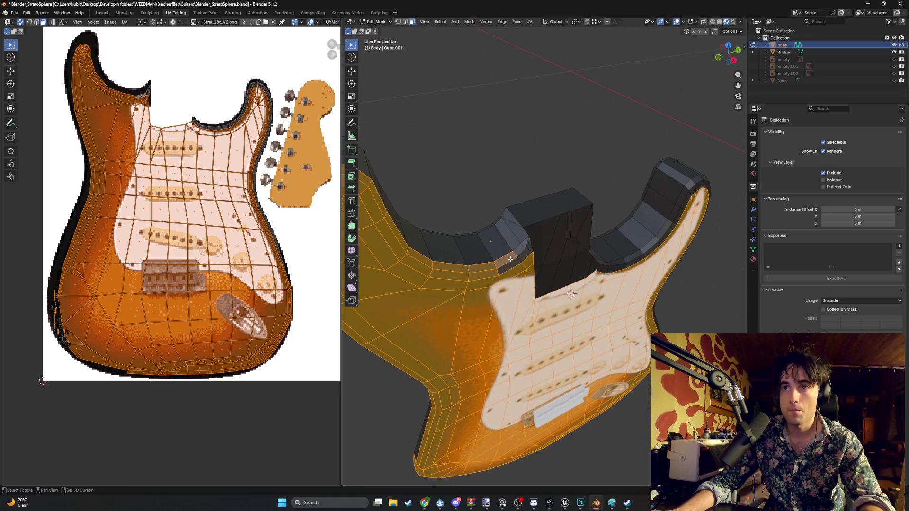
mouse_move(510, 258)
middle_down()
mouse_move(637, 206)
mouse_move(508, 160)
middle_up()
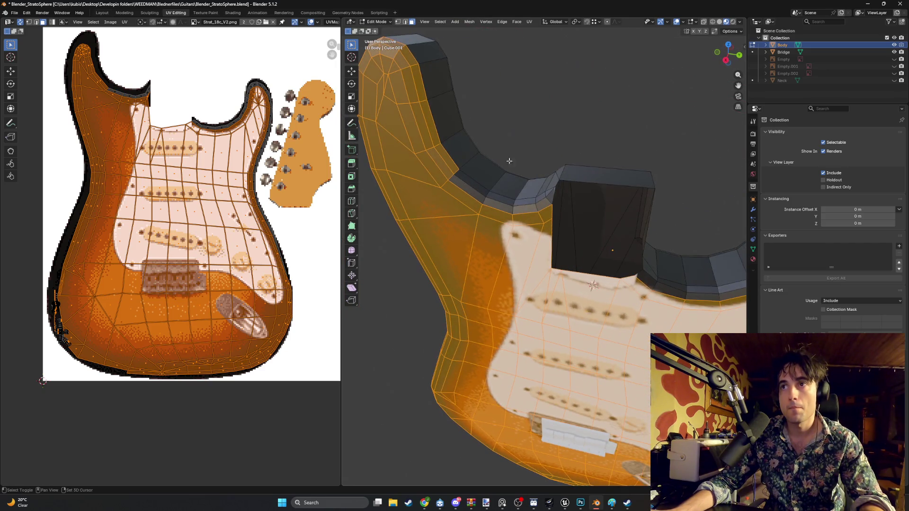
- Deselect the upper horn's side faces, then orbit to a frontal view
shift+click(439, 157)
shift+click(428, 117)
shift+click(417, 80)
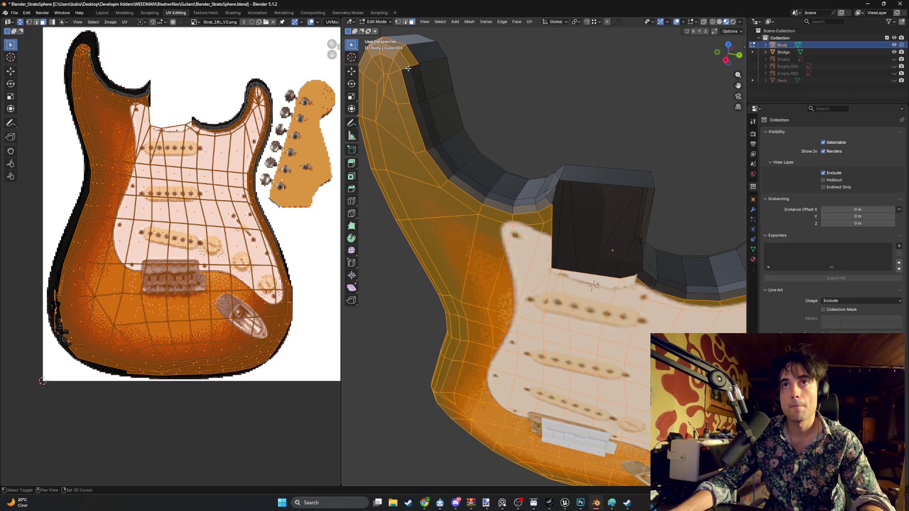
middle_drag(401, 52, 543, 205)
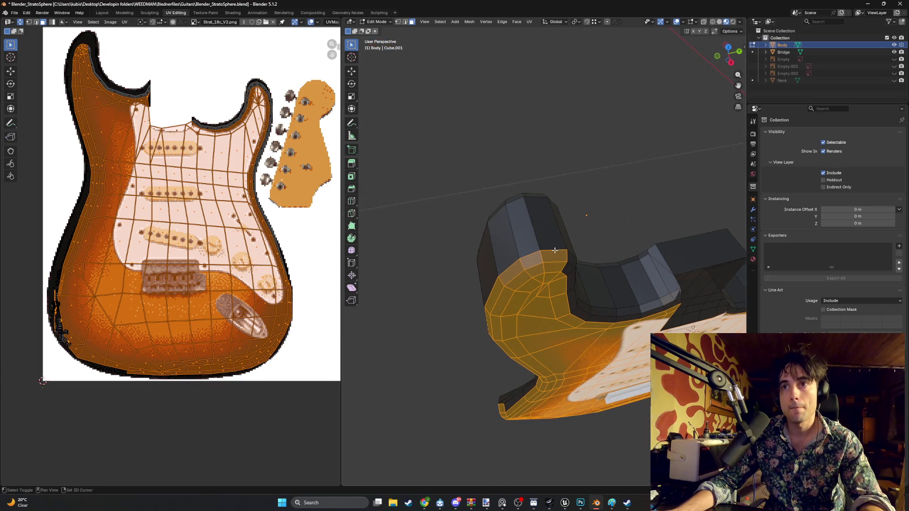
mouse_move(555, 251)
middle_down()
mouse_move(532, 242)
mouse_move(571, 106)
middle_up()
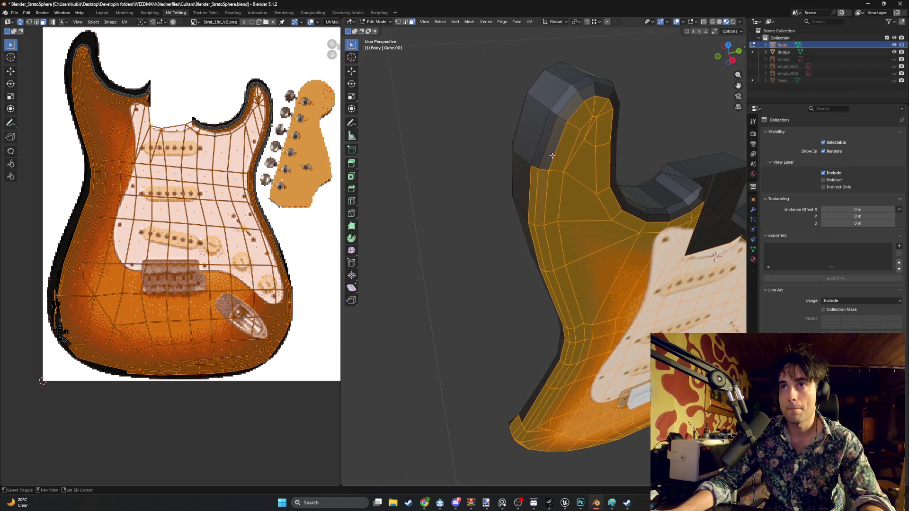
middle_drag(552, 155, 543, 166)
scroll(544, 166, up, 2)
- Deselect a vertical strip of side faces along the body's edge
ctrl+click(547, 175)
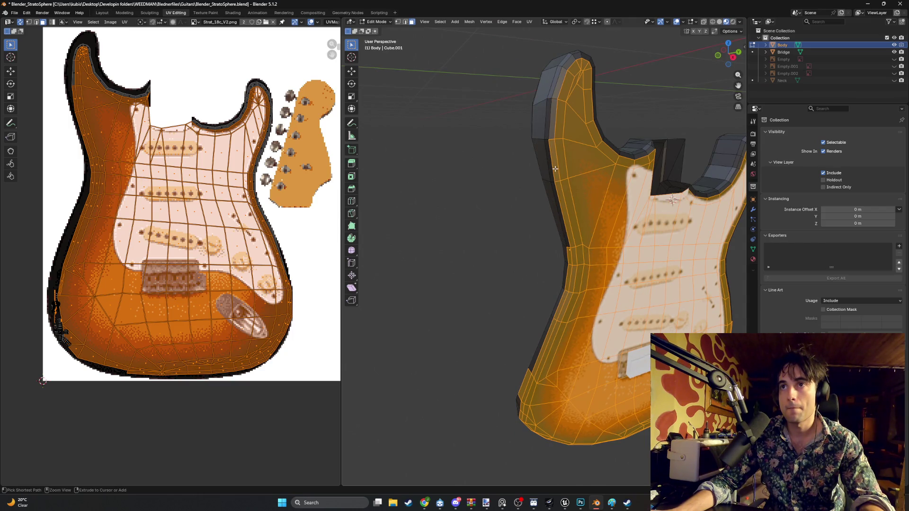
shift+click(556, 170)
shift+click(559, 190)
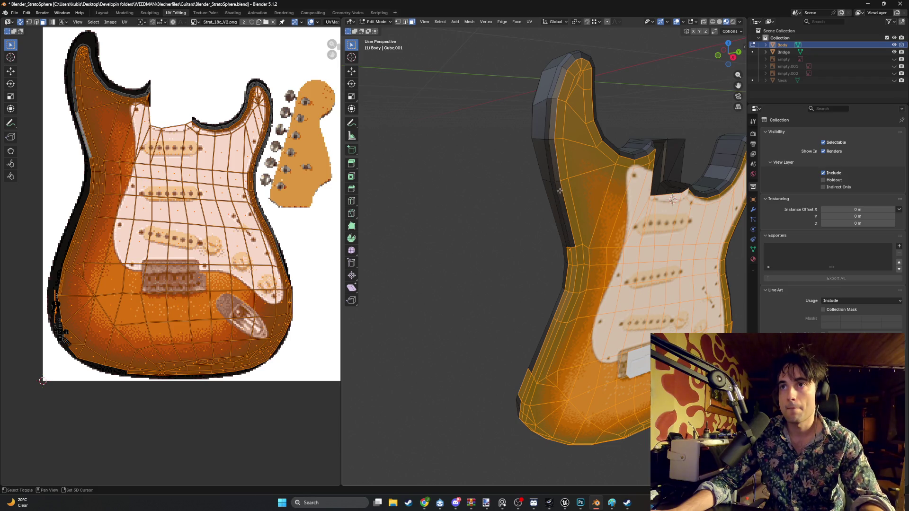
shift+click(569, 255)
shift+click(573, 271)
shift+click(569, 261)
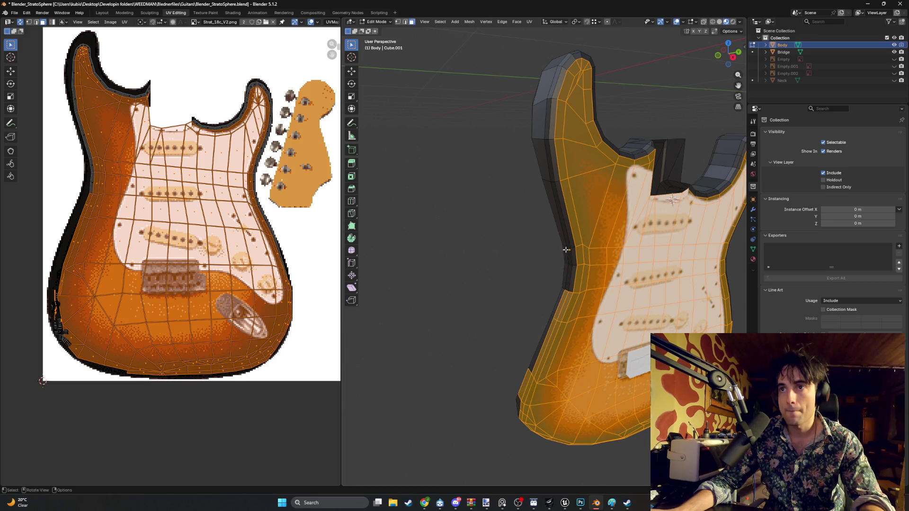
- Deselect successive side faces further along the body edge, orbiting to reach them
middle_drag(570, 260, 546, 336)
shift+click(549, 331)
shift+click(562, 312)
shift+click(550, 345)
middle_drag(550, 344, 559, 325)
shift+click(559, 326)
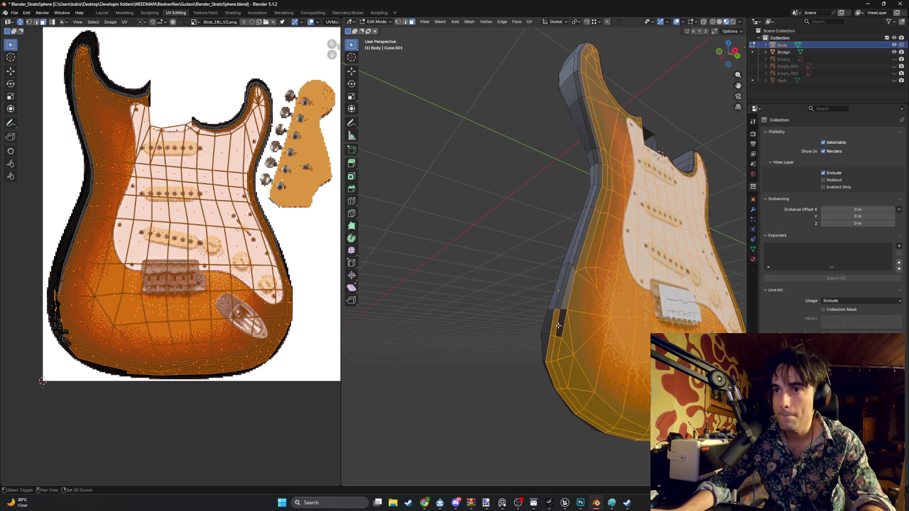
shift+click(552, 352)
shift+click(552, 362)
shift+click(551, 361)
- Deselect the side faces near the lower body edge from a higher view
mouse_move(551, 361)
middle_down()
mouse_move(546, 335)
mouse_move(522, 311)
middle_up()
shift+click(546, 335)
shift+click(521, 312)
shift+click(521, 311)
shift+click(546, 313)
shift+click(579, 315)
middle_drag(579, 315, 495, 318)
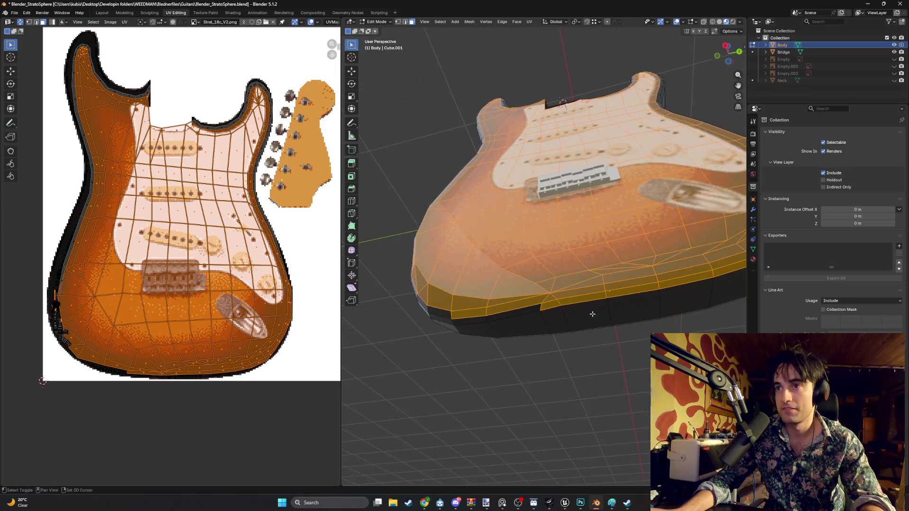
shift+click(468, 313)
shift+click(517, 305)
shift+click(579, 290)
- Deselect the remaining side face strips along the lower rim, keeping only front faces
middle_drag(579, 289, 478, 327)
shift+click(478, 326)
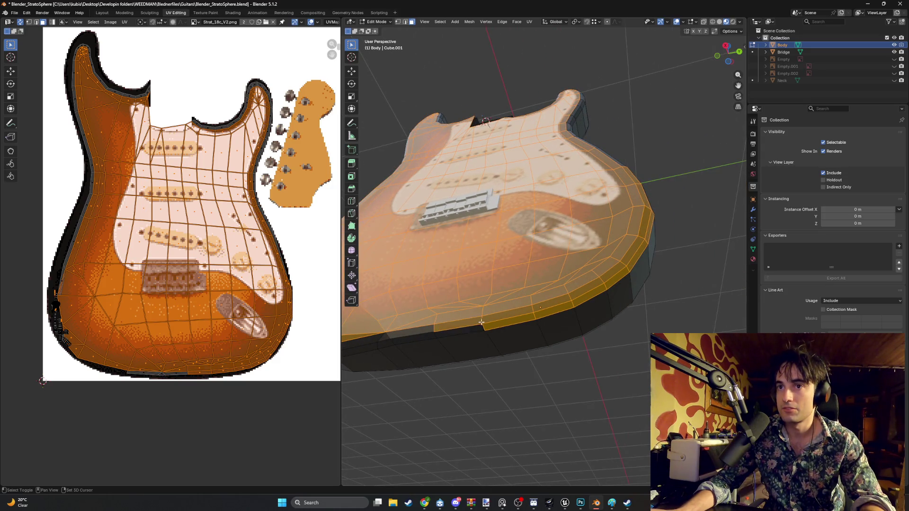
shift+click(510, 318)
shift+click(551, 306)
shift+click(586, 289)
middle_drag(585, 289, 556, 315)
shift+click(478, 376)
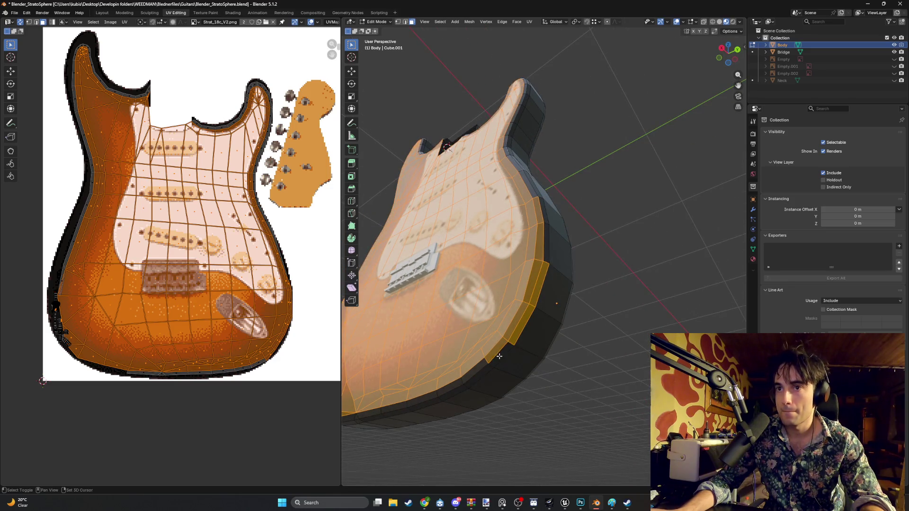
shift+click(530, 297)
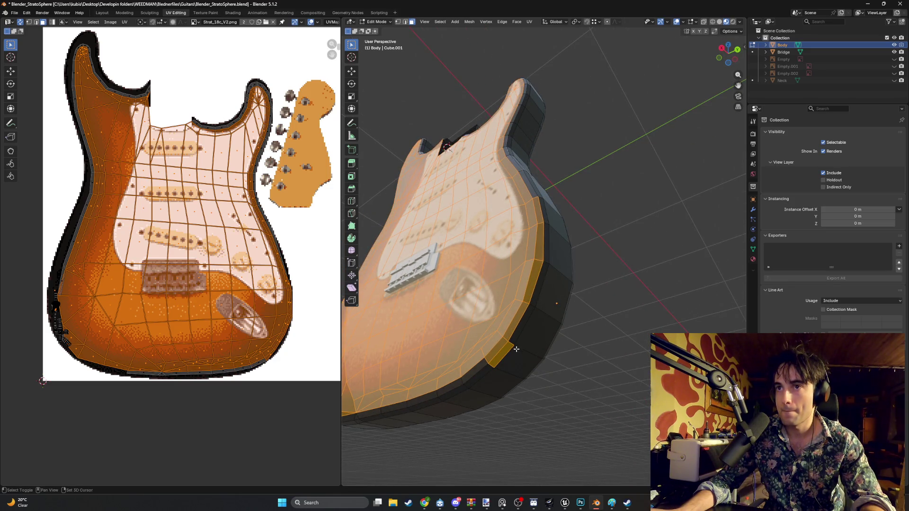
shift+click(506, 350)
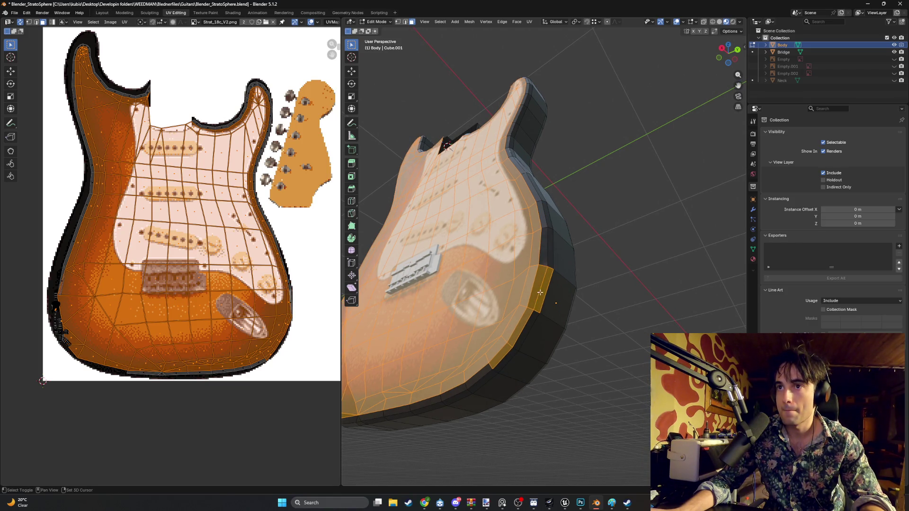
- Re-unwrap the selected front faces with Smart UV Project and start rotating the new islands
middle_drag(509, 347, 555, 276)
scroll(533, 306, up, 2)
scroll(533, 306, down, 3)
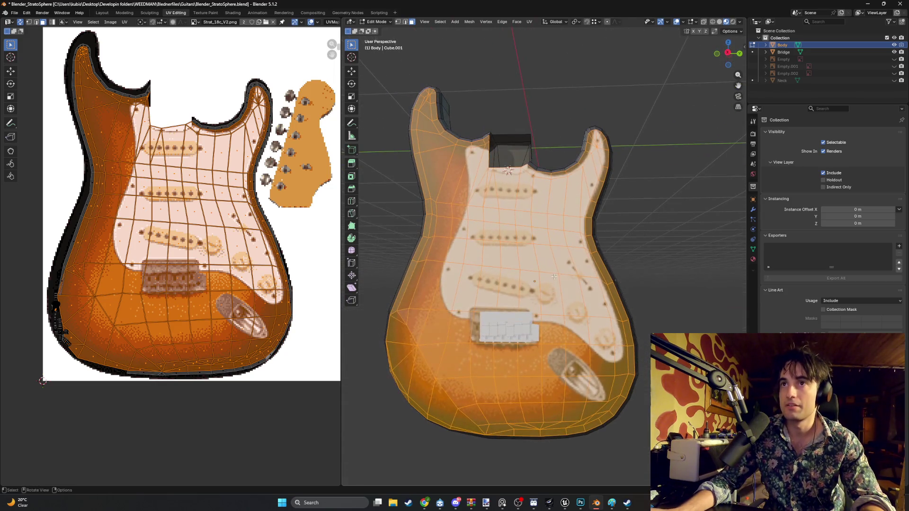
key(u)
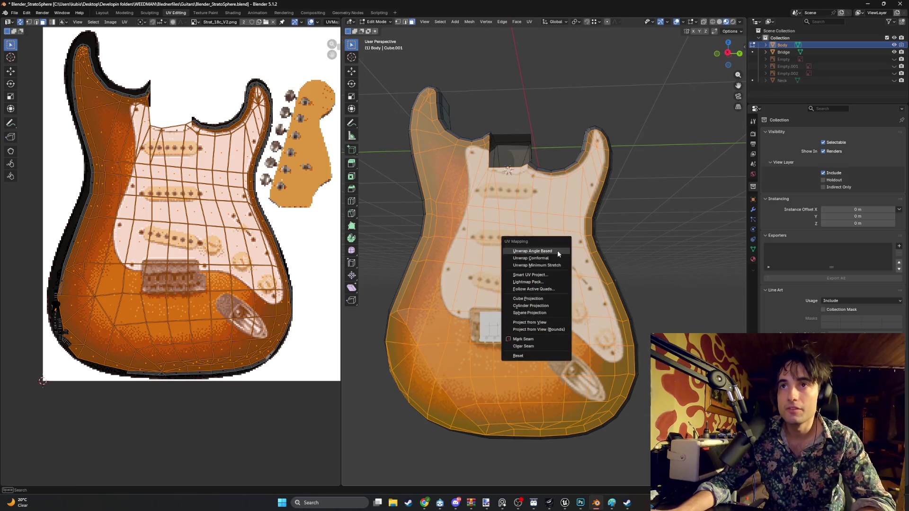
click(541, 276)
click(524, 345)
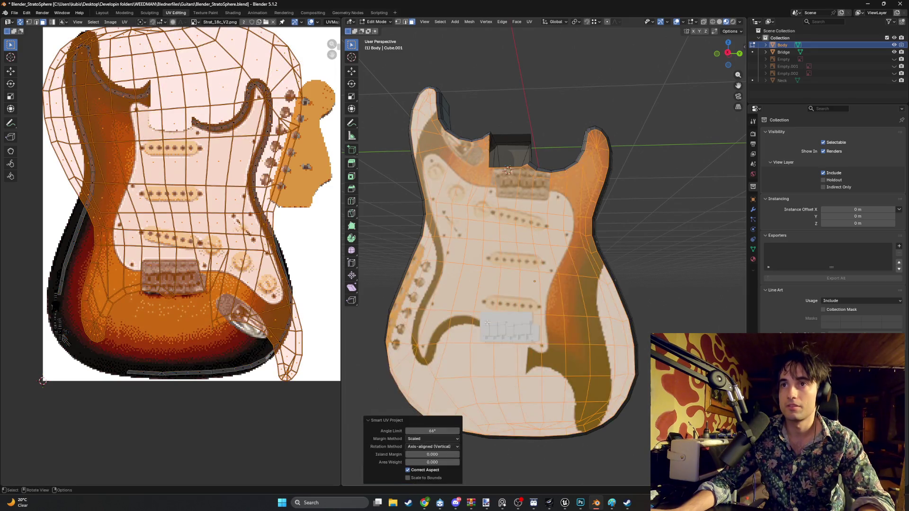
scroll(213, 213, down, 2)
scroll(213, 213, up, 1)
key(r)
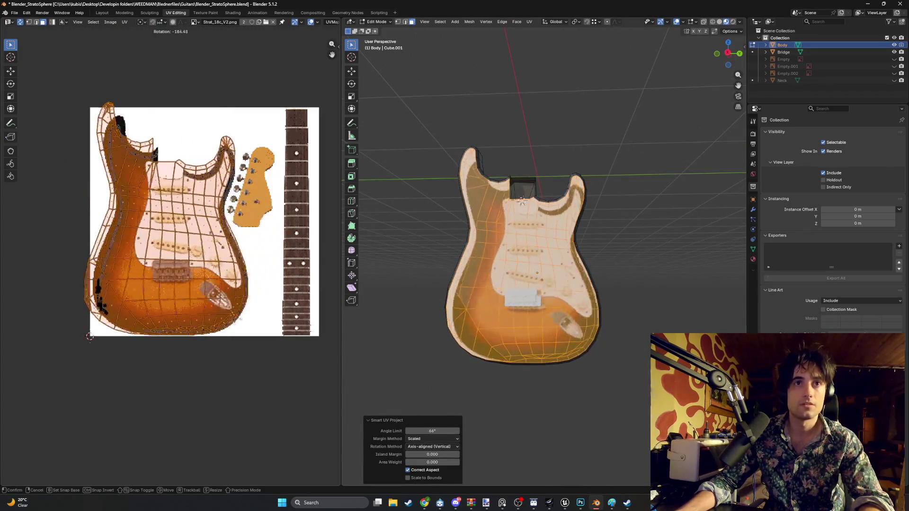
- Rotate, enlarge and move the body's UV island over the orange guitar body image
key(Return)
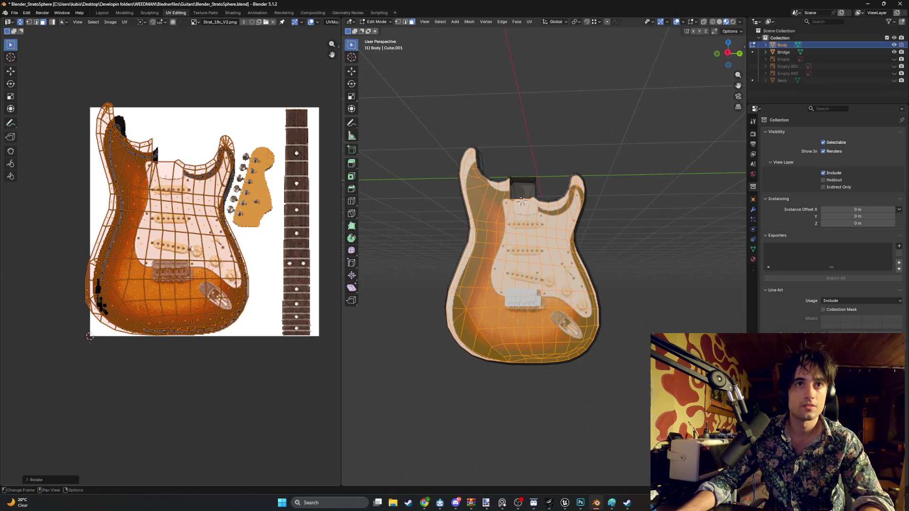
key(s)
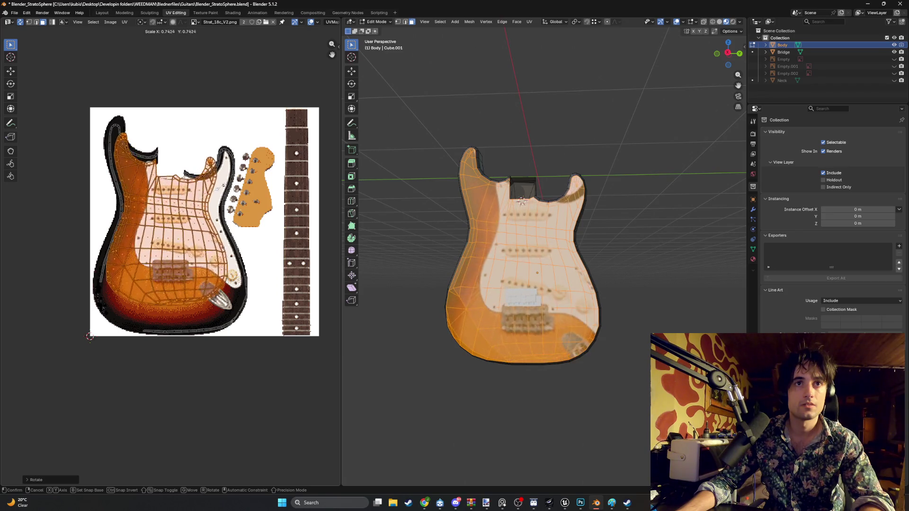
key(Return)
scroll(210, 219, up, 3)
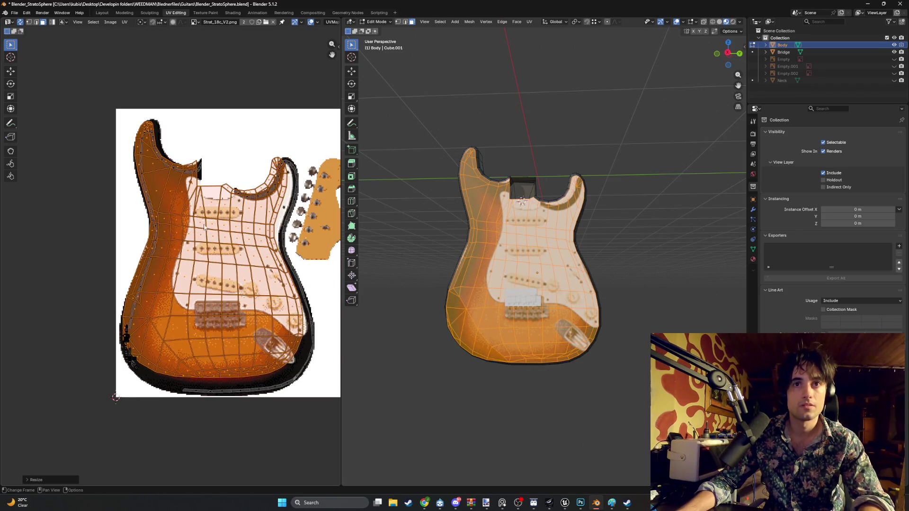
key(g)
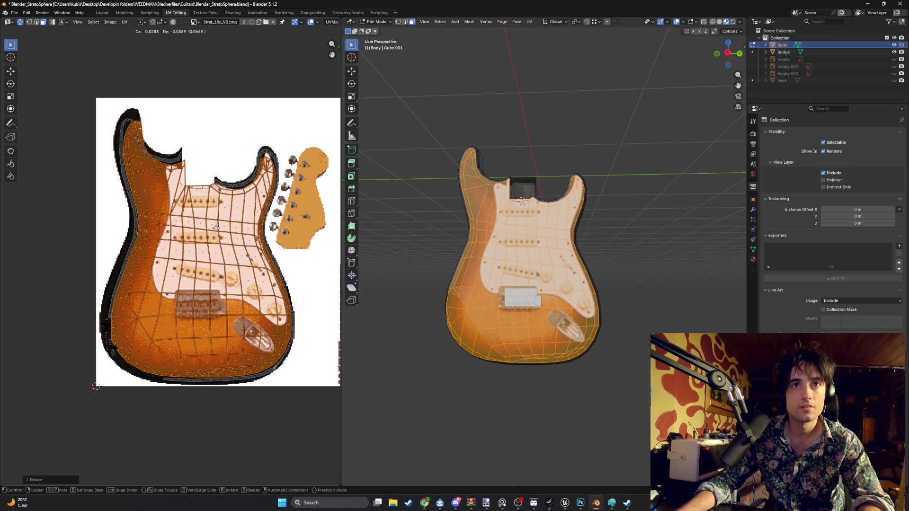
click(220, 231)
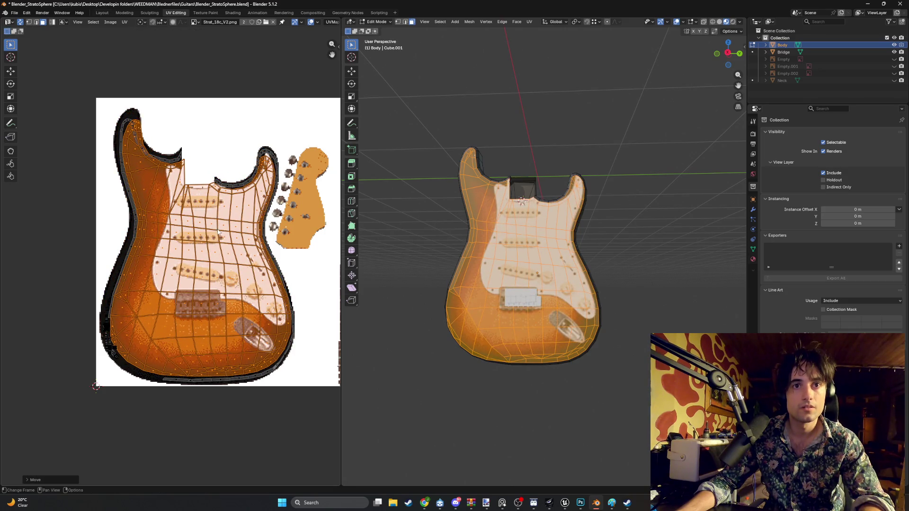
key(s)
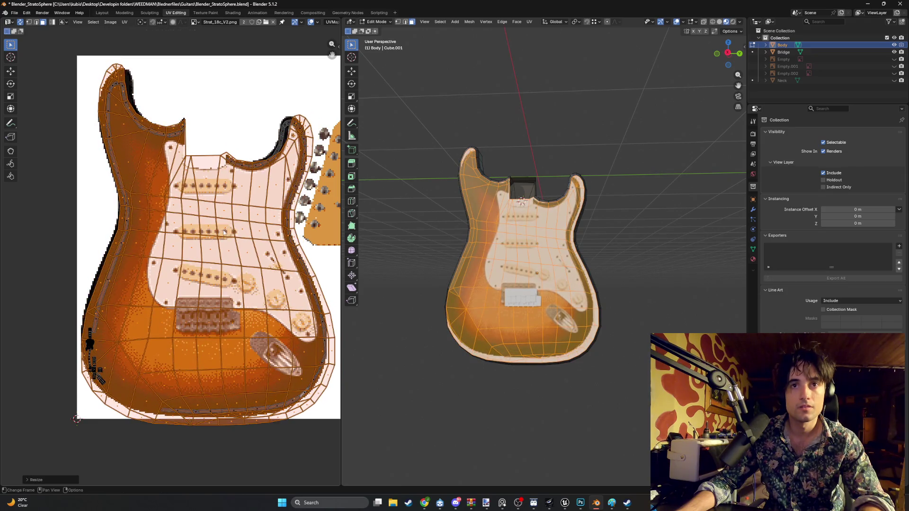
click(232, 231)
- Shrink and nudge the UVs so the sunburst and pickguard line up with the texture
key(g)
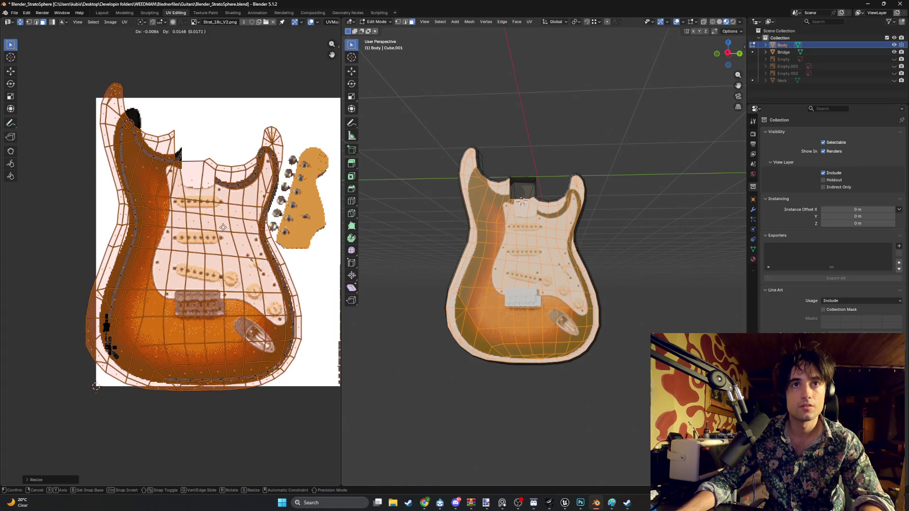
key(s)
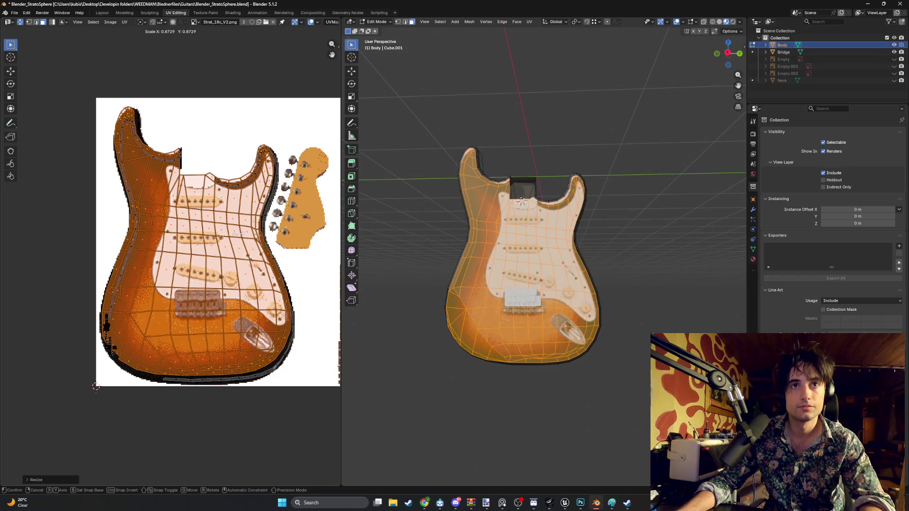
click(95, 387)
key(g)
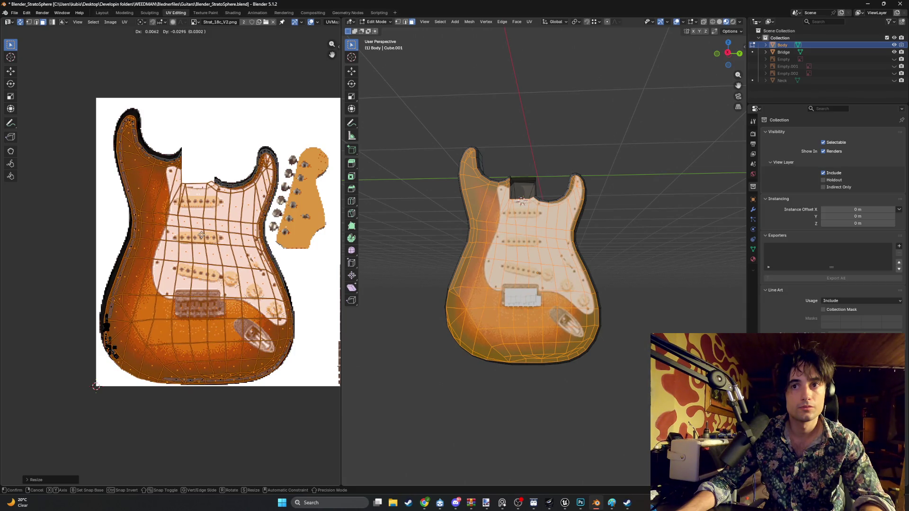
click(203, 239)
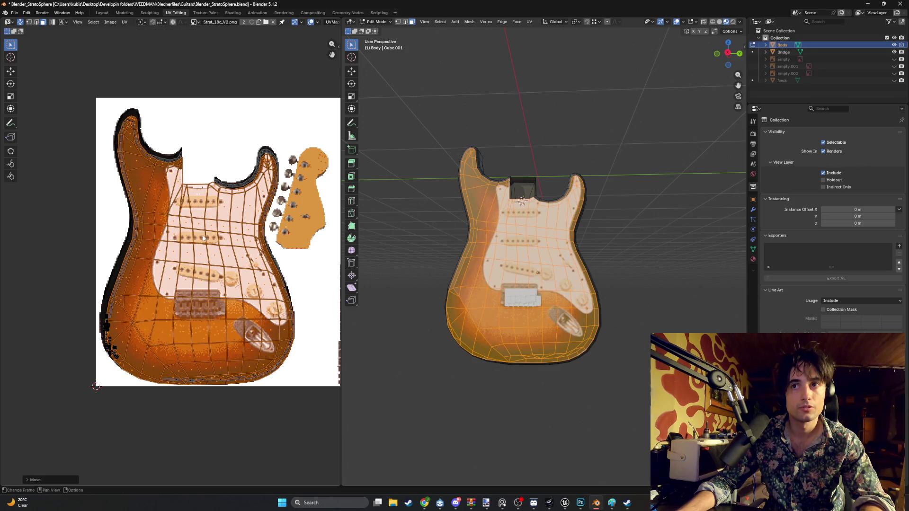
- Show the front reference image behind the body and hide the side one
middle_drag(414, 252, 426, 299)
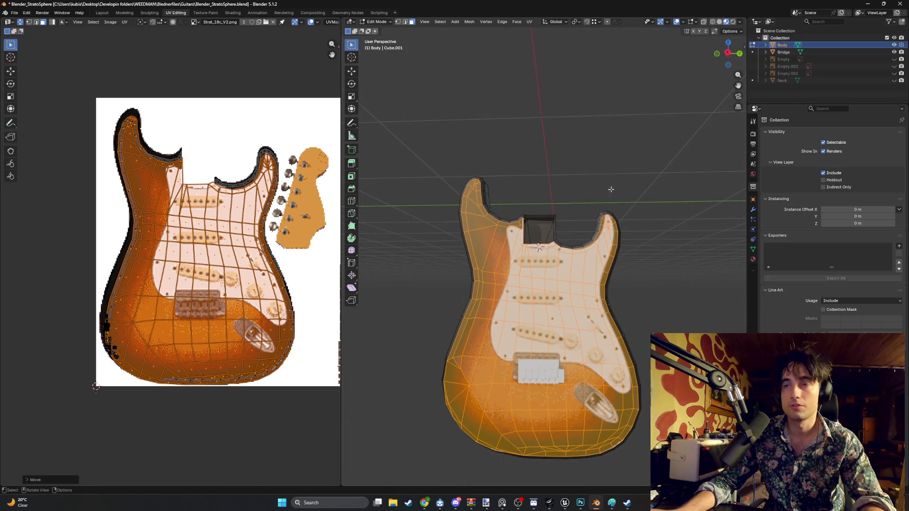
click(895, 66)
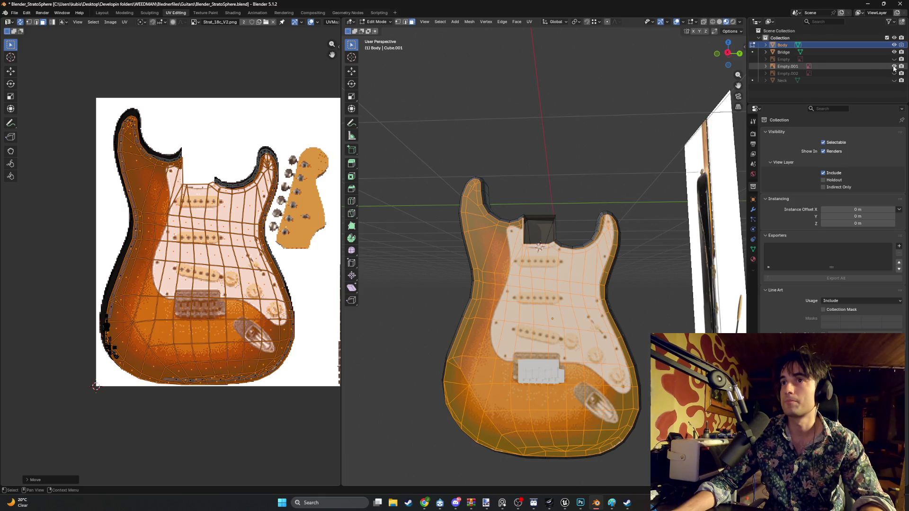
click(894, 73)
click(894, 59)
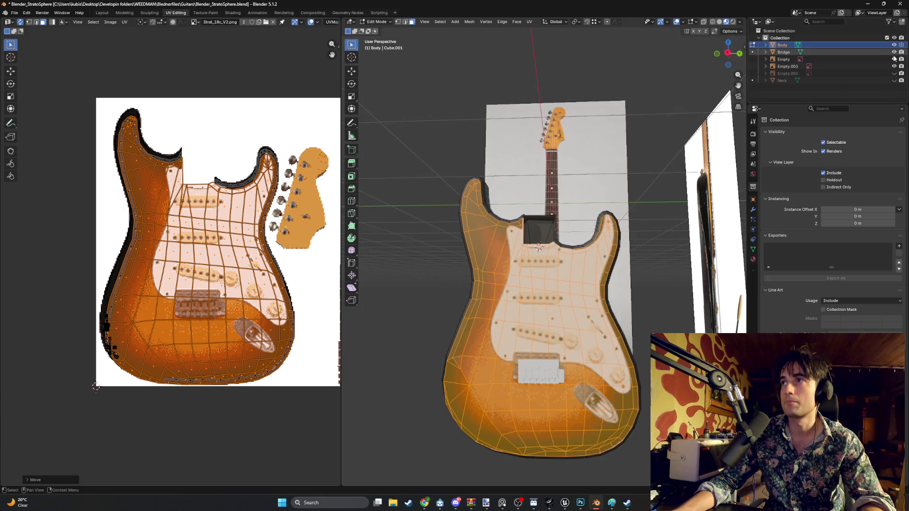
mouse_move(611, 178)
middle_down()
mouse_move(641, 183)
mouse_move(563, 195)
middle_up()
- Cancel an accidental vertex move, then nudge the body's UVs against the reference
key(g)
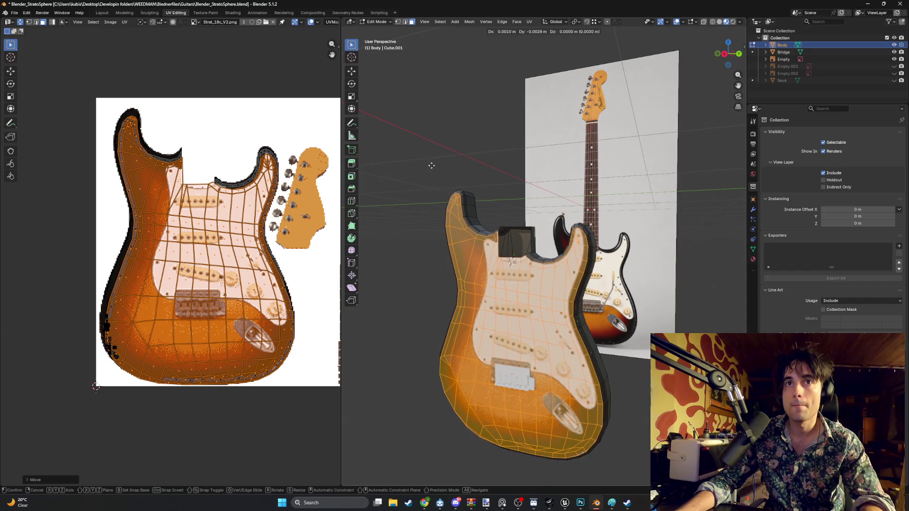
key(Escape)
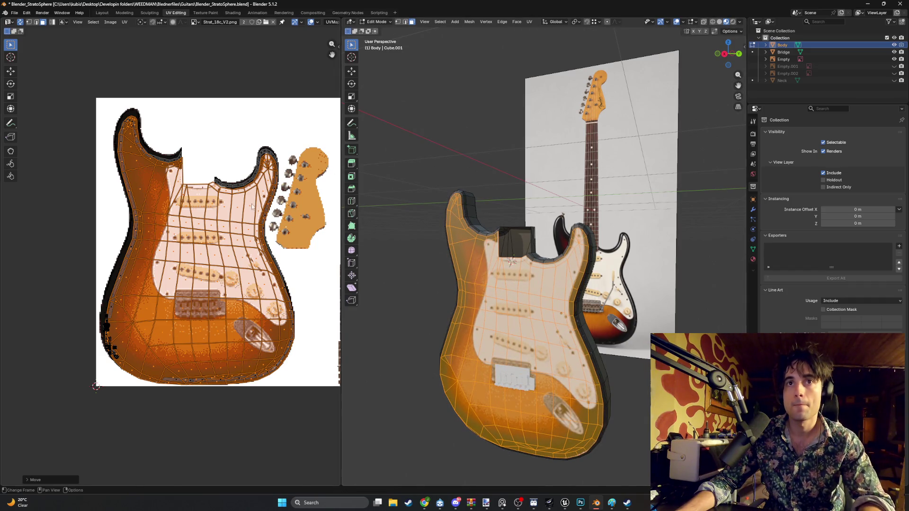
key(g)
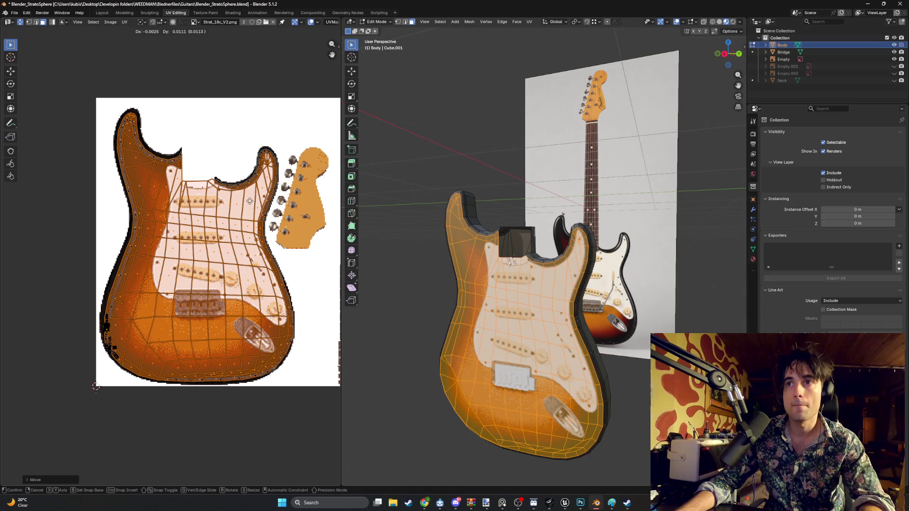
click(250, 201)
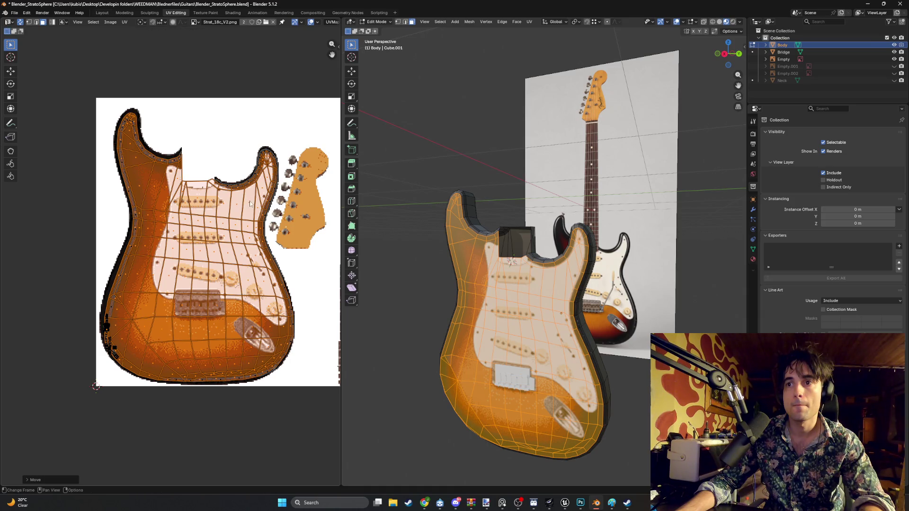
mouse_move(409, 215)
middle_down()
mouse_move(474, 199)
mouse_move(538, 222)
mouse_move(493, 229)
middle_up()
scroll(538, 223, up, 3)
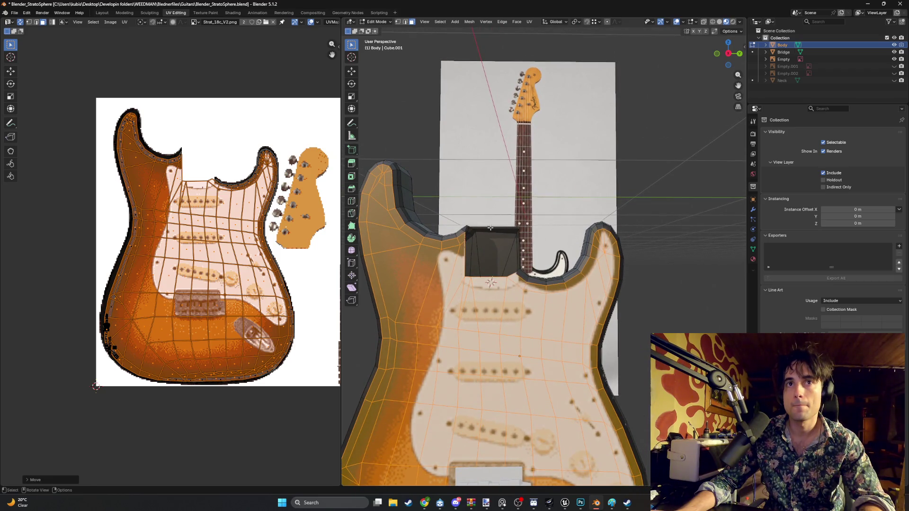
mouse_move(490, 228)
shift+middle_down()
mouse_move(473, 226)
mouse_move(490, 239)
mouse_move(463, 232)
shift+middle_up()
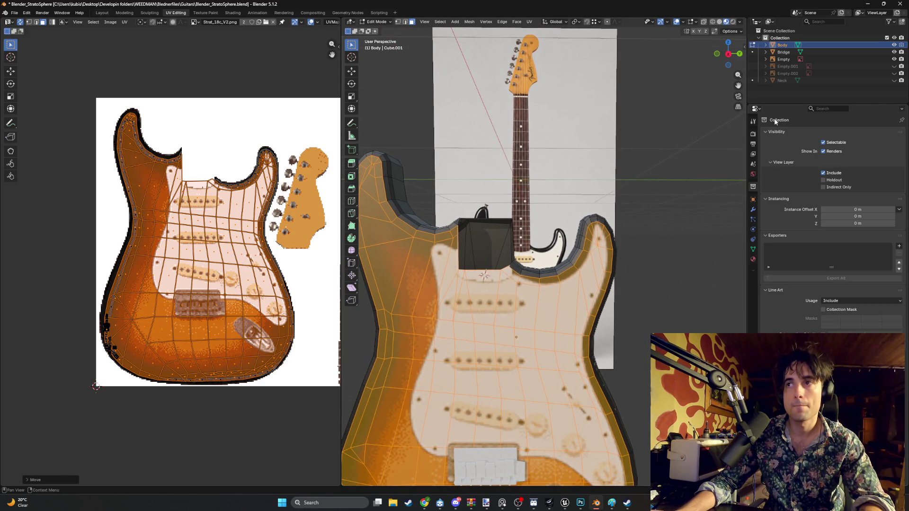
- Show the neck object briefly, then hide it again
click(894, 81)
click(893, 80)
click(894, 80)
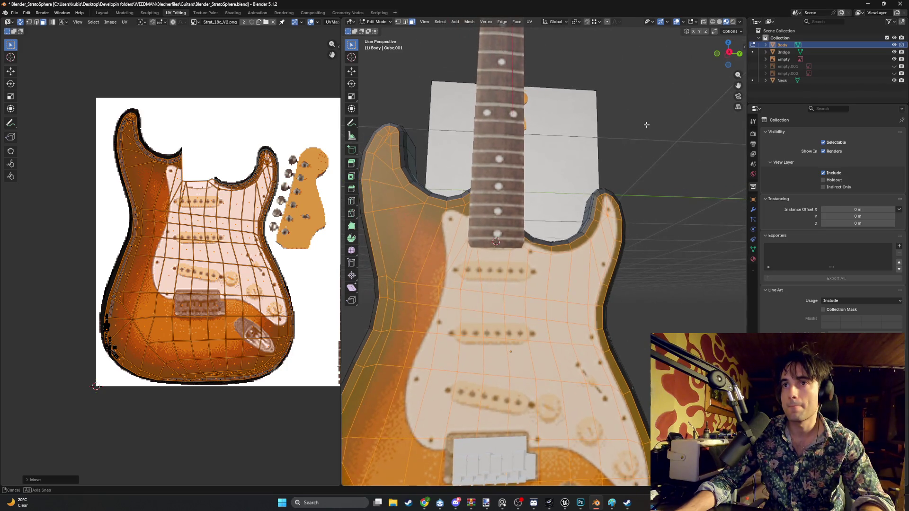
click(894, 80)
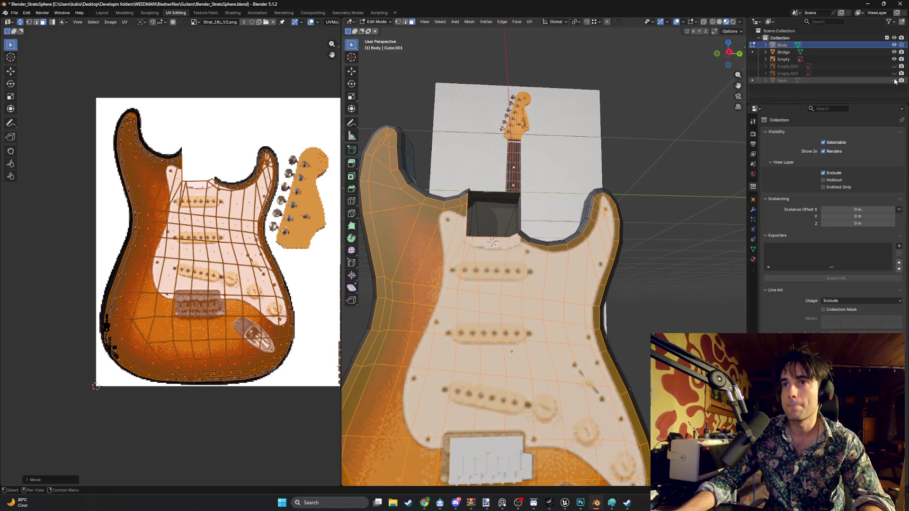
- Deselect all body geometry and leave Edit Mode for Object Mode
click(895, 80)
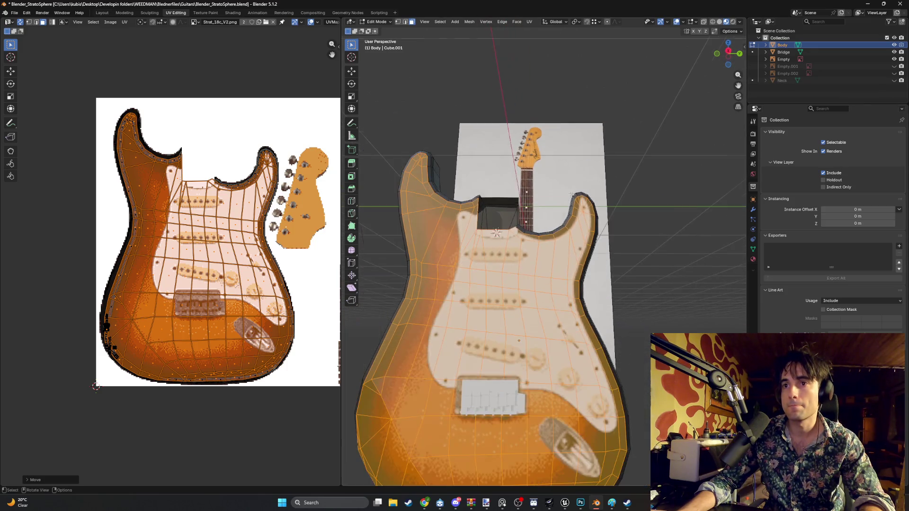
middle_drag(567, 199, 591, 173)
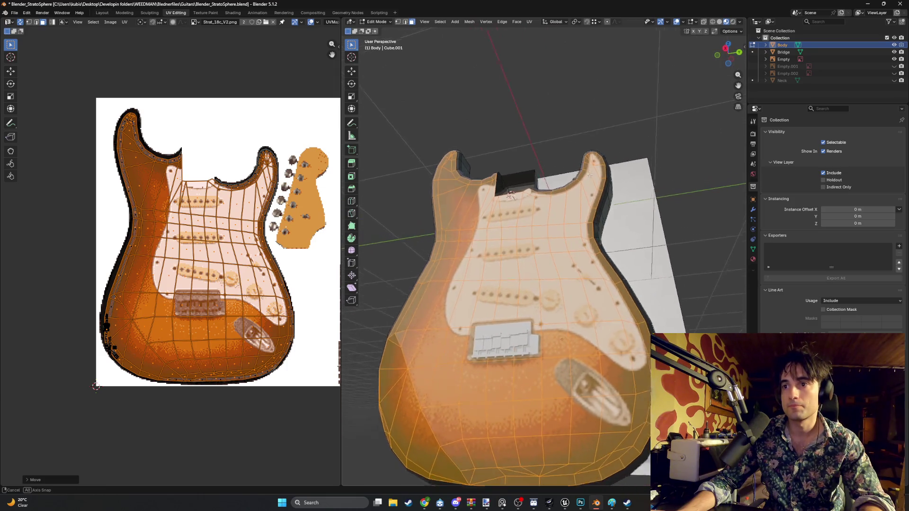
key(alt+a)
middle_drag(592, 172, 617, 167)
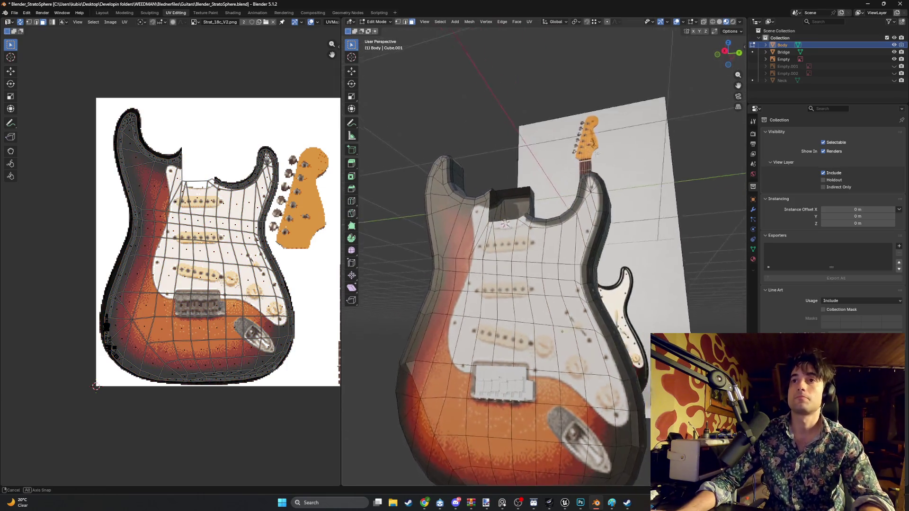
key(Tab)
middle_drag(610, 211, 574, 193)
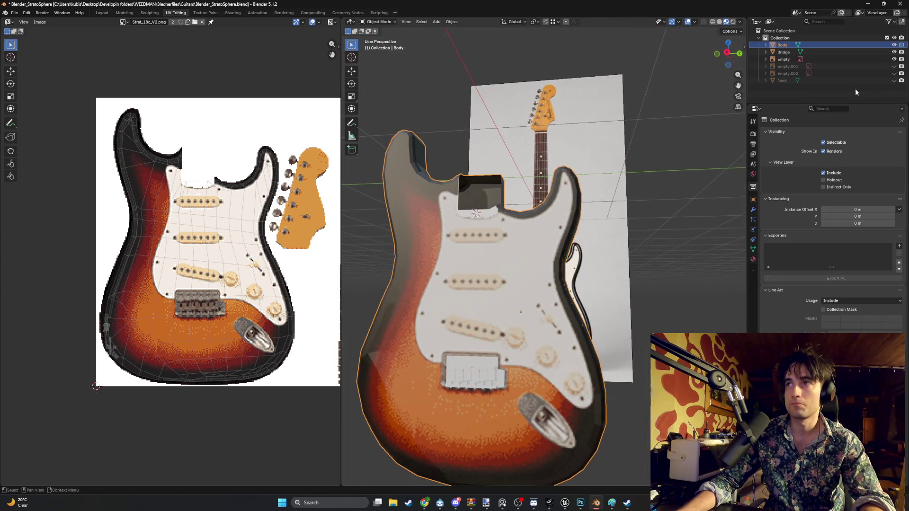
- Show the neck seated on the textured body and select it
click(894, 81)
middle_drag(609, 161, 588, 176)
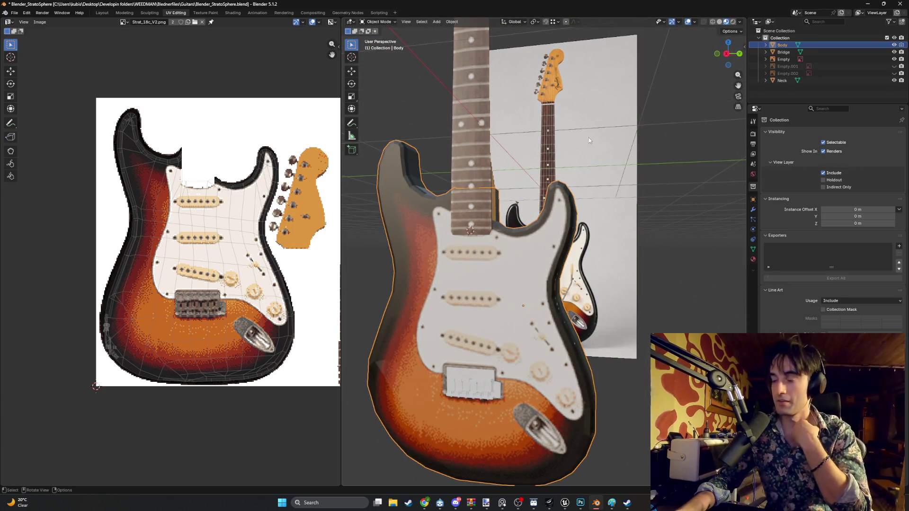
middle_drag(550, 225, 606, 193)
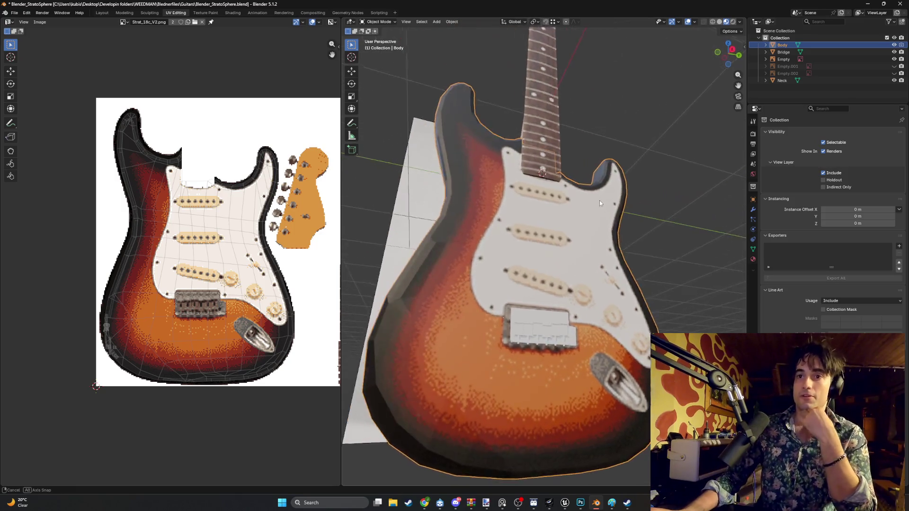
scroll(605, 193, up, 2)
scroll(575, 235, up, 2)
scroll(571, 229, up, 2)
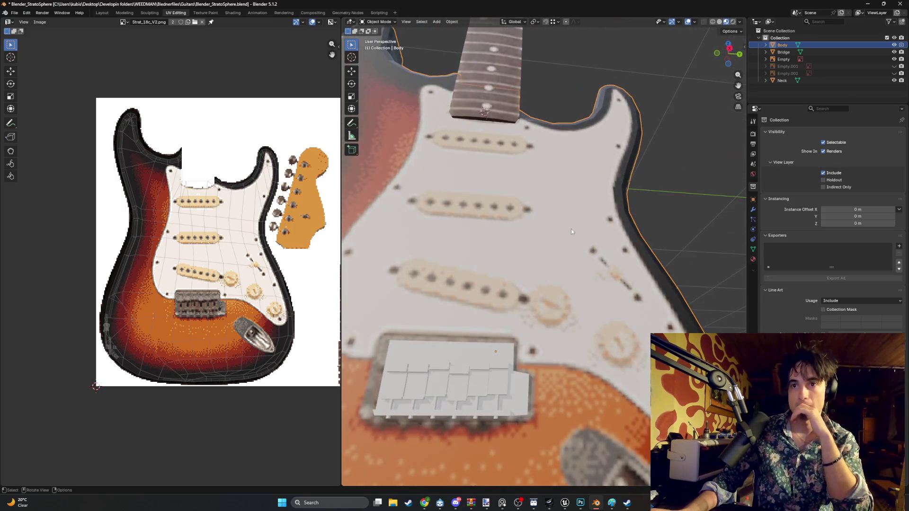
click(785, 81)
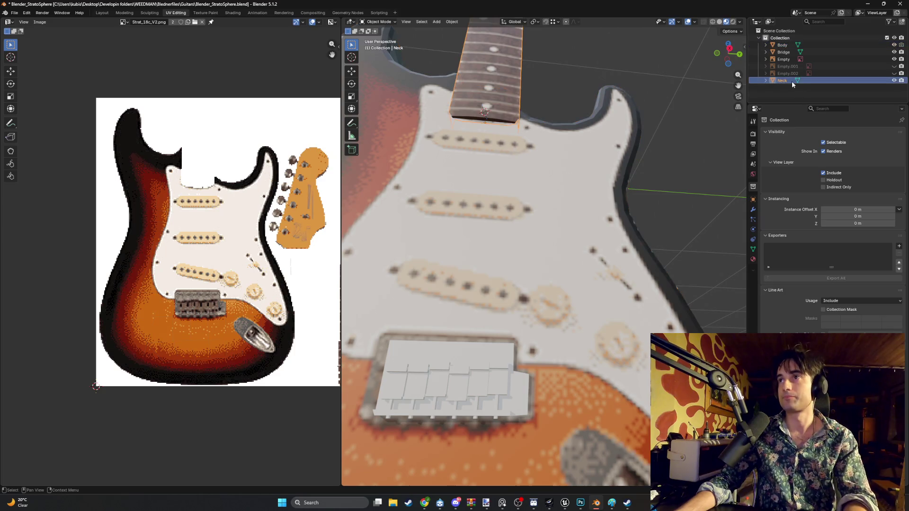
- Create a new material named Bridge_Material on the Bridge object
click(783, 51)
scroll(481, 263, up, 1)
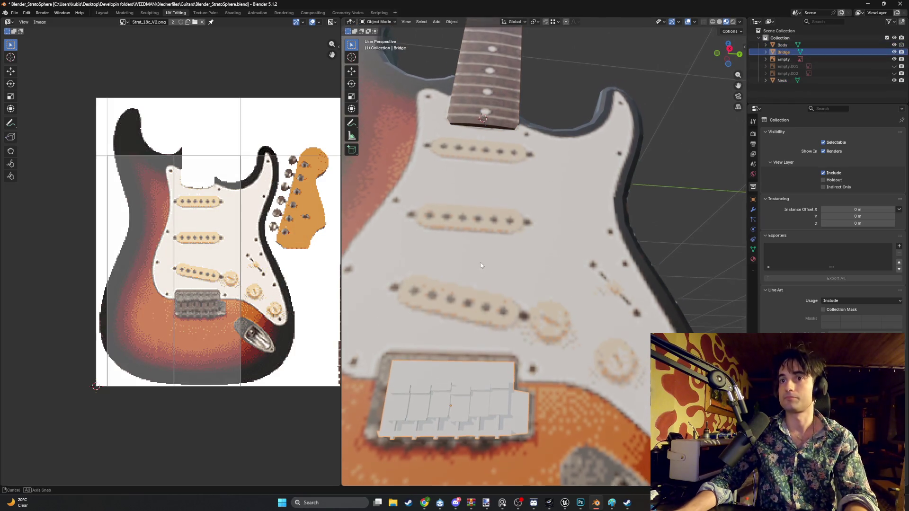
scroll(481, 263, up, 1)
scroll(334, 256, down, 1)
scroll(325, 209, down, 1)
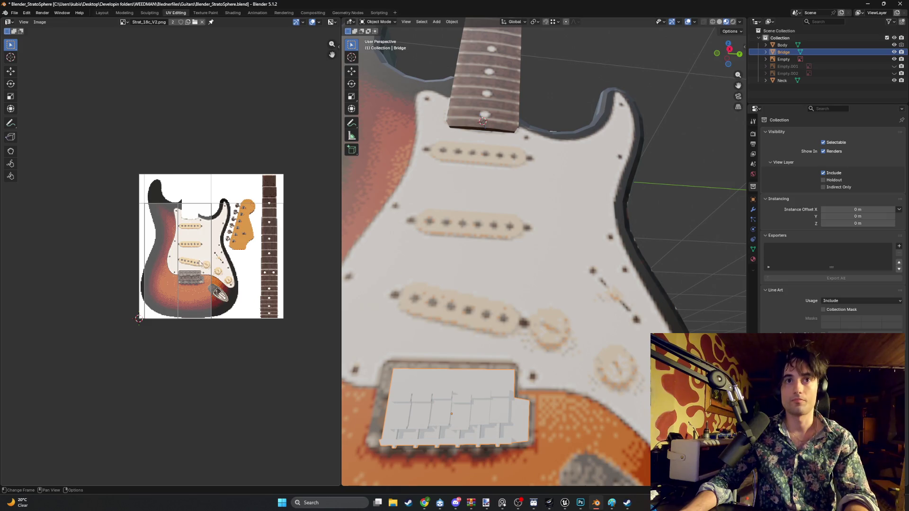
click(753, 258)
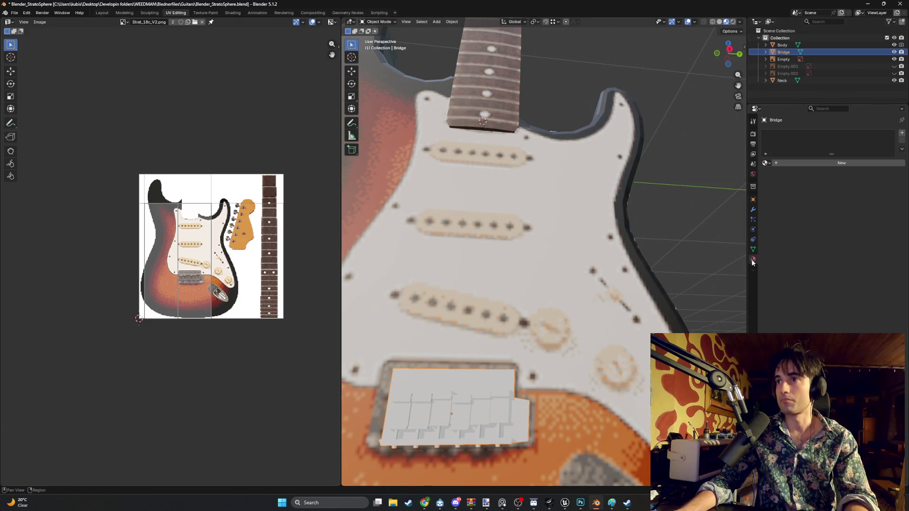
click(809, 164)
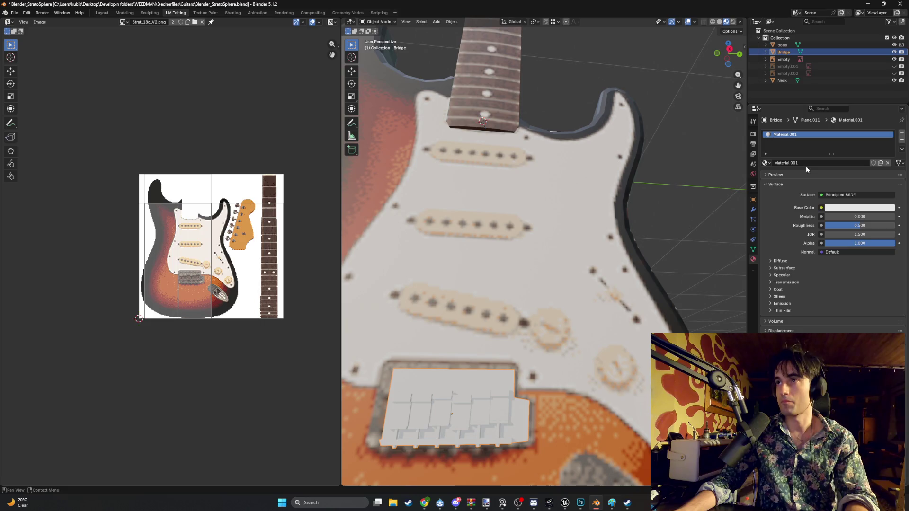
text(Bridge_Mater)
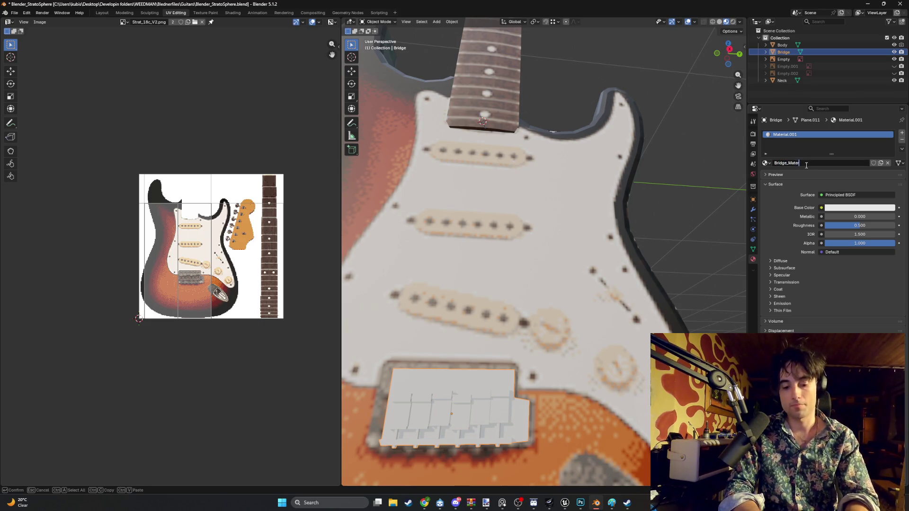
text(ial)
key(Return)
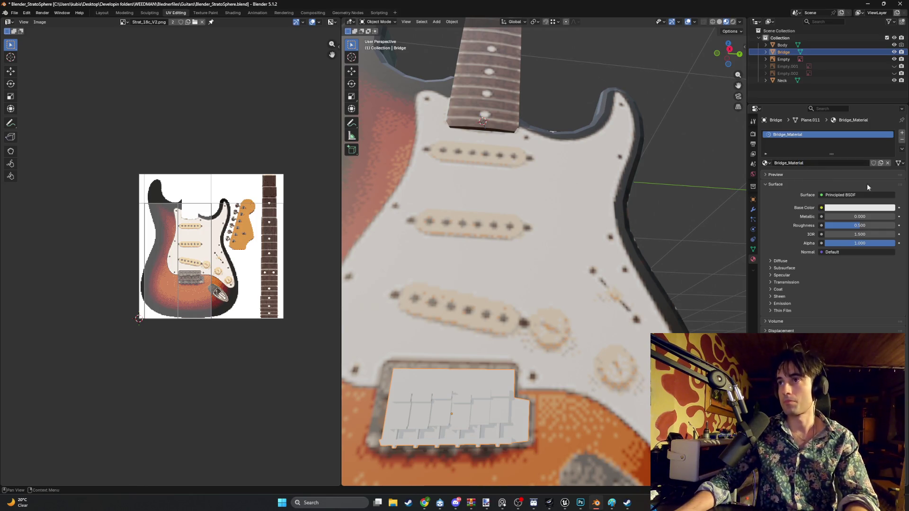
- Drive its base colour with image texture Strat_18c_V2.png from the Guitars folder, then enter Edit Mode
click(822, 208)
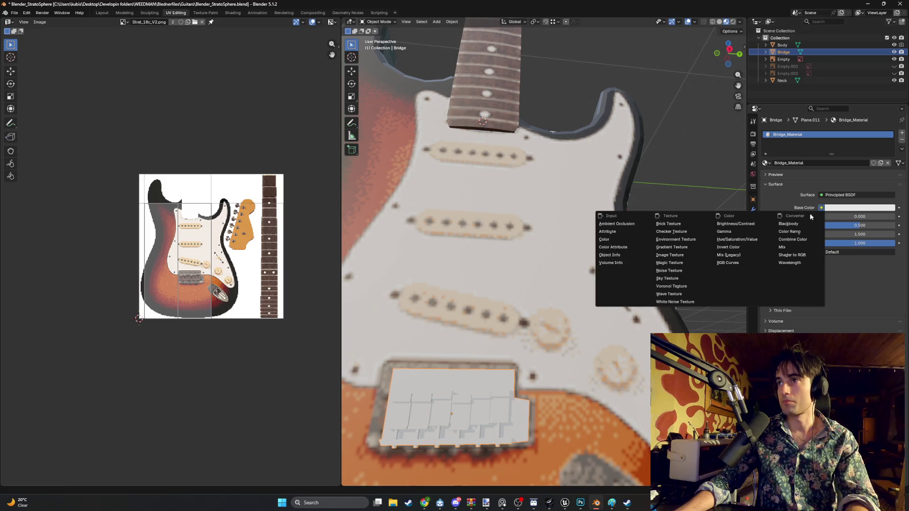
click(696, 253)
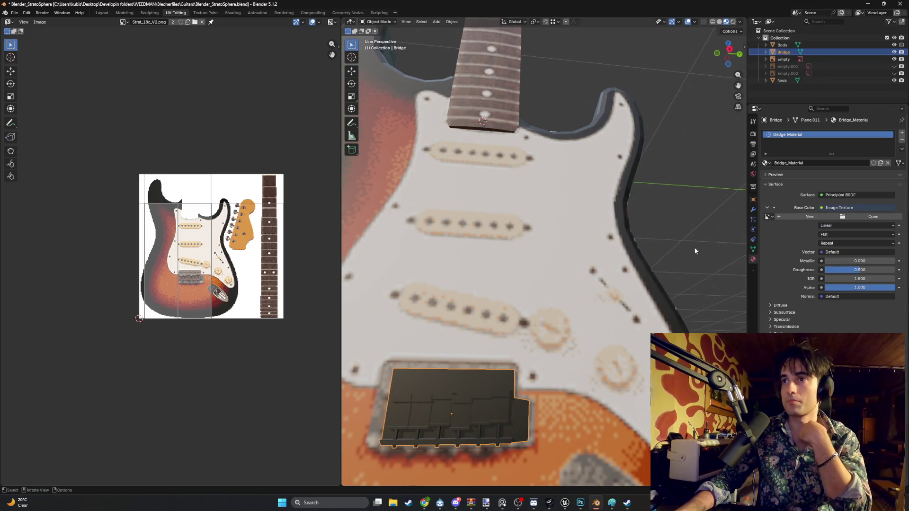
click(863, 217)
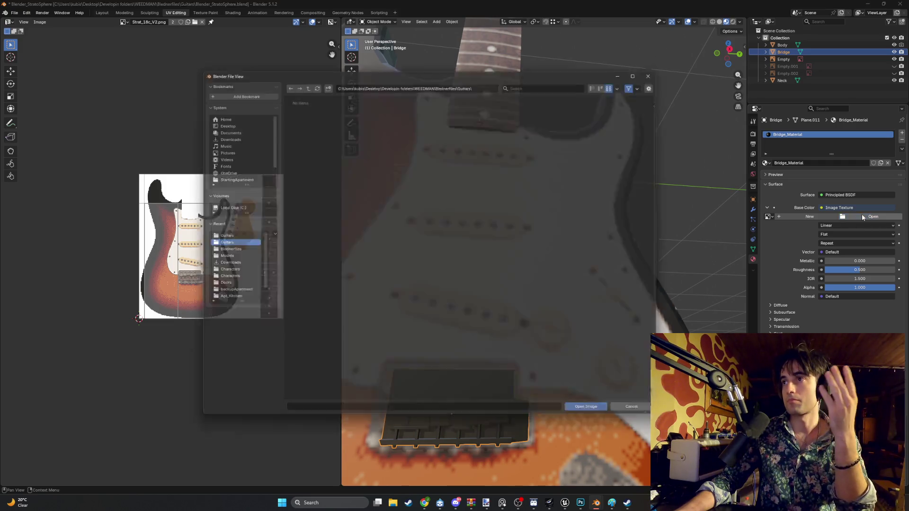
click(226, 235)
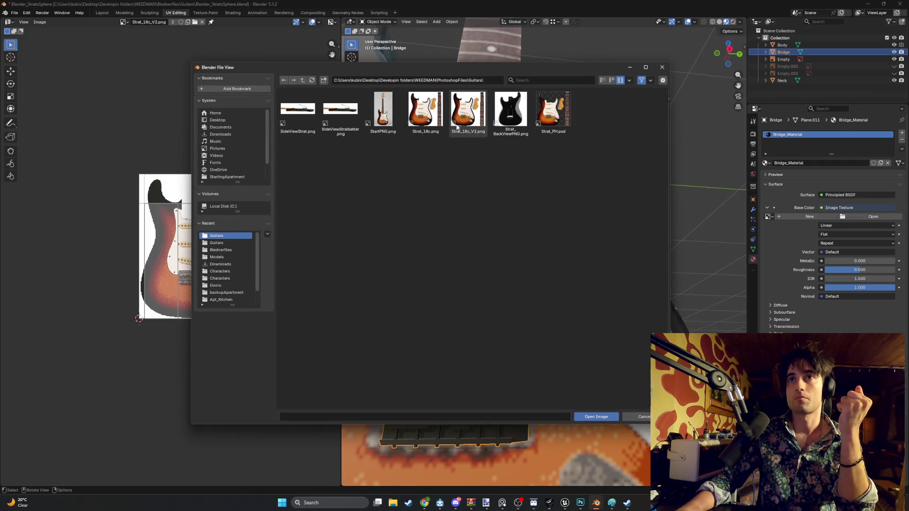
double_click(468, 110)
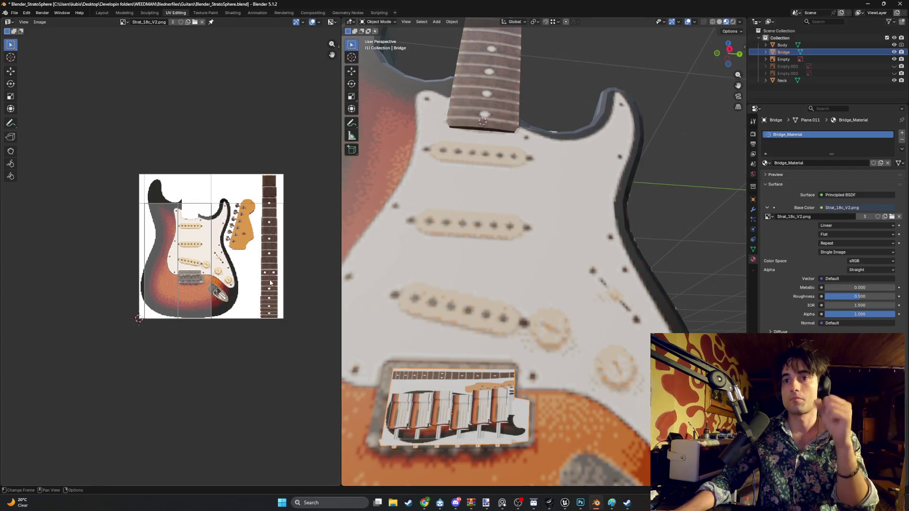
scroll(202, 227, up, 3)
scroll(202, 228, down, 1)
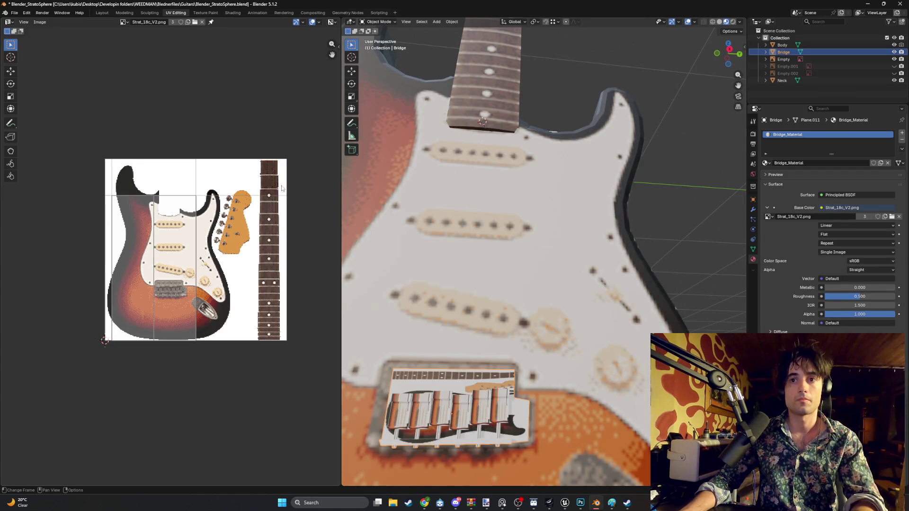
key(Tab)
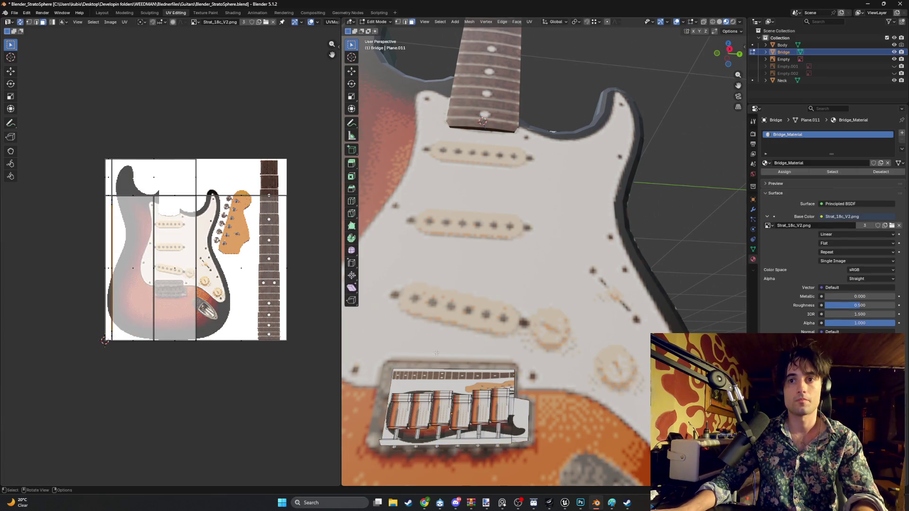
- Hide the Body and Neck objects and shrink all the bridge's UV faces down together
key(s)
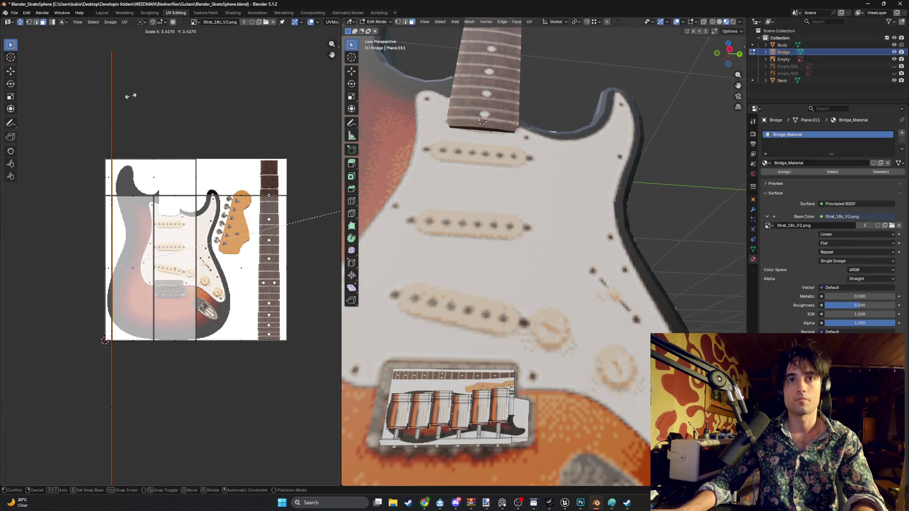
click(80, 136)
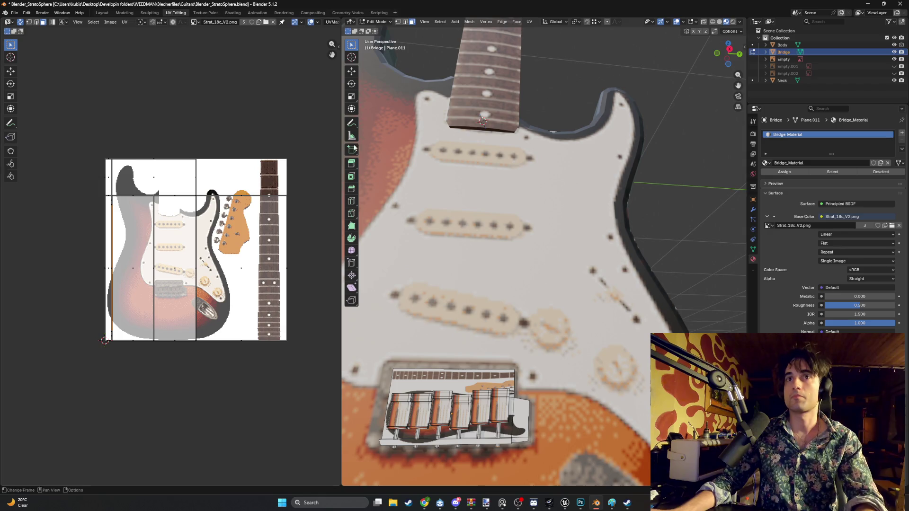
click(894, 45)
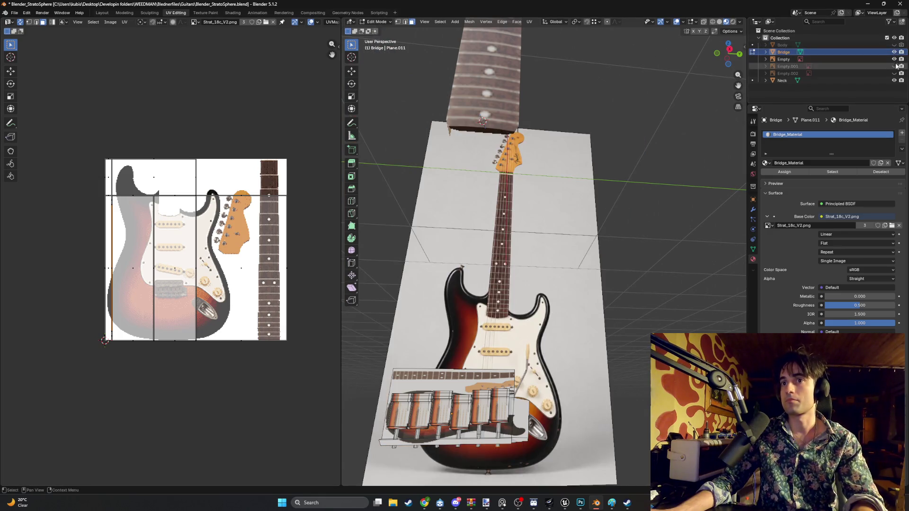
click(894, 80)
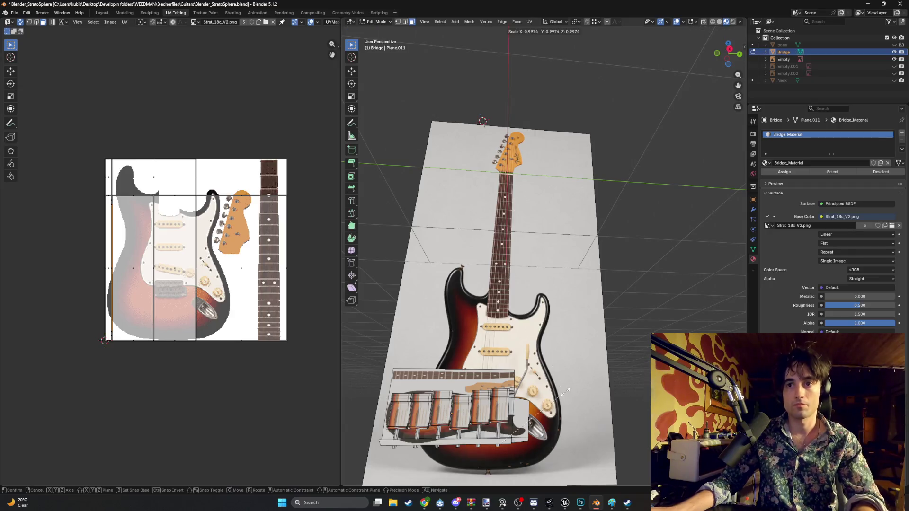
key(a)
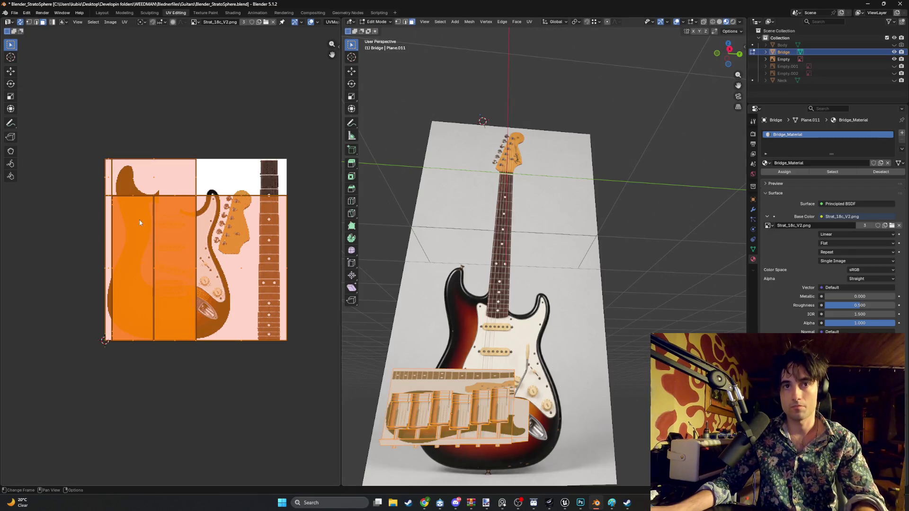
key(s)
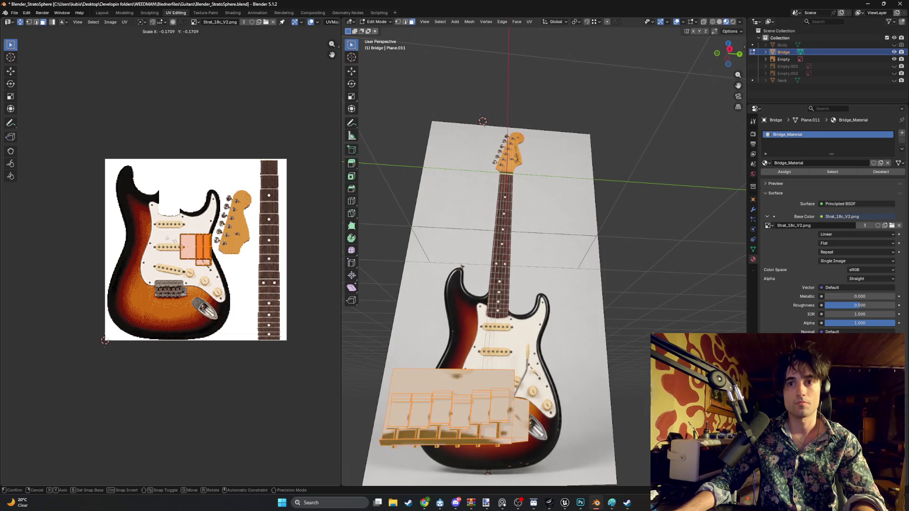
key(Return)
scroll(182, 260, up, 2)
scroll(175, 214, up, 3)
scroll(250, 193, up, 2)
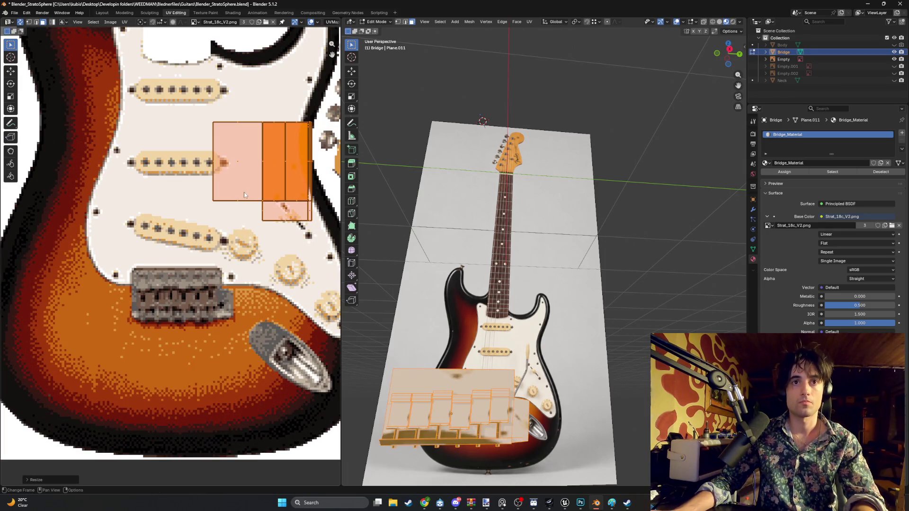
- Scale the bridge UV island further down and move it onto the metal bridge area of the texture
middle_drag(225, 201, 160, 228)
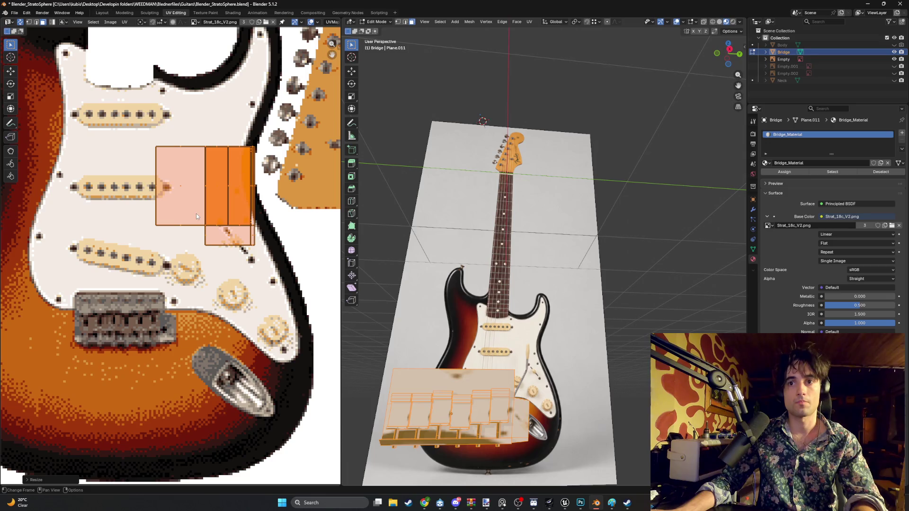
key(s)
key(Return)
key(g)
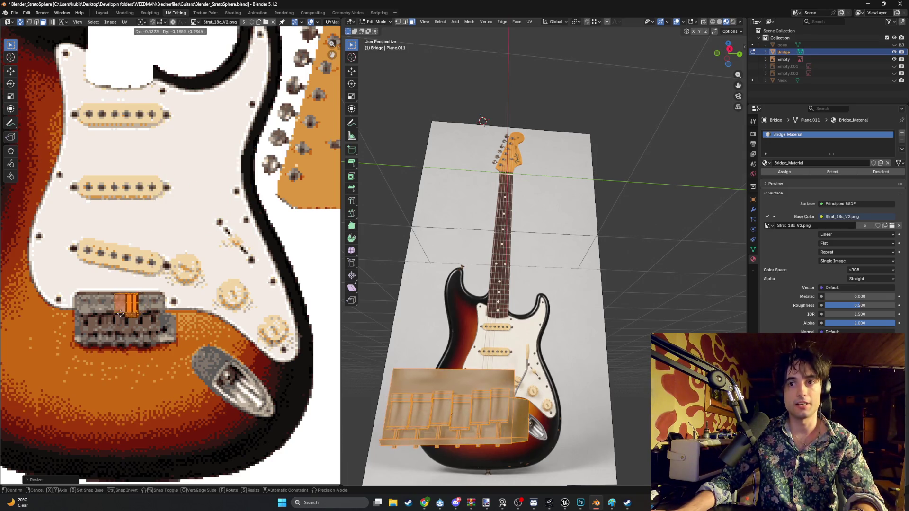
click(112, 317)
scroll(479, 321, down, 2)
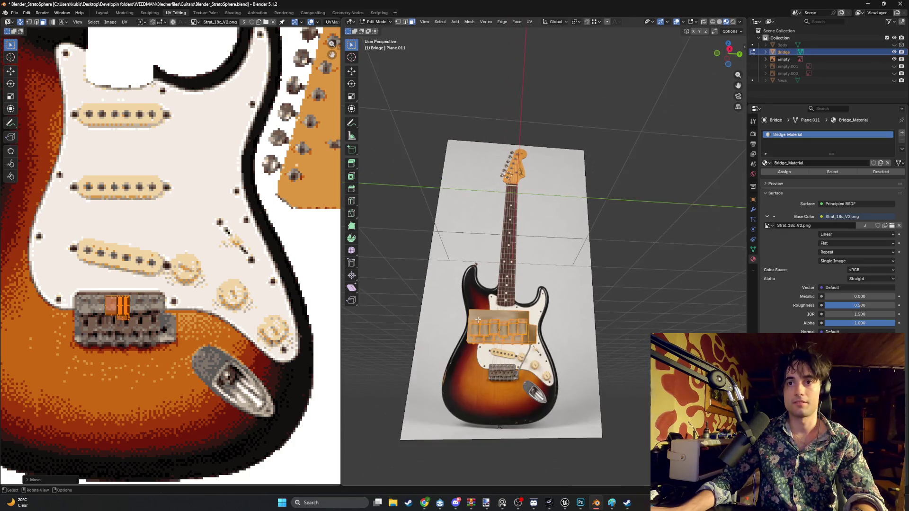
scroll(479, 320, up, 1)
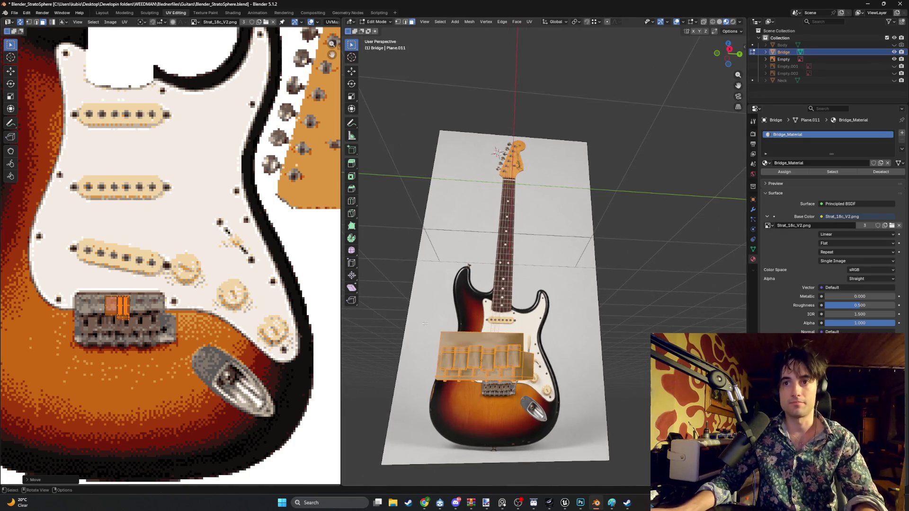
scroll(199, 296, up, 1)
scroll(137, 305, up, 1)
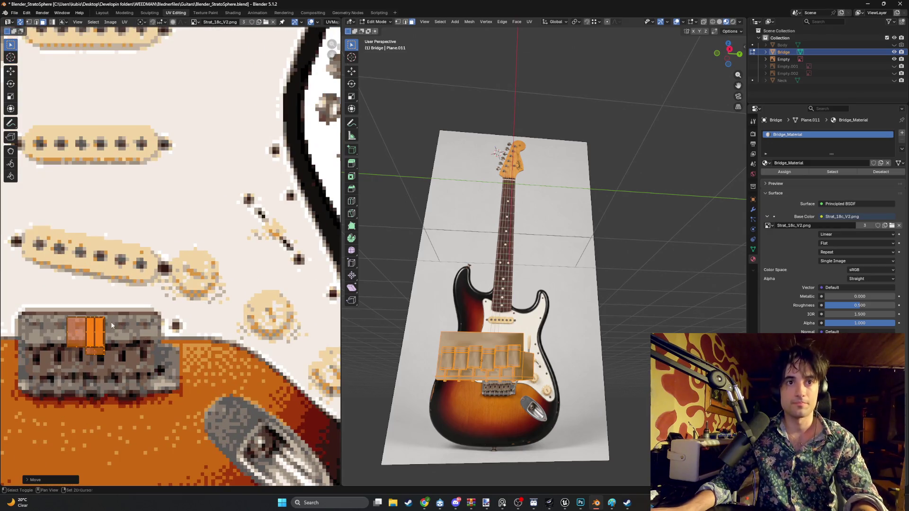
middle_drag(111, 321, 174, 243)
scroll(169, 283, up, 1)
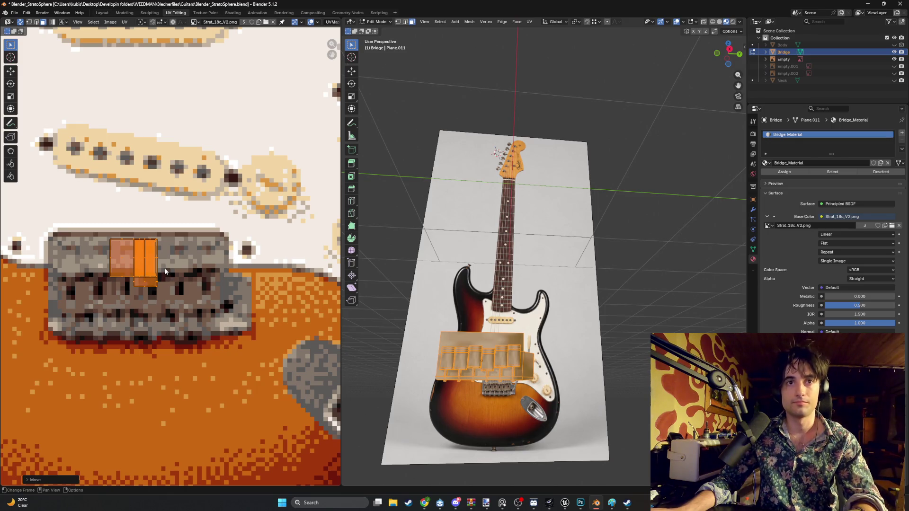
middle_drag(211, 275, 54, 228)
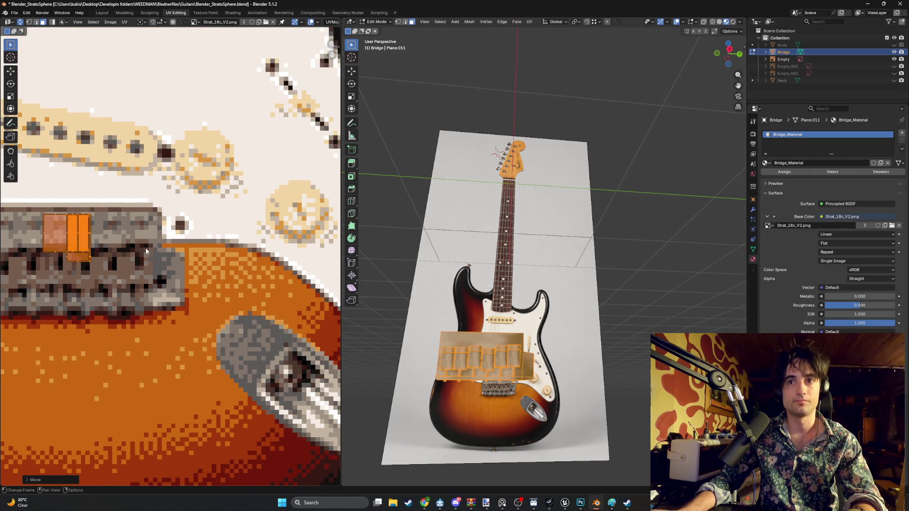
scroll(464, 295, up, 3)
middle_drag(464, 305, 464, 294)
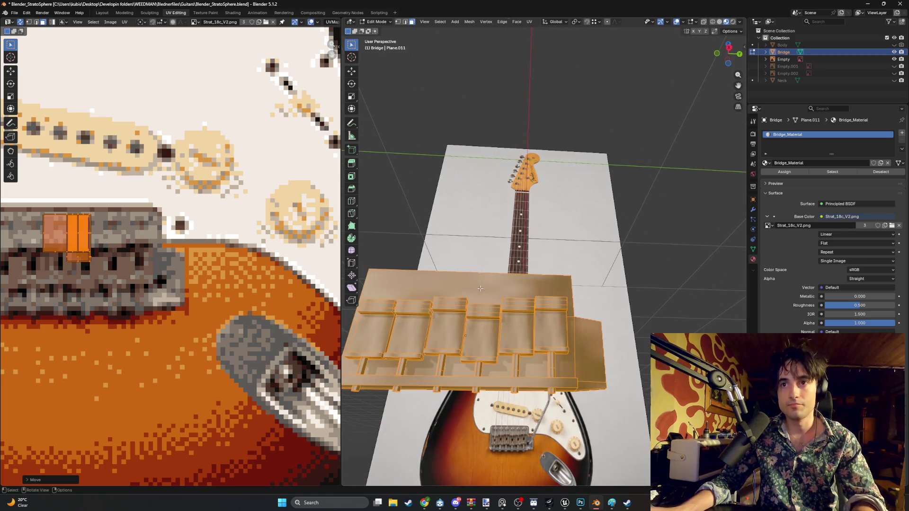
- Deselect everything, pick the bridge's left side face and unwrap it onto the texture
key(alt+a)
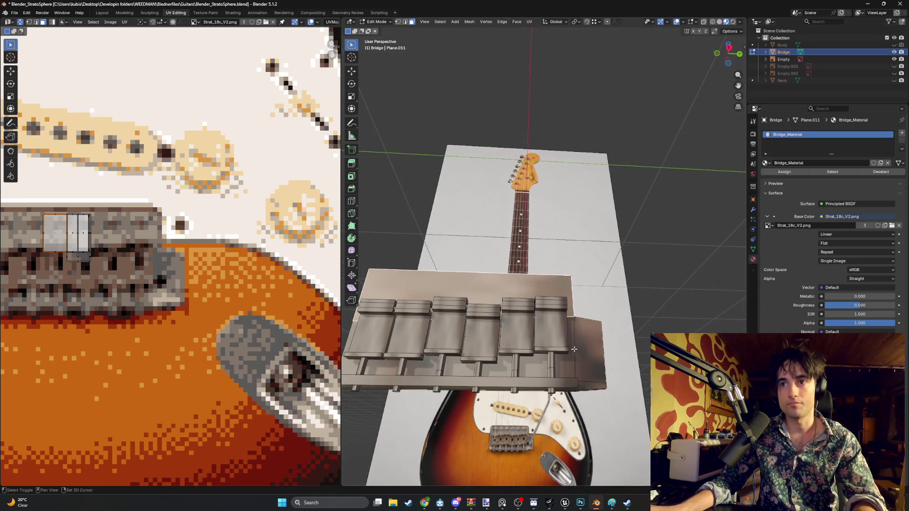
click(574, 348)
middle_drag(574, 348, 509, 331)
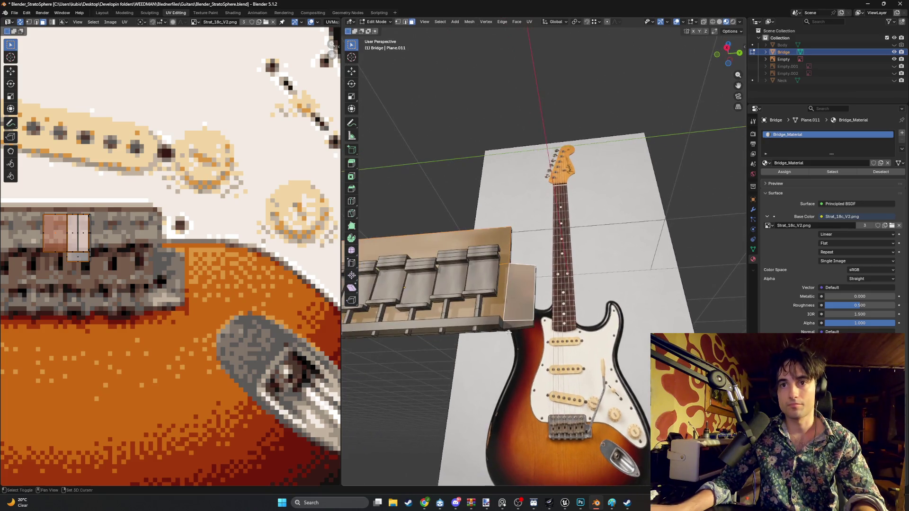
shift+click(483, 324)
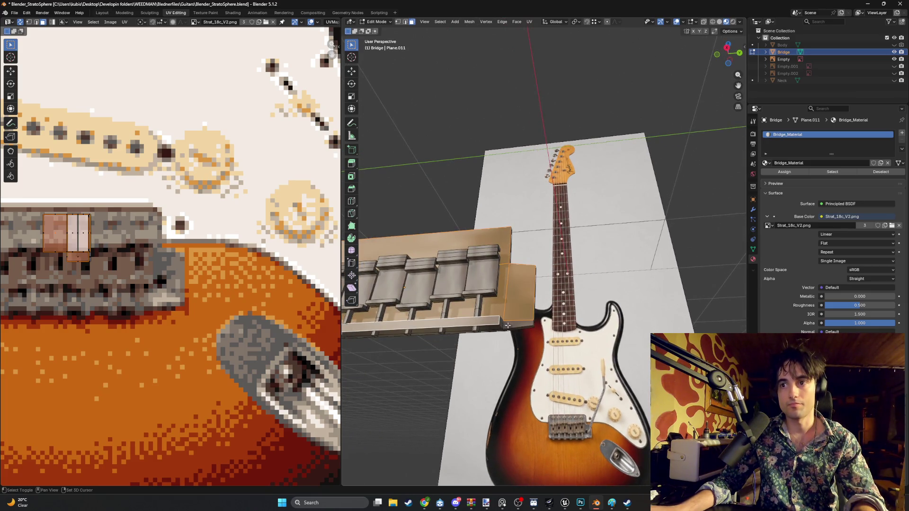
middle_drag(508, 326, 493, 309)
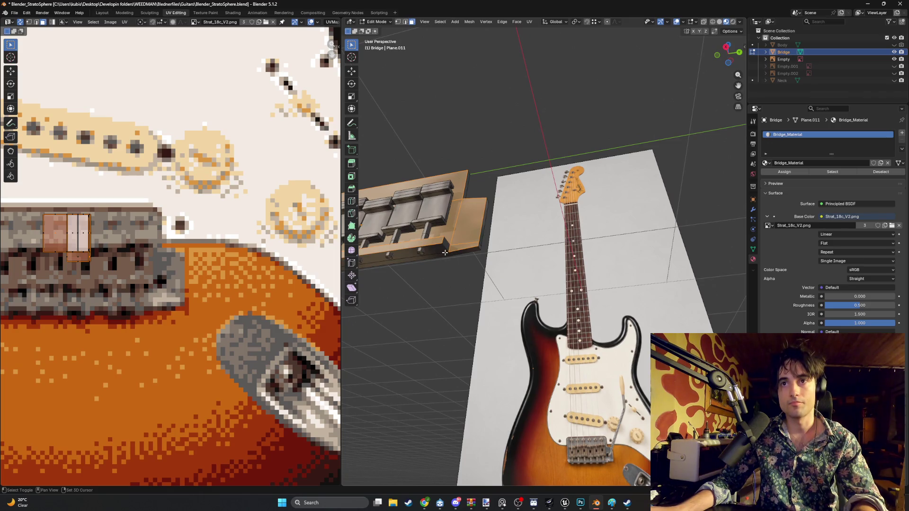
mouse_move(478, 252)
middle_down()
mouse_move(420, 224)
mouse_move(554, 207)
mouse_move(443, 289)
mouse_move(511, 270)
mouse_move(450, 345)
mouse_move(573, 304)
mouse_move(499, 311)
mouse_move(556, 296)
mouse_move(625, 305)
mouse_move(647, 291)
mouse_move(474, 290)
middle_up()
shift+click(451, 338)
key(u)
click(520, 290)
- Gather a side face, the back plate, lower corner and opposite side face of the bridge into one selection
click(561, 329)
middle_drag(560, 329, 522, 344)
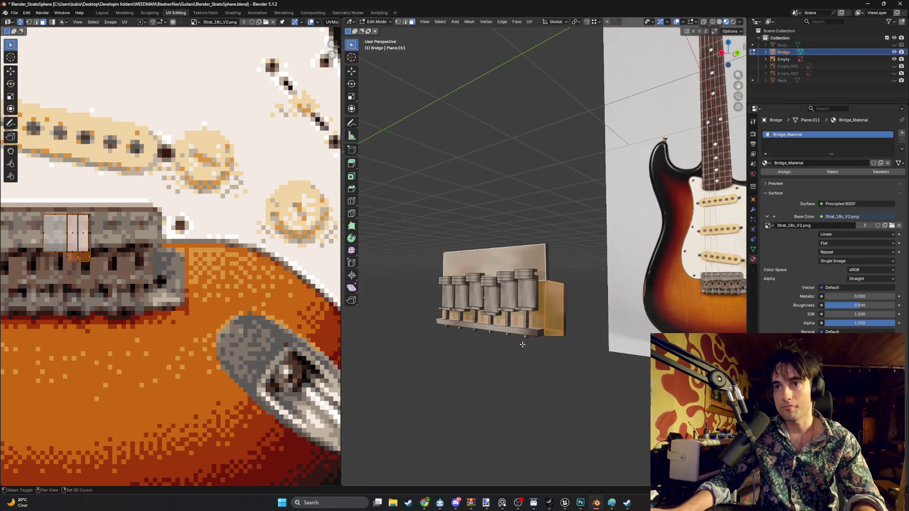
shift+click(534, 333)
shift+click(537, 330)
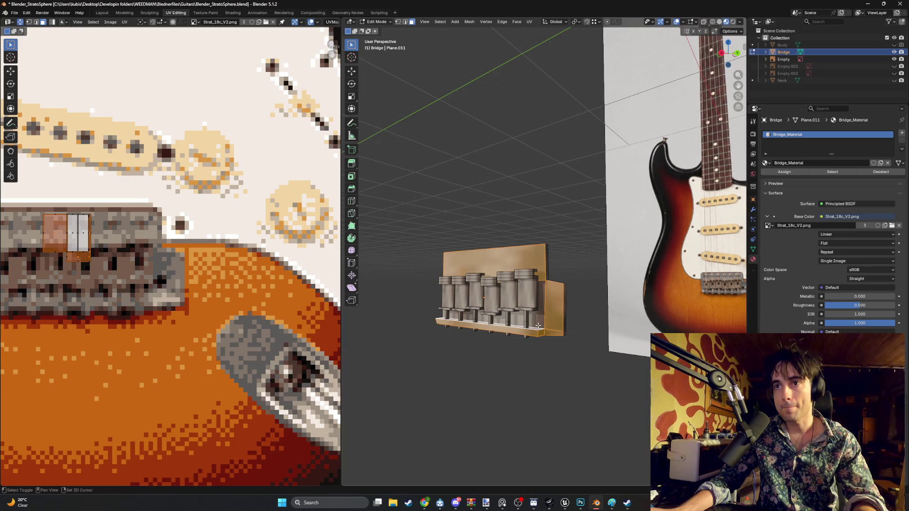
middle_drag(537, 329, 506, 289)
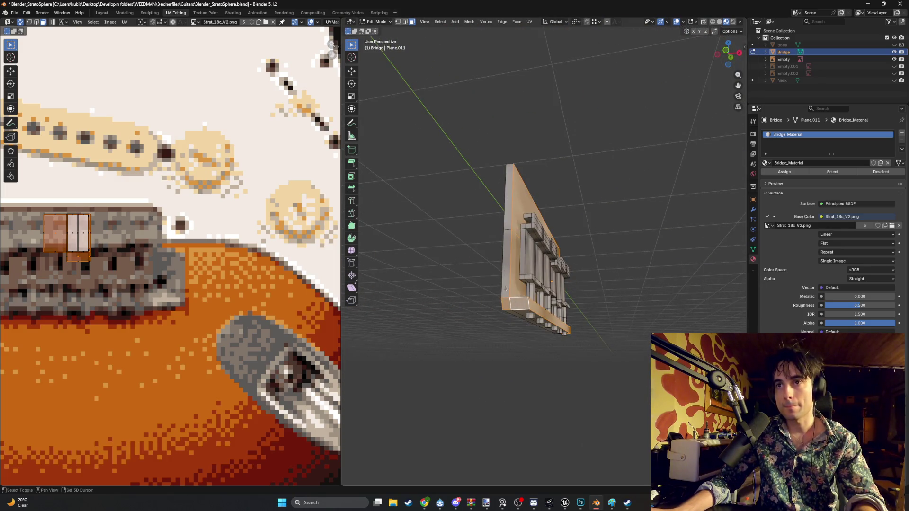
shift+click(508, 219)
mouse_move(508, 218)
middle_down()
mouse_move(493, 215)
mouse_move(526, 301)
middle_up()
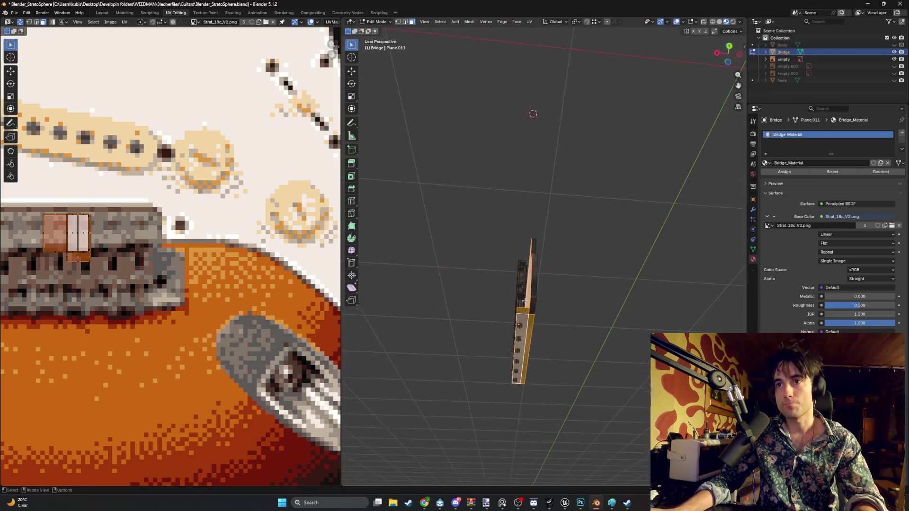
middle_drag(536, 271, 536, 324)
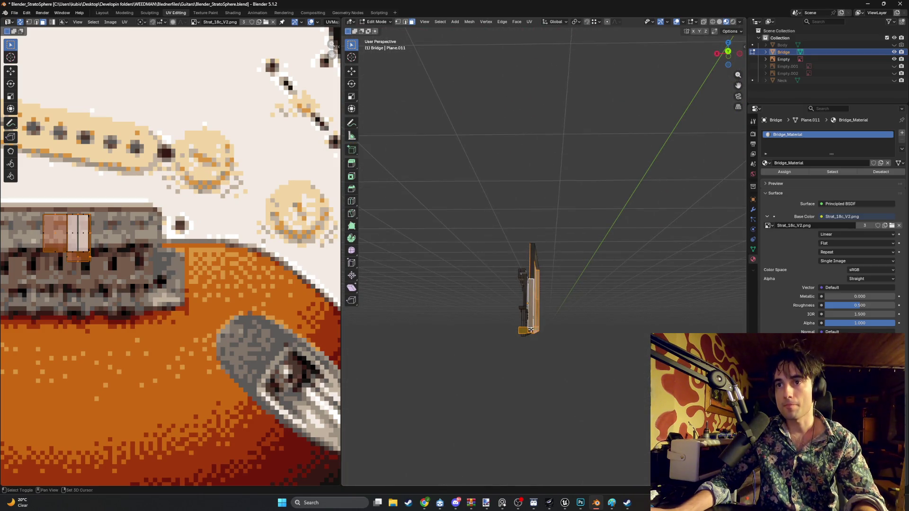
middle_drag(535, 269, 530, 283)
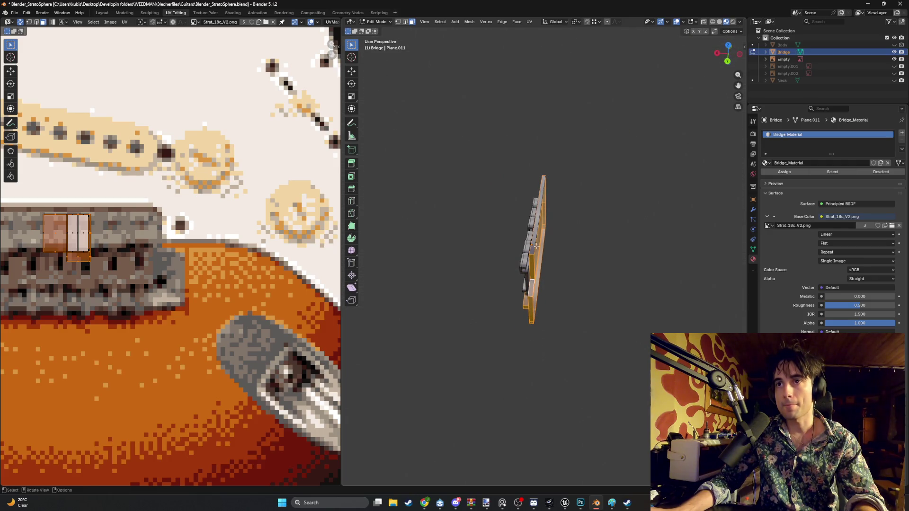
mouse_move(537, 236)
middle_down()
mouse_move(516, 264)
mouse_move(532, 295)
mouse_move(497, 292)
middle_up()
- Smart UV Project the selected bridge faces, then shrink, rotate and move their island across the texture
key(u)
click(498, 293)
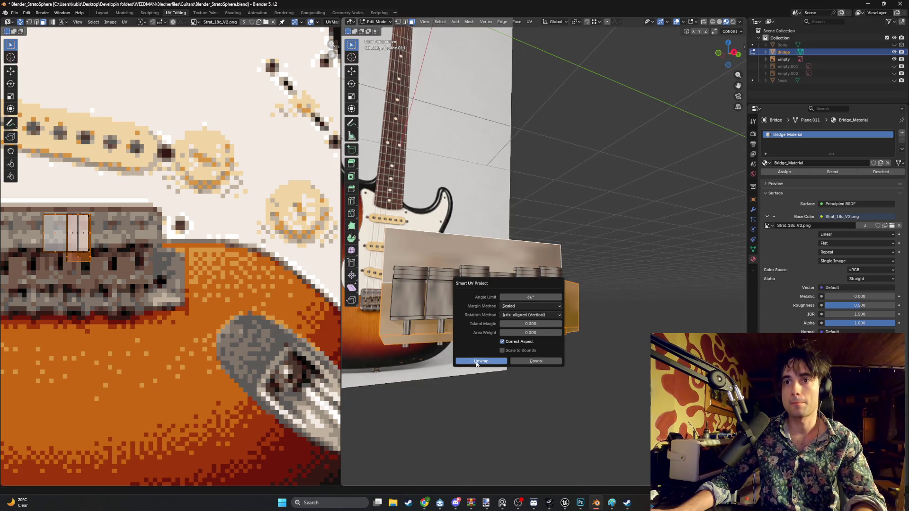
click(481, 363)
scroll(44, 344, down, 5)
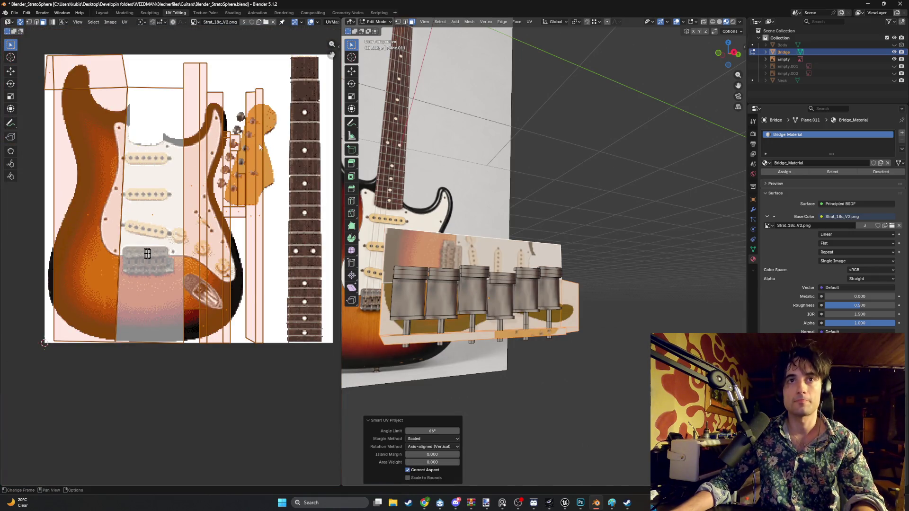
key(s)
click(224, 222)
scroll(224, 222, up, 3)
scroll(224, 222, up, 3)
key(r)
click(226, 222)
middle_drag(226, 222, 160, 153)
key(g)
click(286, 301)
key(s)
click(242, 311)
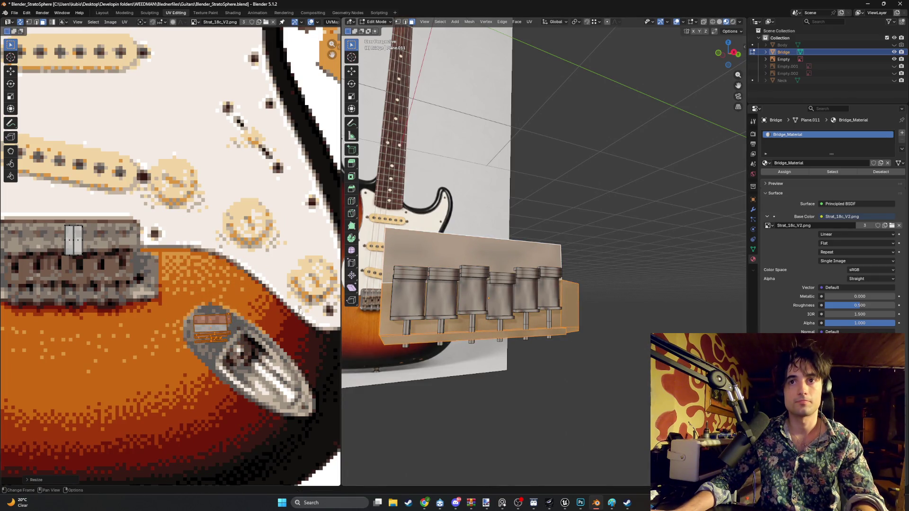
key(g)
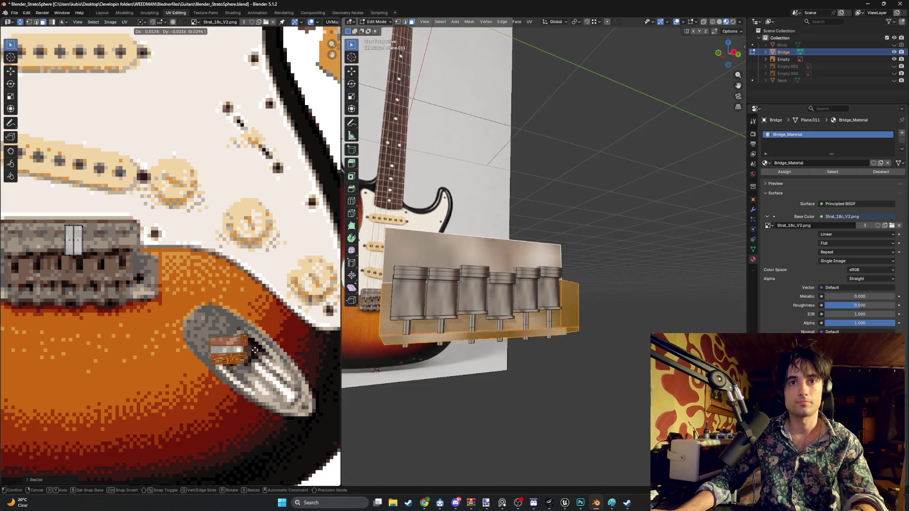
click(241, 339)
scroll(241, 339, down, 1)
scroll(241, 339, down, 2)
scroll(209, 307, down, 1)
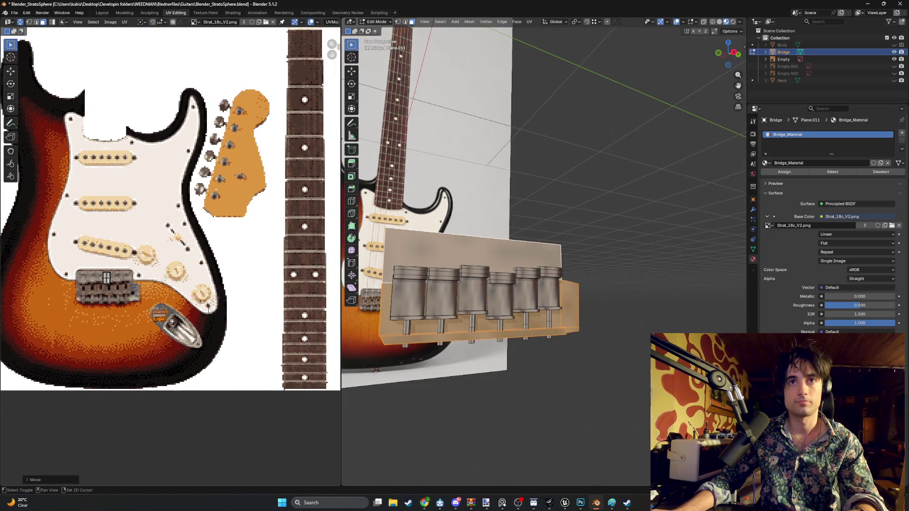
scroll(173, 320, up, 2)
scroll(170, 274, up, 1)
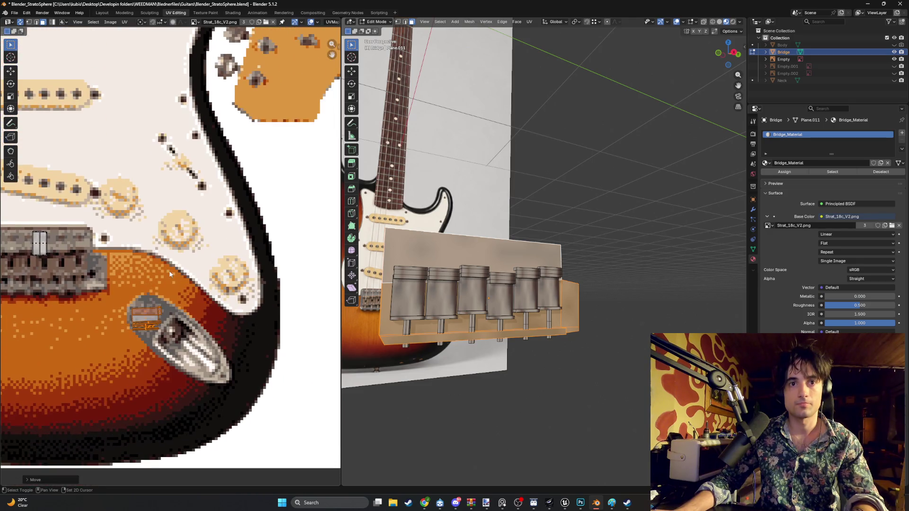
- Resize, rotate and settle that island on the chrome jack plate region of the texture
key(s)
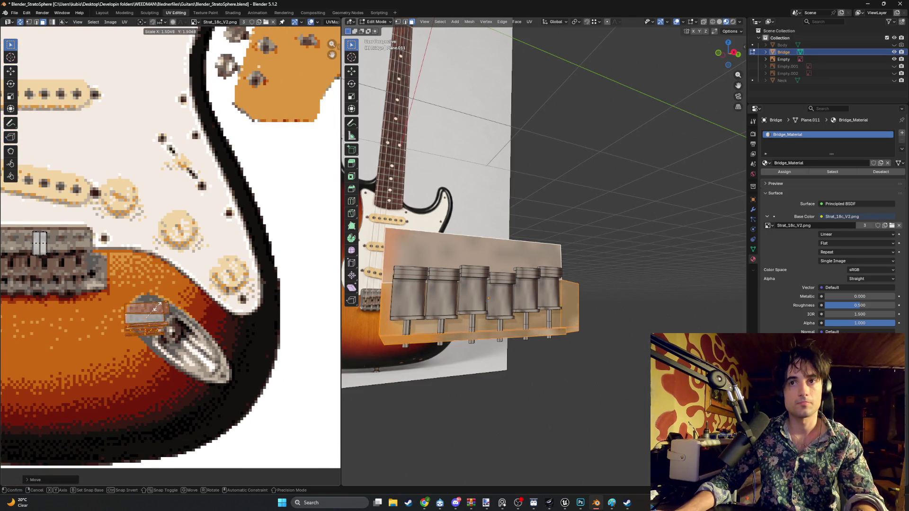
click(157, 311)
key(g)
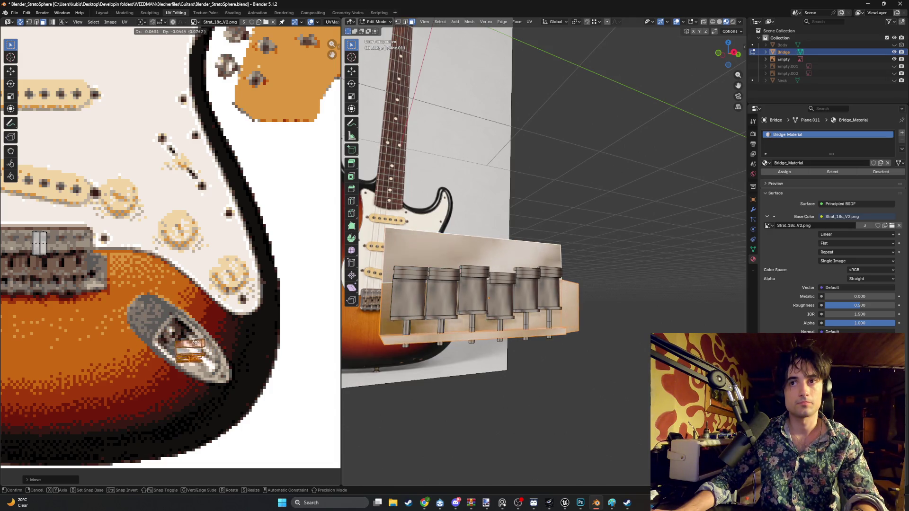
key(r)
key(g)
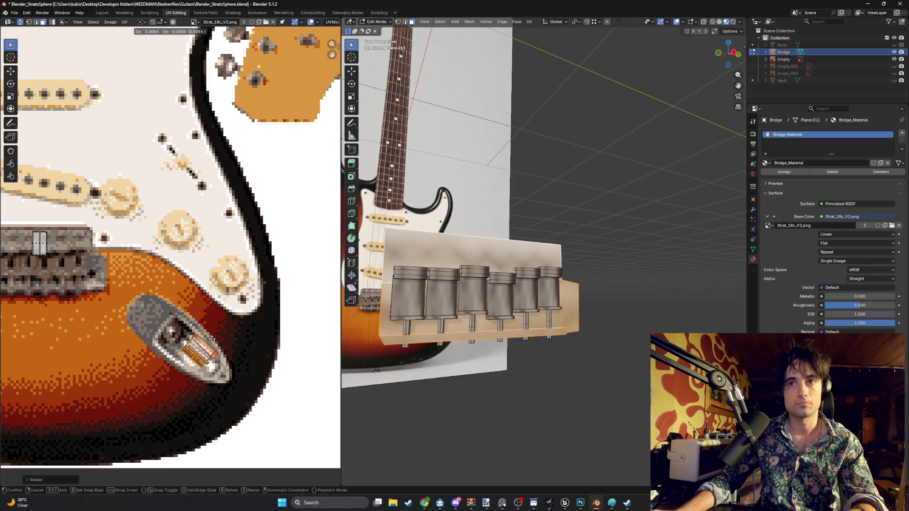
key(Return)
scroll(453, 303, down, 5)
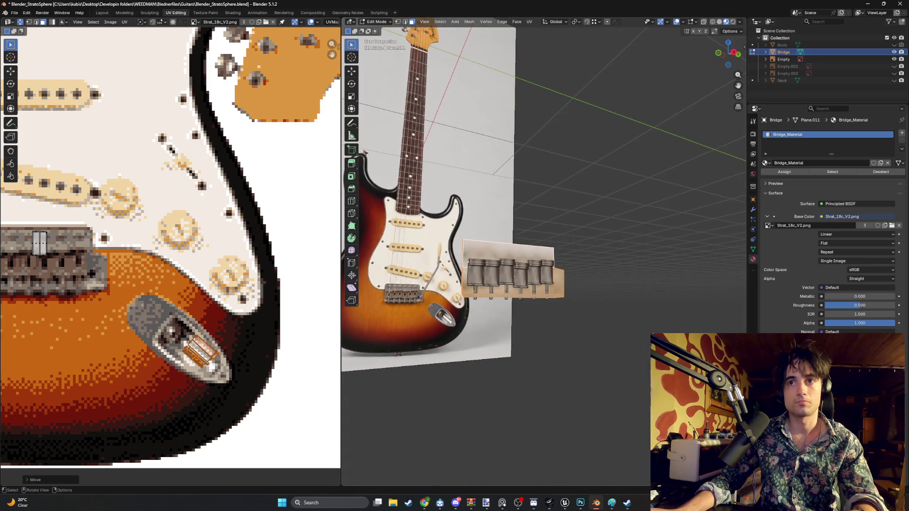
middle_drag(433, 292, 452, 303)
key(g)
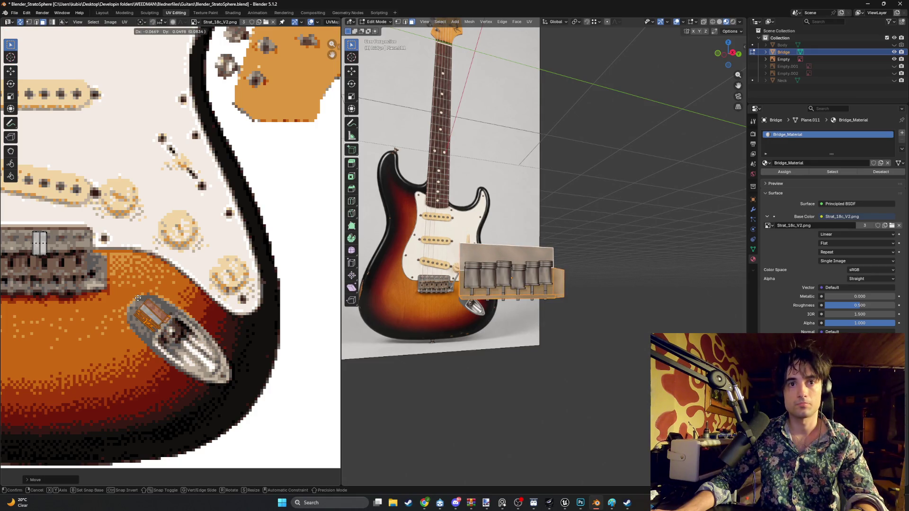
click(497, 252)
scroll(497, 252, up, 4)
mouse_move(497, 252)
middle_down()
mouse_move(493, 261)
mouse_move(623, 264)
mouse_move(618, 280)
mouse_move(641, 285)
mouse_move(616, 283)
mouse_move(625, 291)
middle_up()
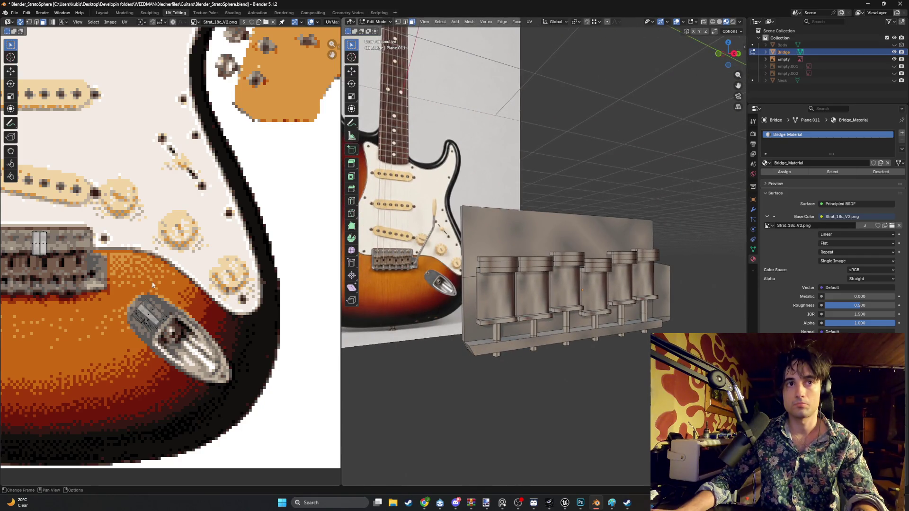
scroll(153, 285, up, 3)
- Select the five bridge saddle faces and Smart UV Project them
click(500, 298)
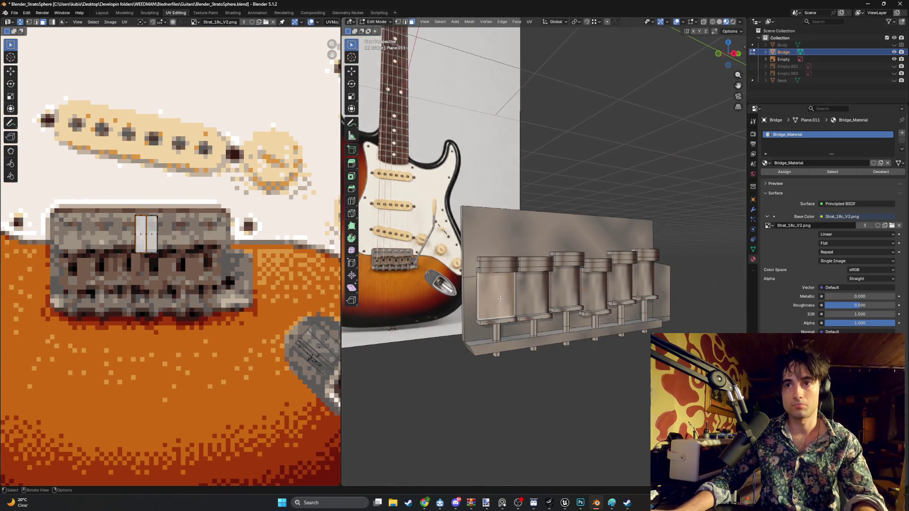
shift+click(533, 290)
shift+click(566, 284)
shift+click(601, 291)
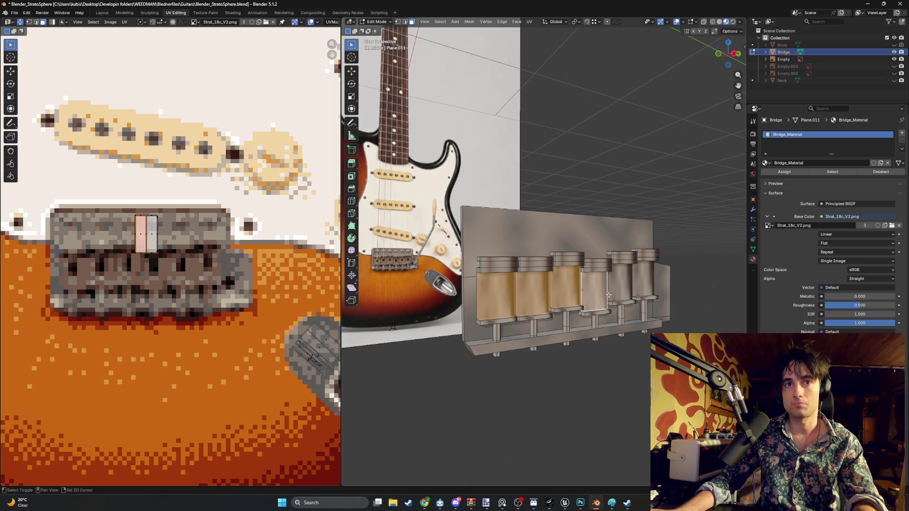
shift+click(623, 288)
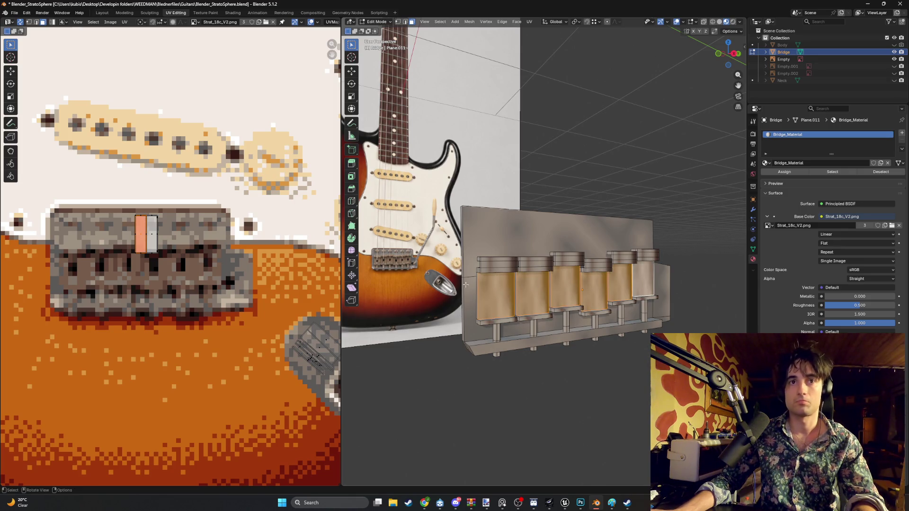
key(u)
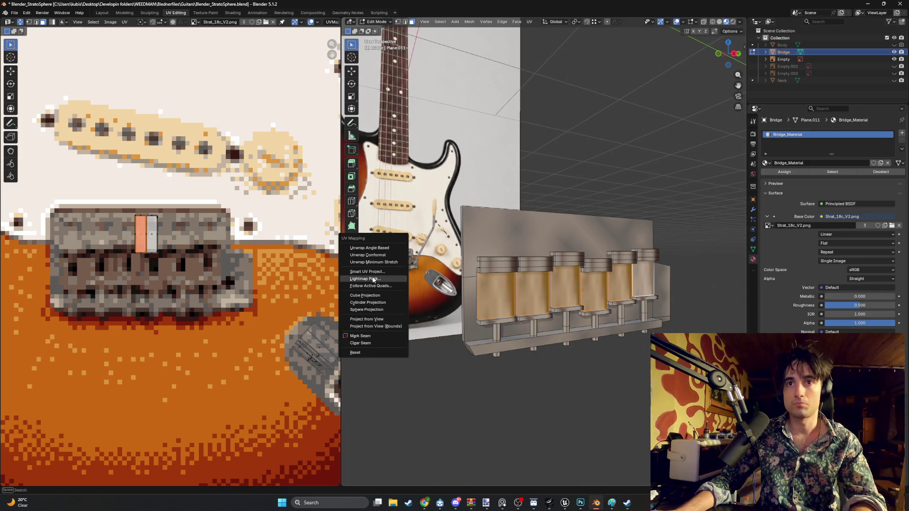
click(372, 272)
click(356, 341)
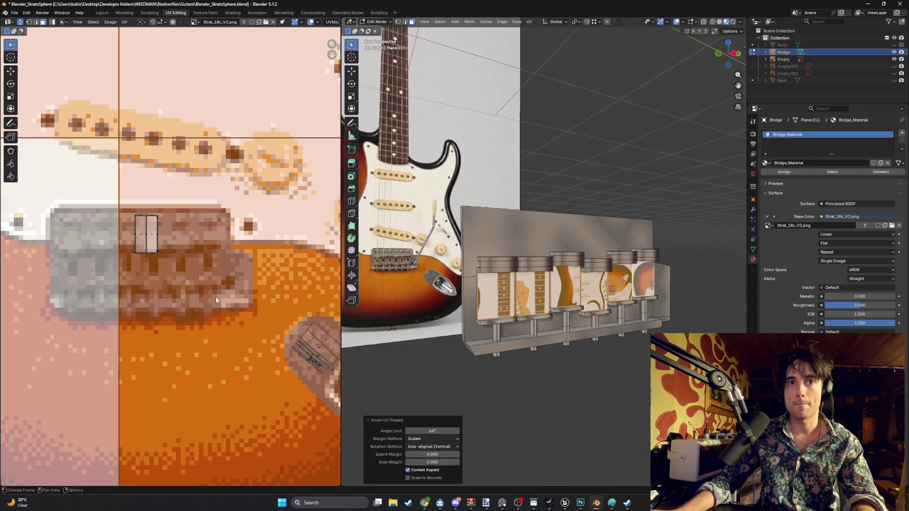
scroll(215, 298, down, 3)
scroll(215, 297, down, 3)
- Shrink the saddle islands and place them on the orange body region so the saddles read orange
key(s)
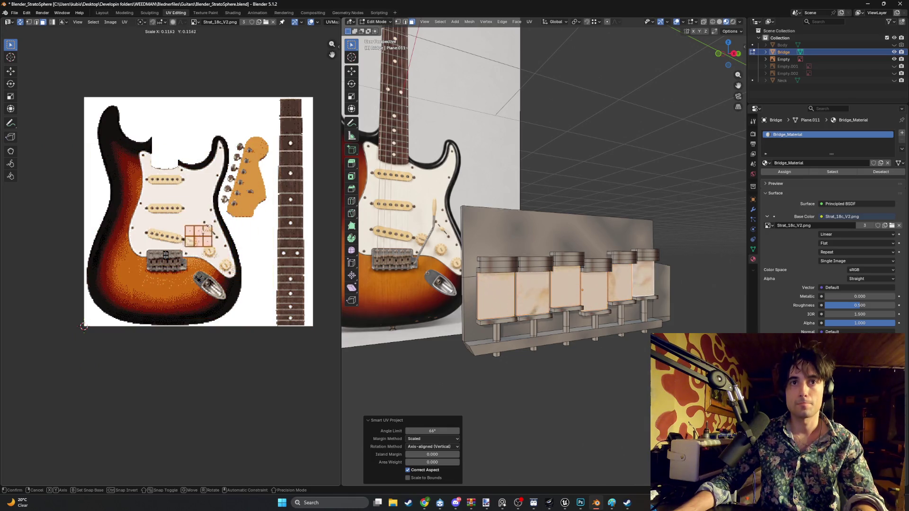
click(191, 236)
scroll(190, 237, up, 5)
key(s)
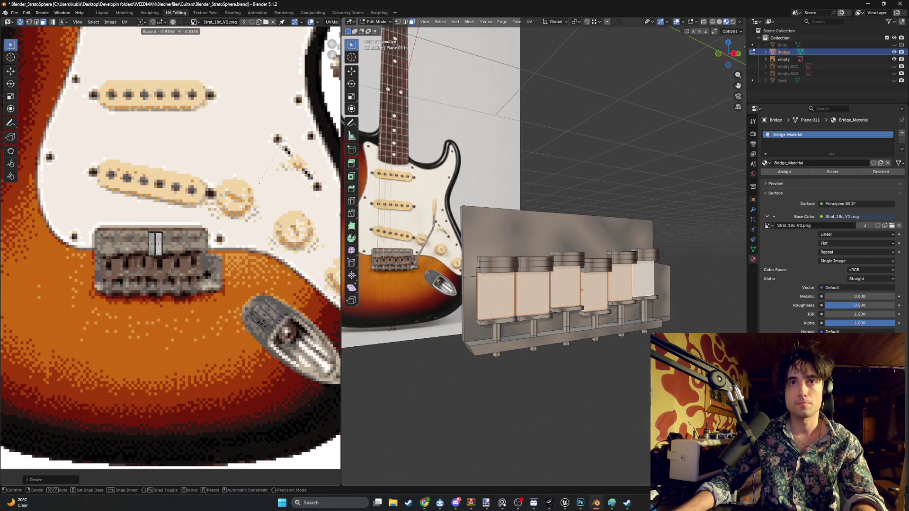
scroll(270, 184, down, 3)
scroll(242, 203, down, 2)
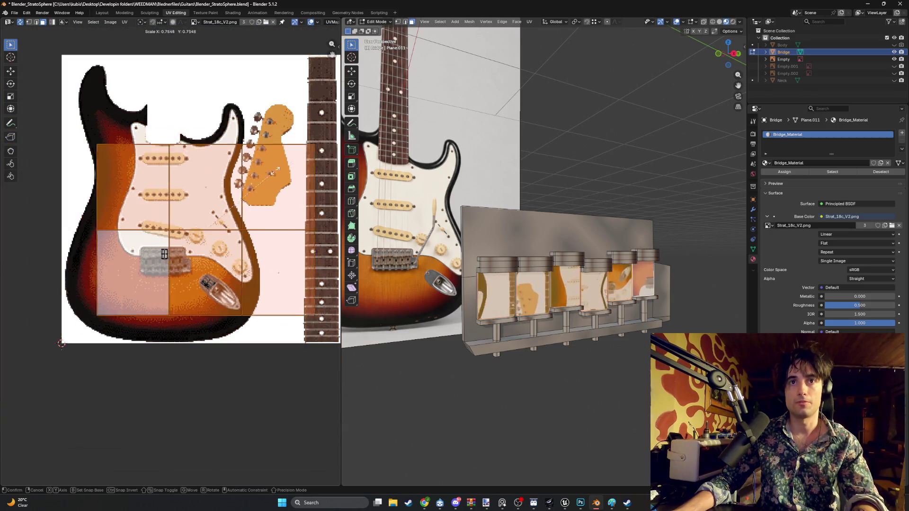
scroll(175, 263, up, 4)
click(178, 235)
key(g)
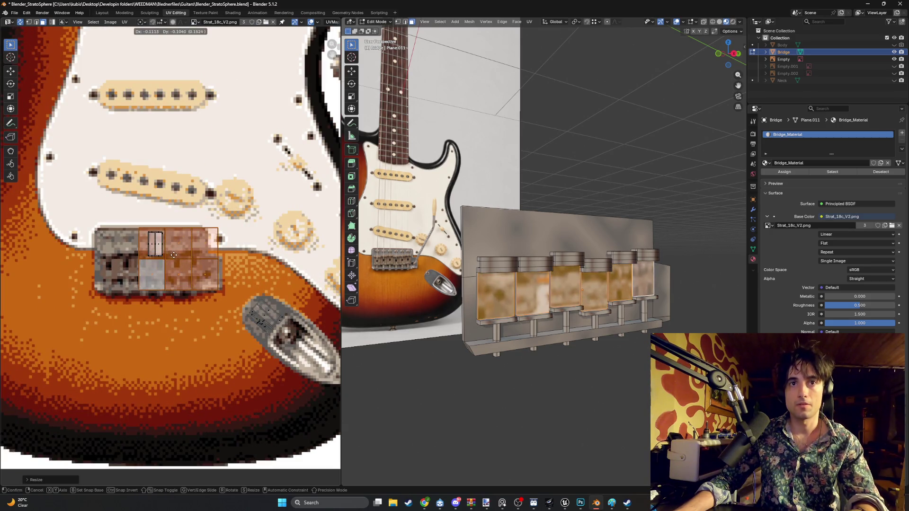
key(s)
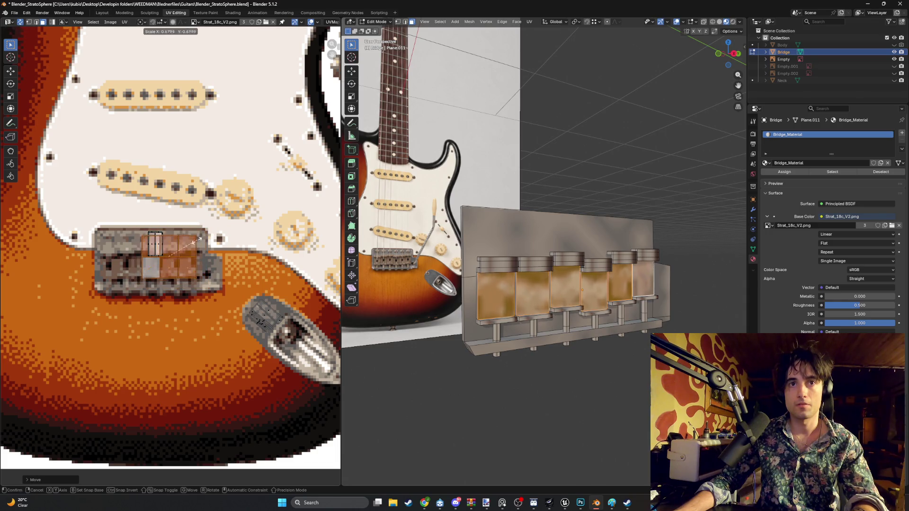
click(183, 249)
scroll(183, 248, up, 2)
key(g)
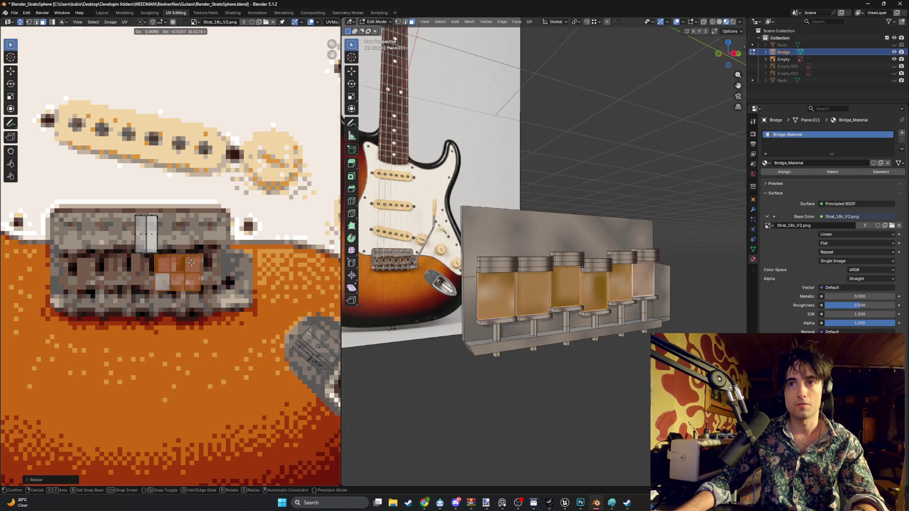
click(219, 341)
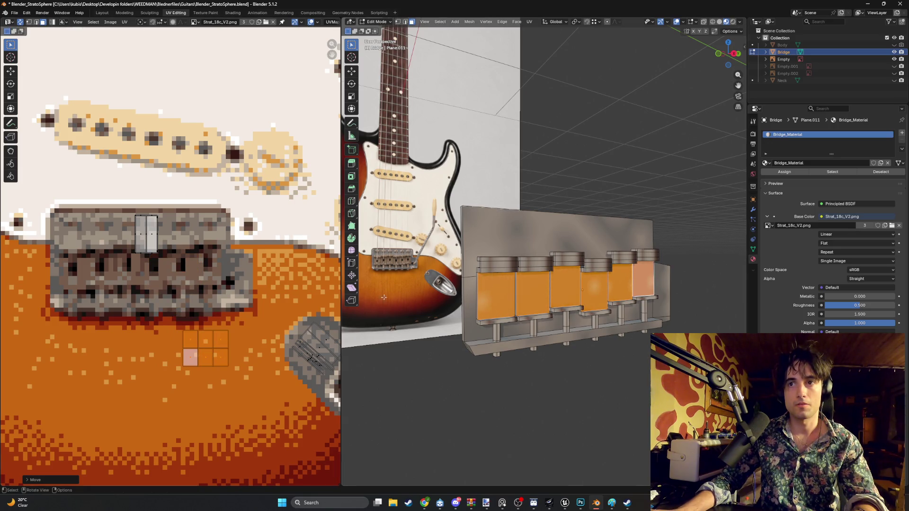
click(495, 293)
key(u)
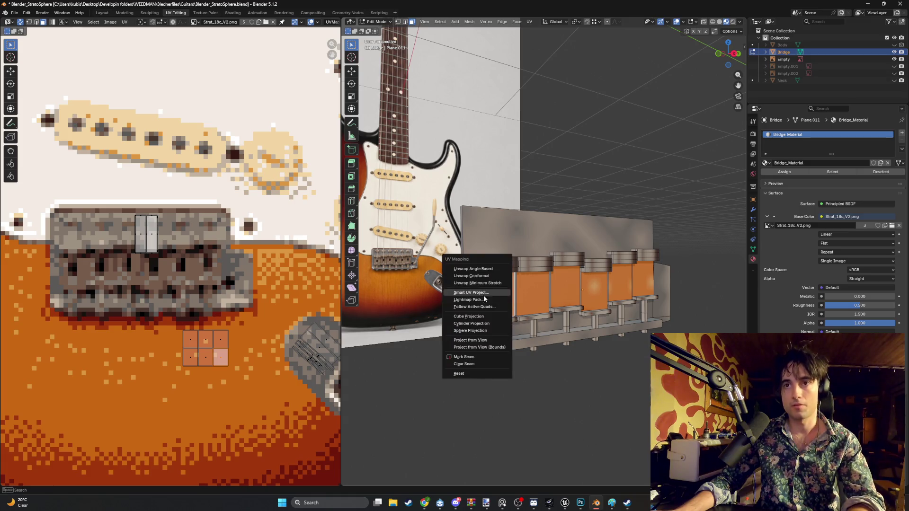
- Smart UV Project the leftmost saddle, shrink its island and drop it near the metal bridge area
click(470, 292)
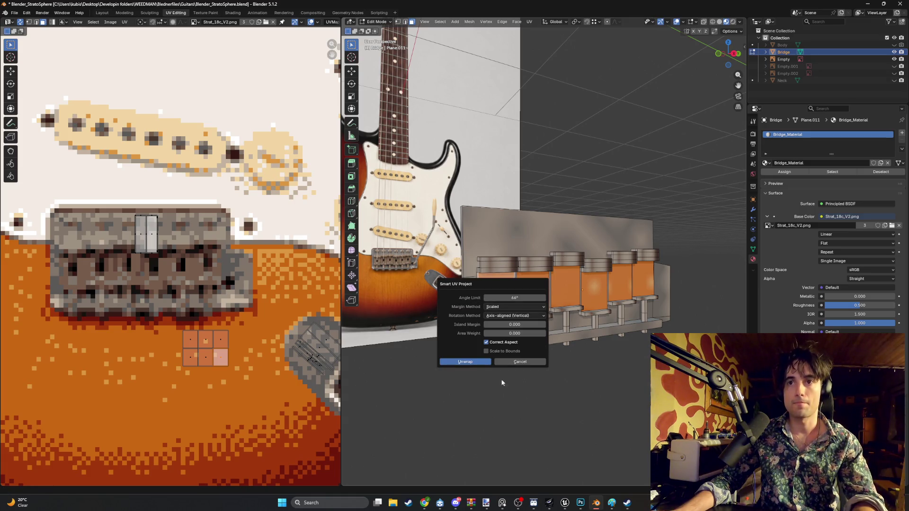
click(465, 363)
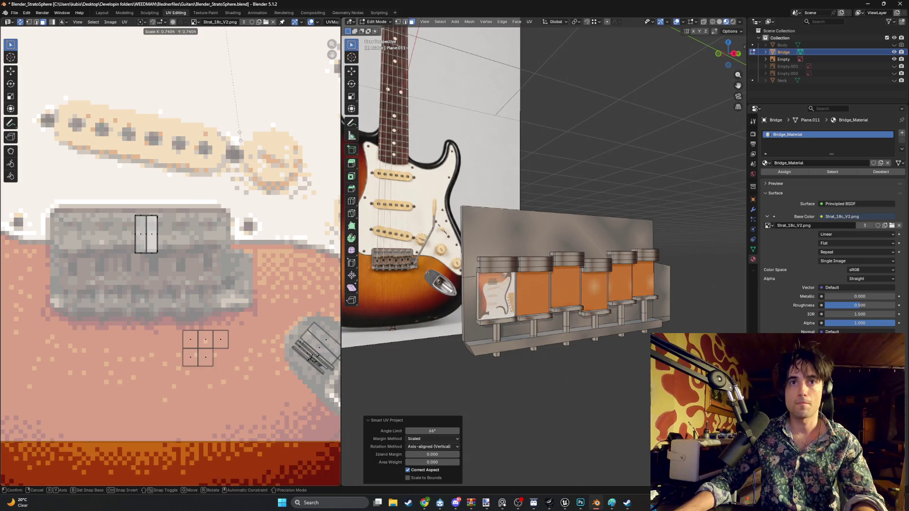
scroll(204, 190, down, 5)
key(s)
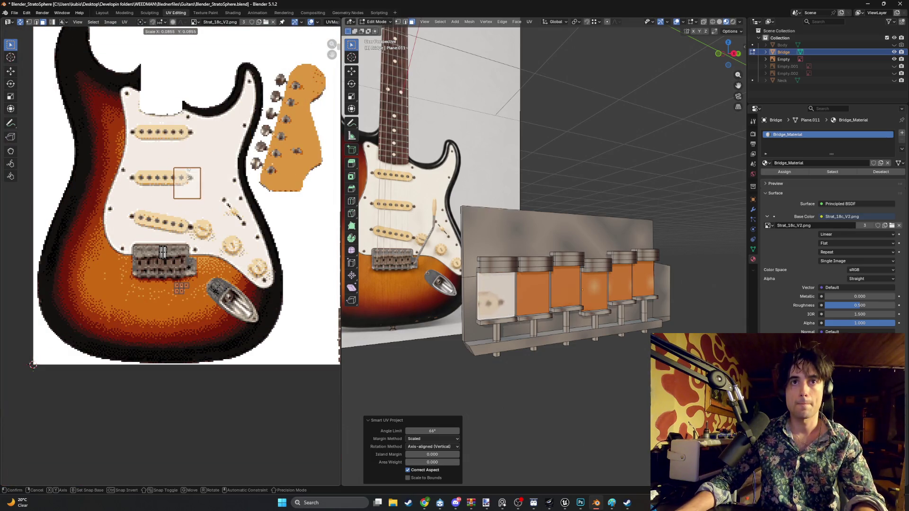
key(Return)
scroll(220, 125, up, 3)
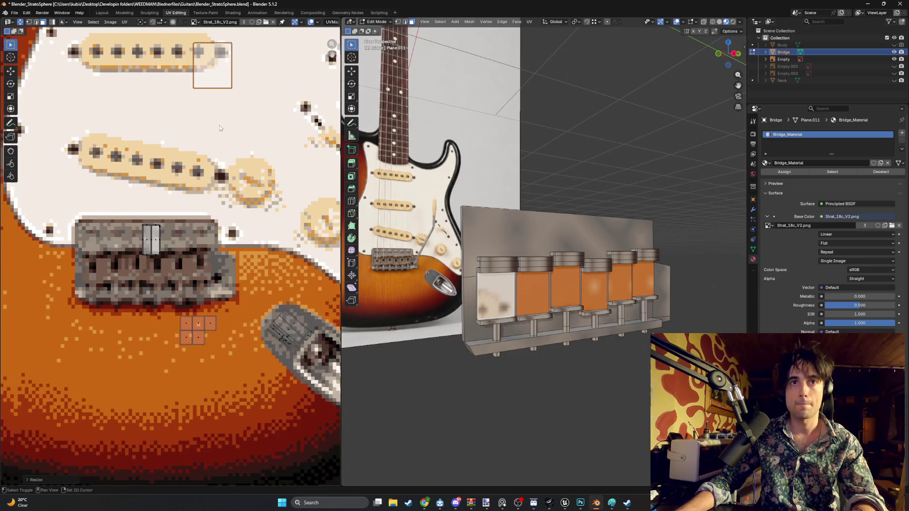
scroll(244, 137, up, 2)
key(g)
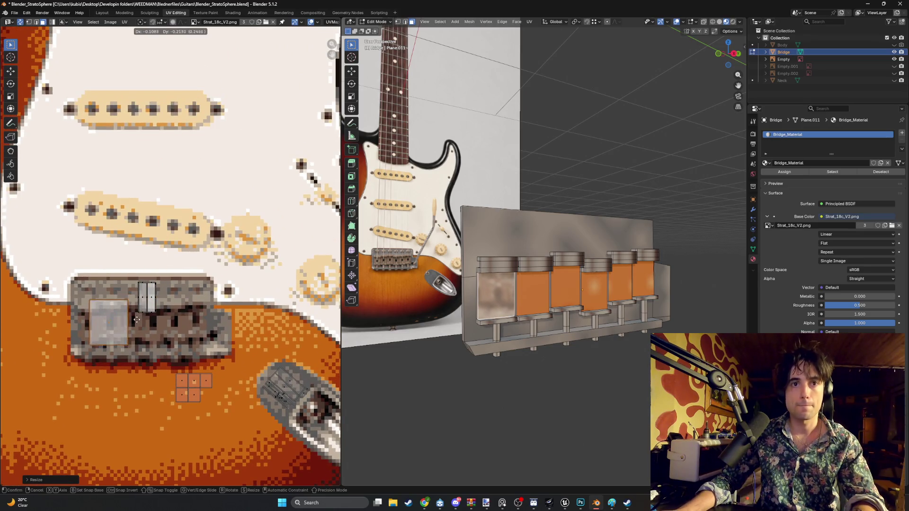
click(137, 313)
scroll(136, 308, up, 1)
- Repeatedly rescale and reposition the saddle island until it sits within the metal bridge area
middle_drag(138, 308, 203, 251)
key(s)
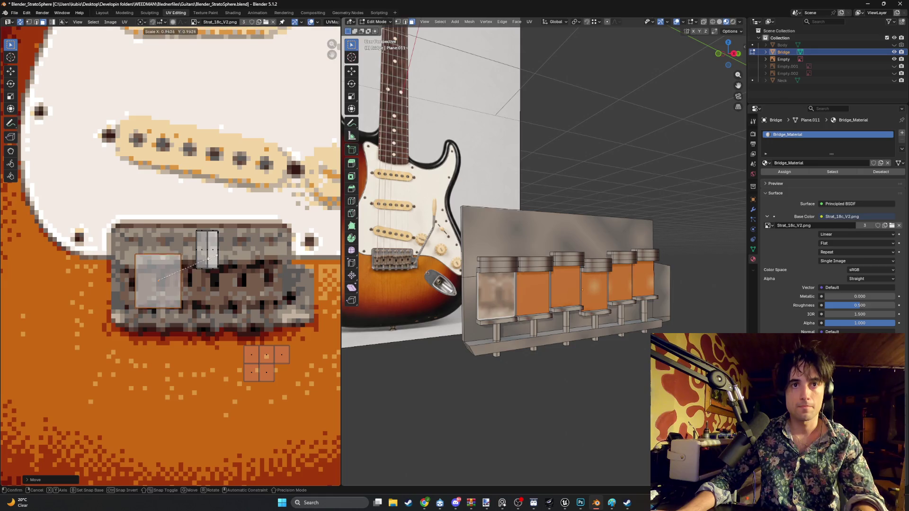
click(170, 277)
key(g)
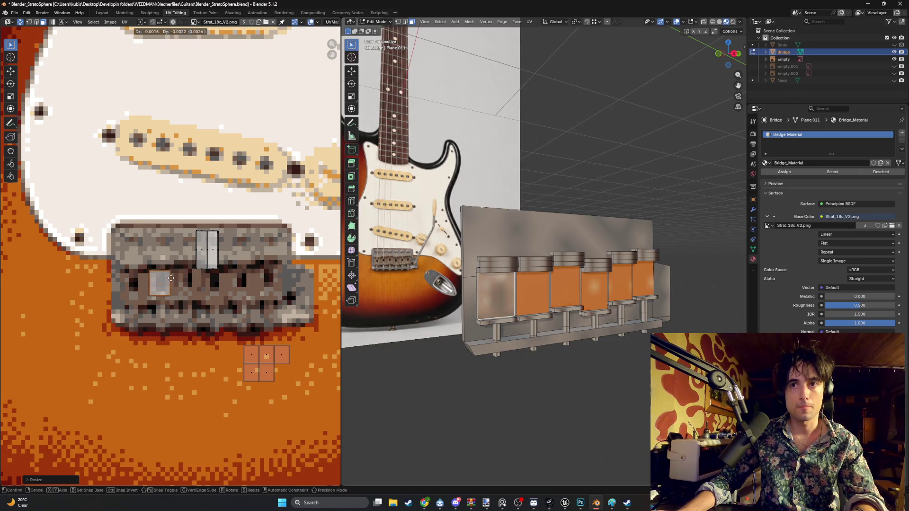
click(172, 279)
scroll(200, 266, up, 2)
key(s)
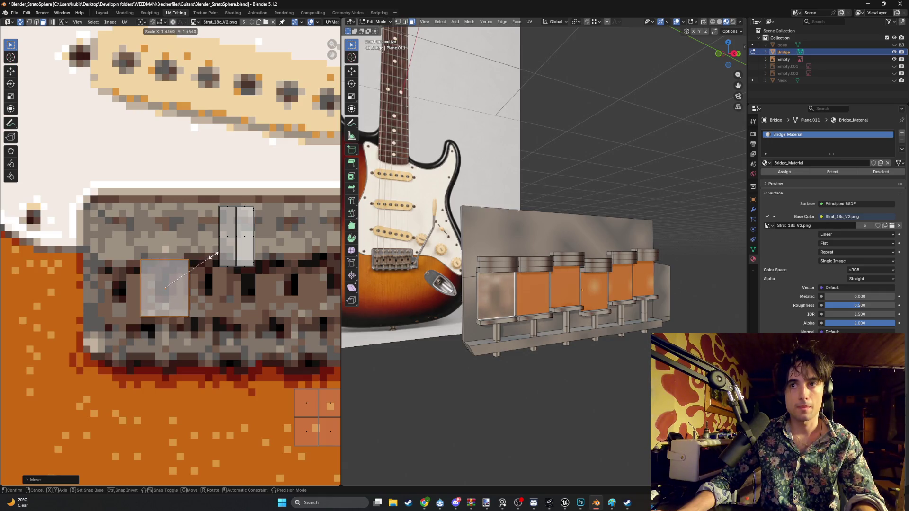
click(214, 256)
key(g)
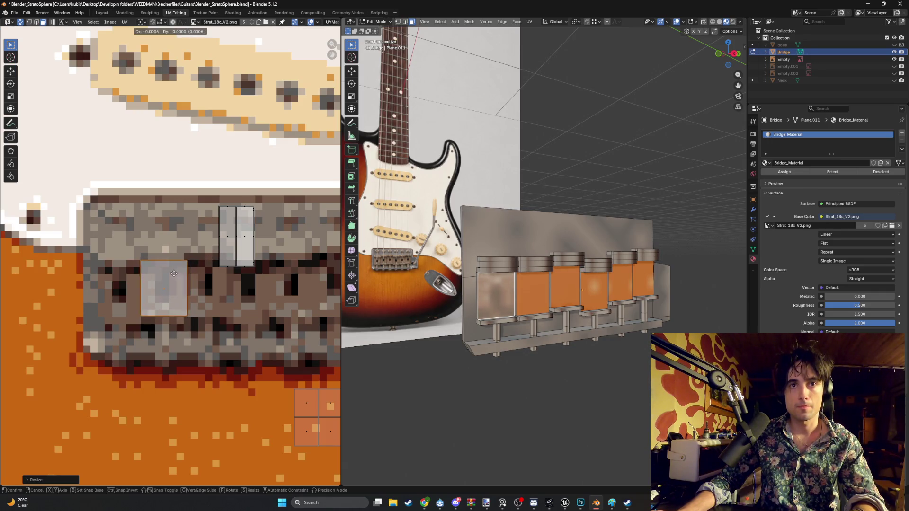
click(172, 276)
scroll(181, 259, up, 1)
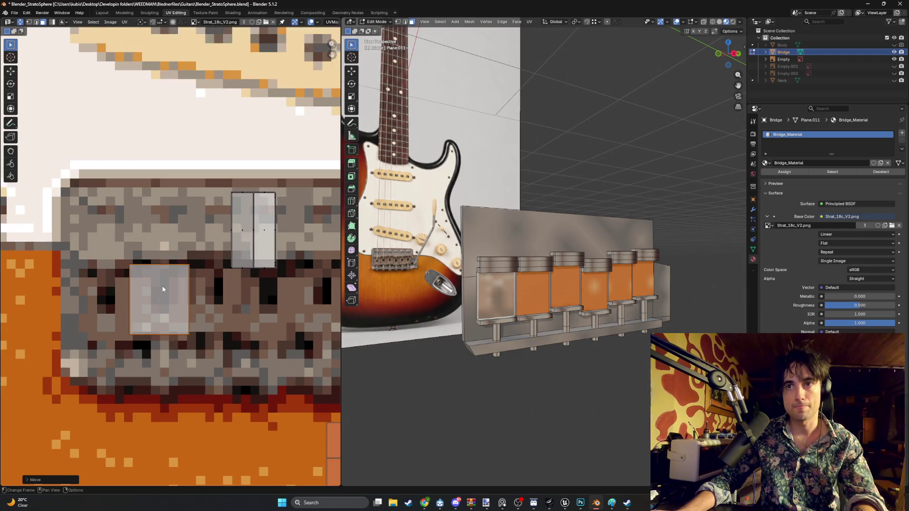
scroll(185, 251, up, 1)
- Reduce the saddle island again and nudge it upward, checking the result on the bridge in 3D
middle_drag(570, 290, 543, 288)
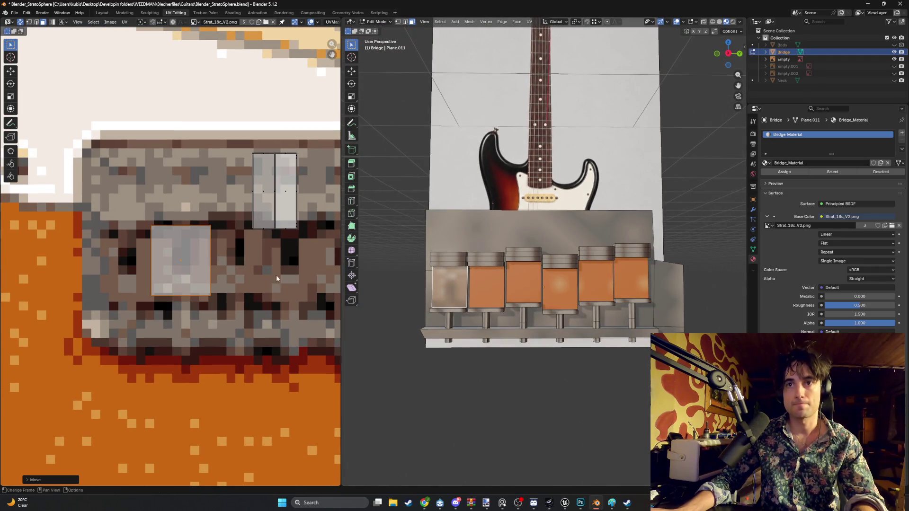
key(s)
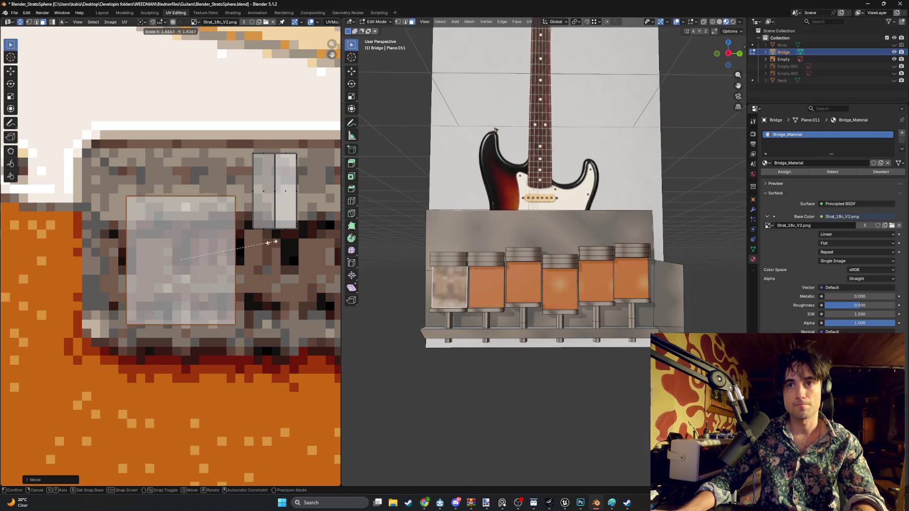
click(235, 248)
key(g)
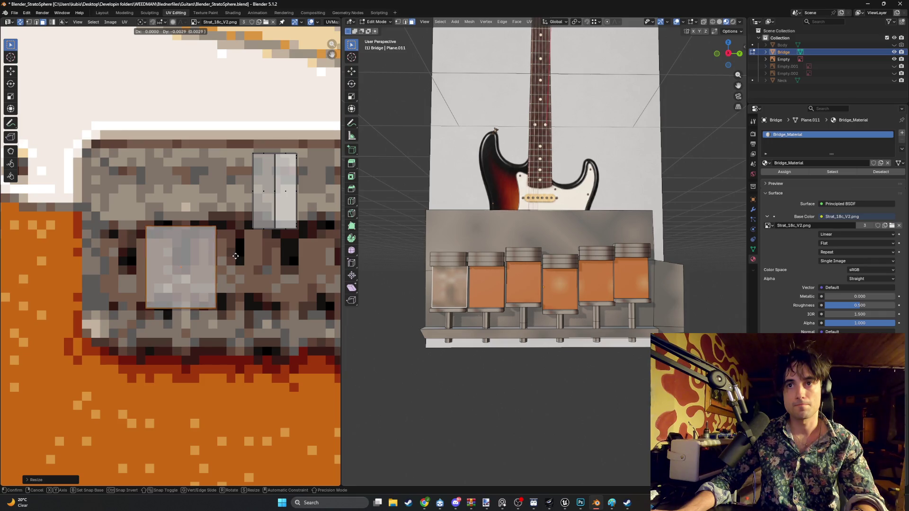
click(236, 257)
mouse_move(440, 270)
middle_down()
mouse_move(489, 283)
mouse_move(561, 189)
mouse_move(390, 250)
middle_up()
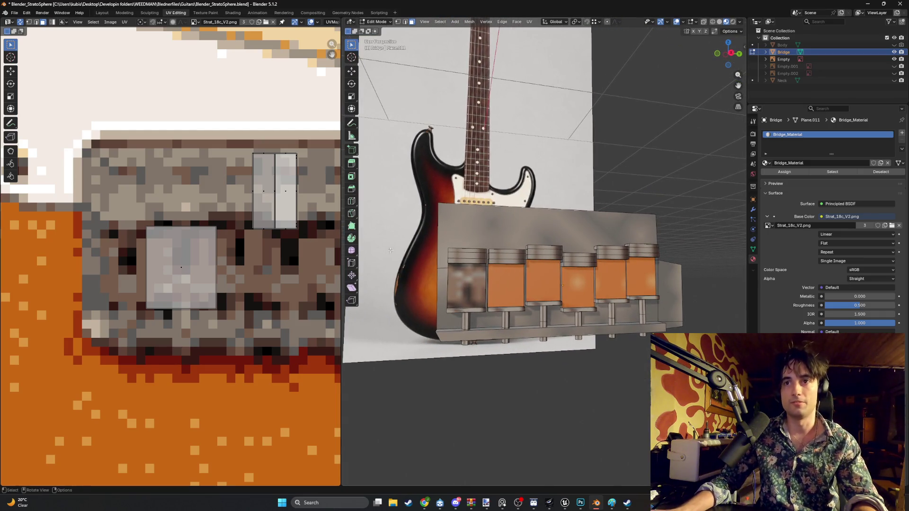
mouse_move(445, 247)
middle_down()
mouse_move(540, 244)
mouse_move(499, 225)
middle_up()
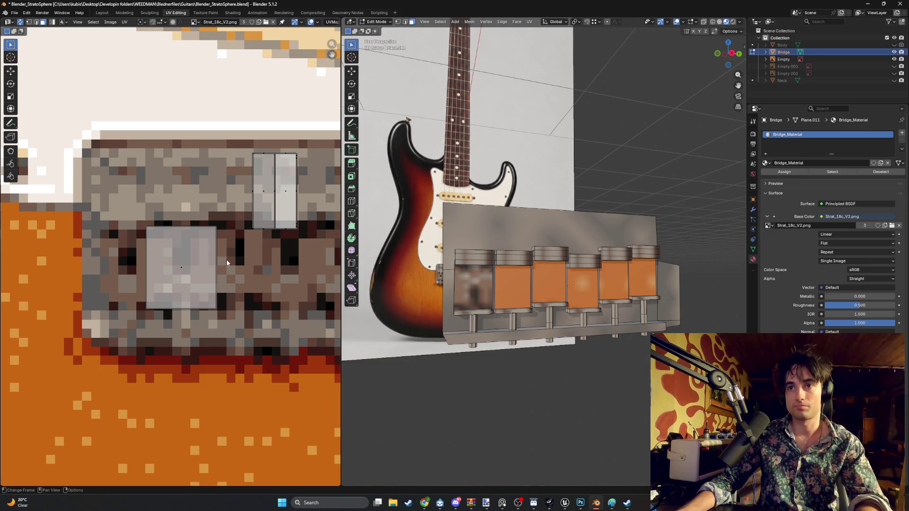
- Rotate the square saddle island slightly and reposition it, then inspect the grey saddle beside the orange ones
click(214, 270)
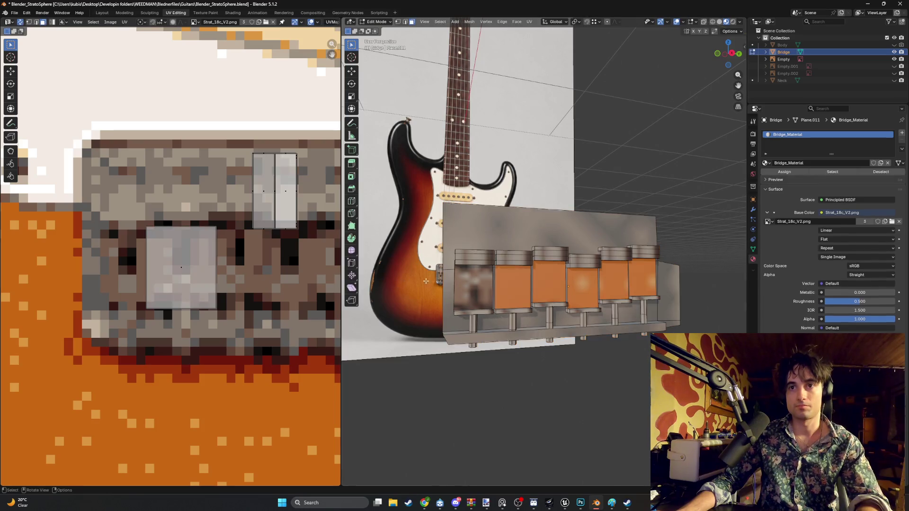
key(r)
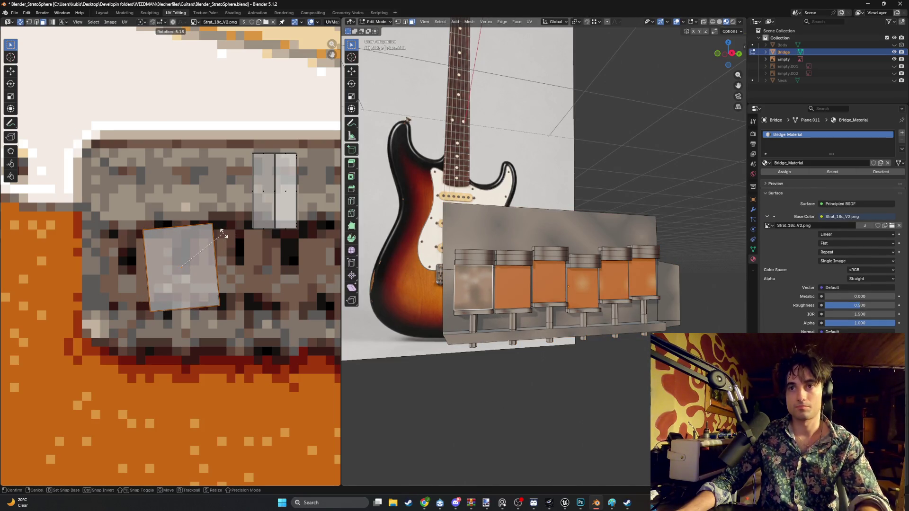
click(224, 235)
key(g)
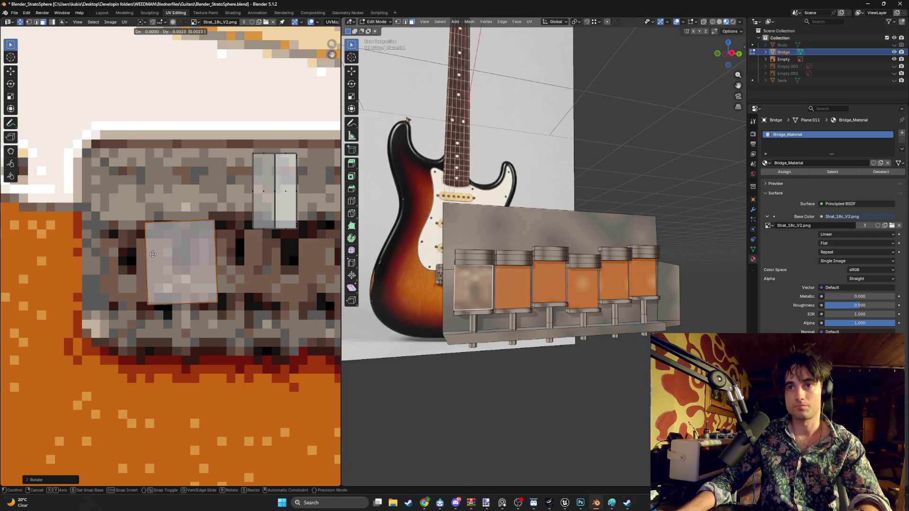
click(152, 253)
middle_drag(497, 271, 518, 270)
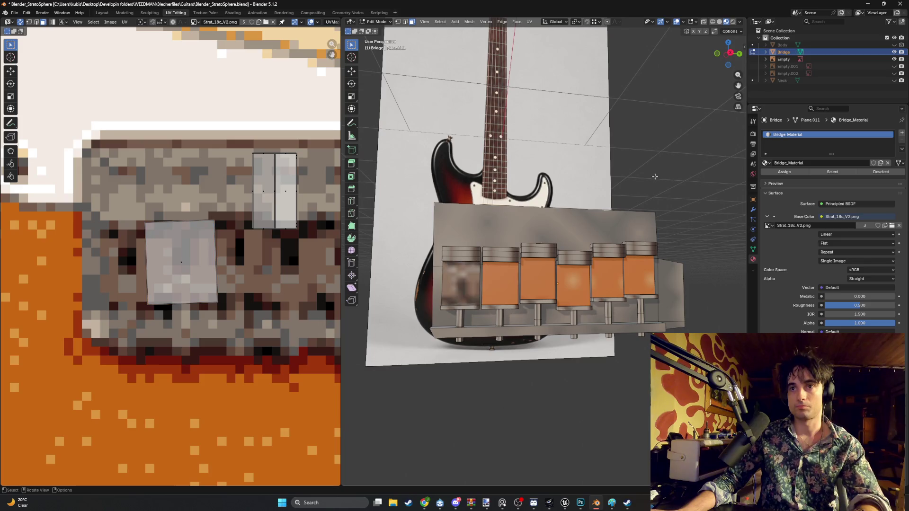
mouse_move(519, 270)
middle_down()
mouse_move(638, 225)
mouse_move(437, 194)
middle_up()
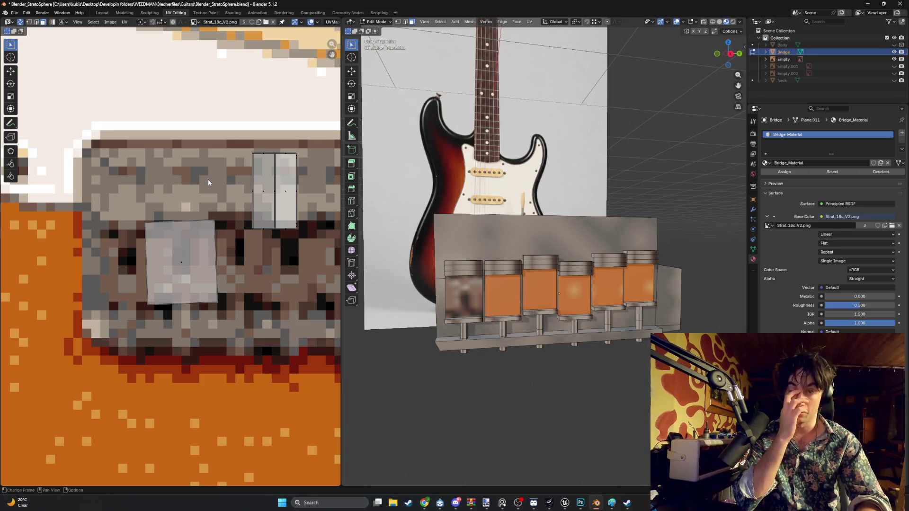
scroll(458, 269, down, 3)
scroll(457, 268, down, 3)
scroll(457, 269, down, 2)
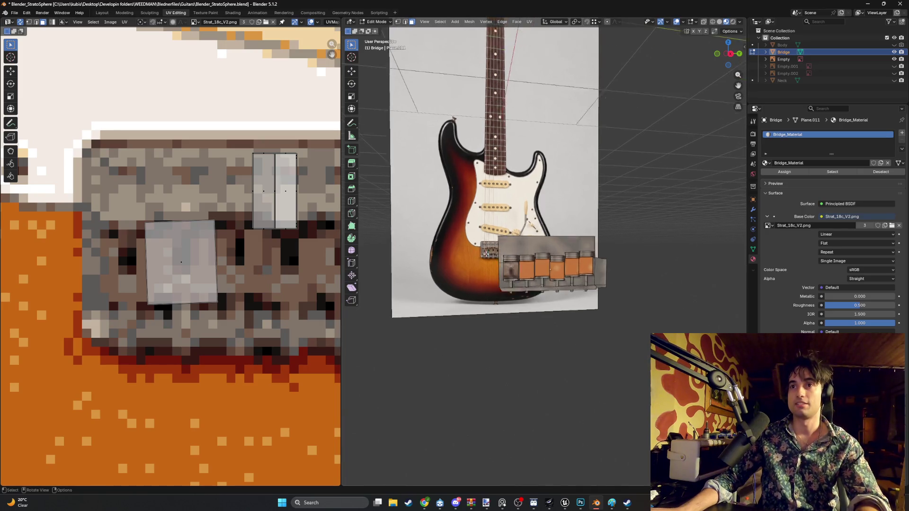
scroll(477, 274, up, 3)
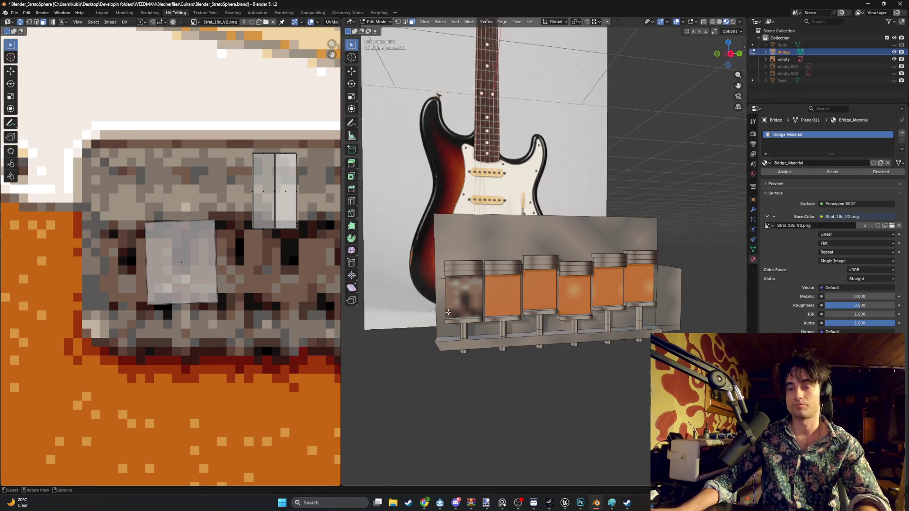
scroll(248, 290, down, 3)
scroll(248, 290, down, 2)
scroll(152, 333, up, 2)
middle_drag(152, 333, 258, 316)
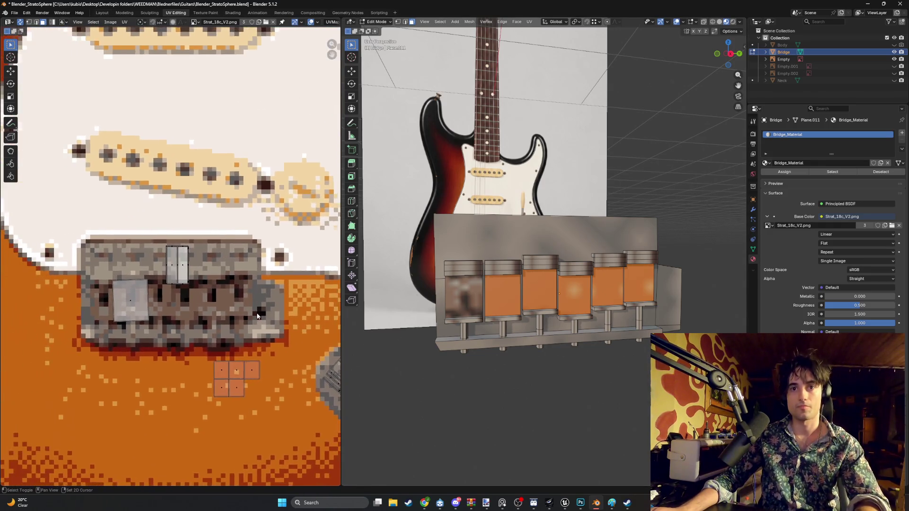
scroll(208, 303, down, 3)
scroll(182, 287, up, 1)
scroll(181, 288, up, 2)
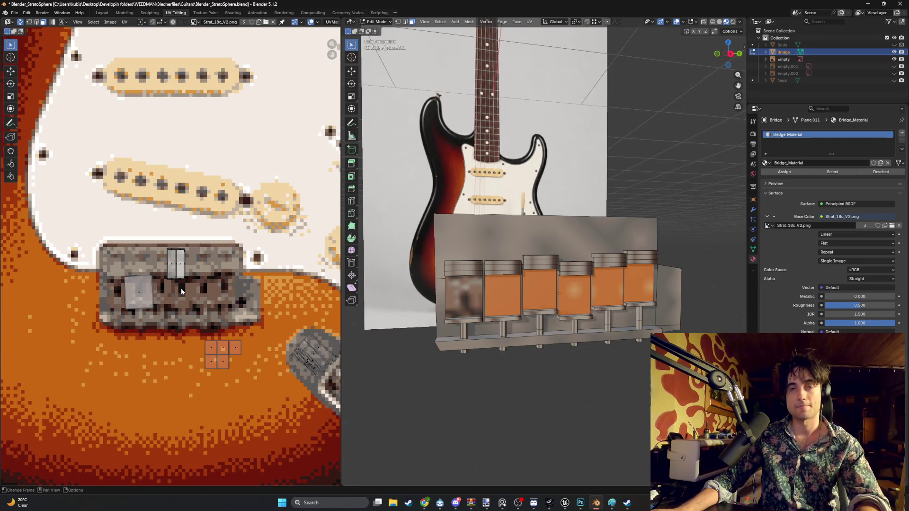
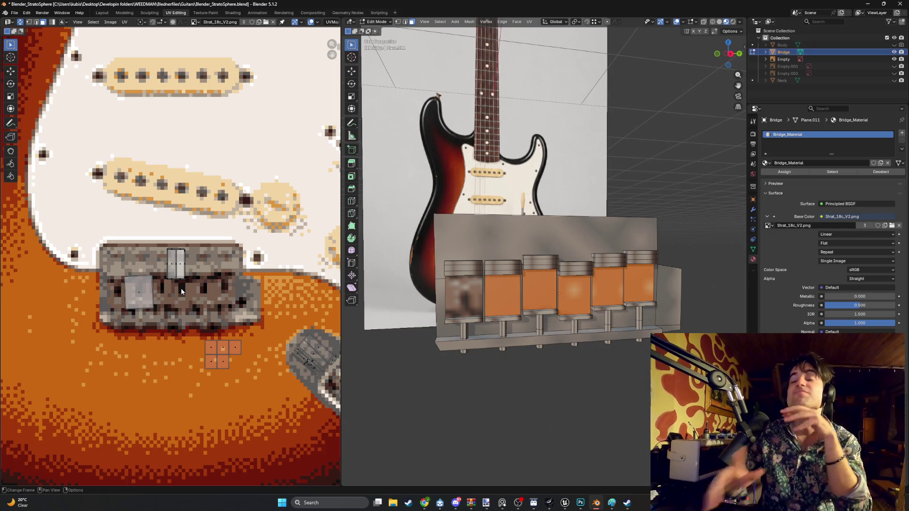
- Remap the first saddle face's UVs onto the bridge's metal texture, scaled to fit
middle_drag(497, 285, 454, 284)
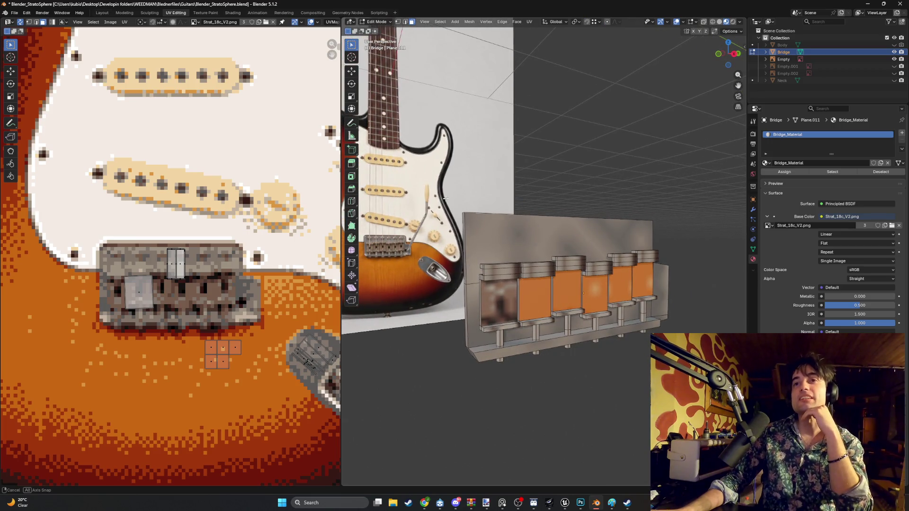
middle_drag(446, 199, 443, 194)
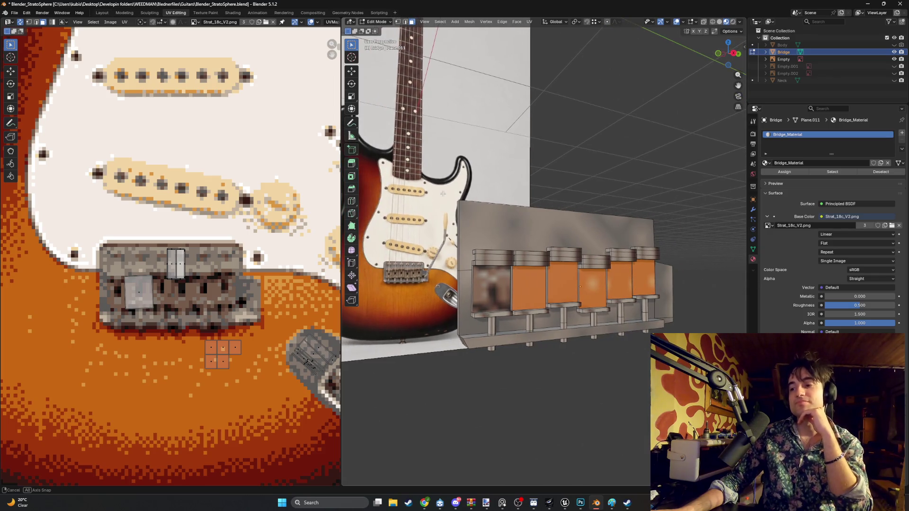
click(523, 288)
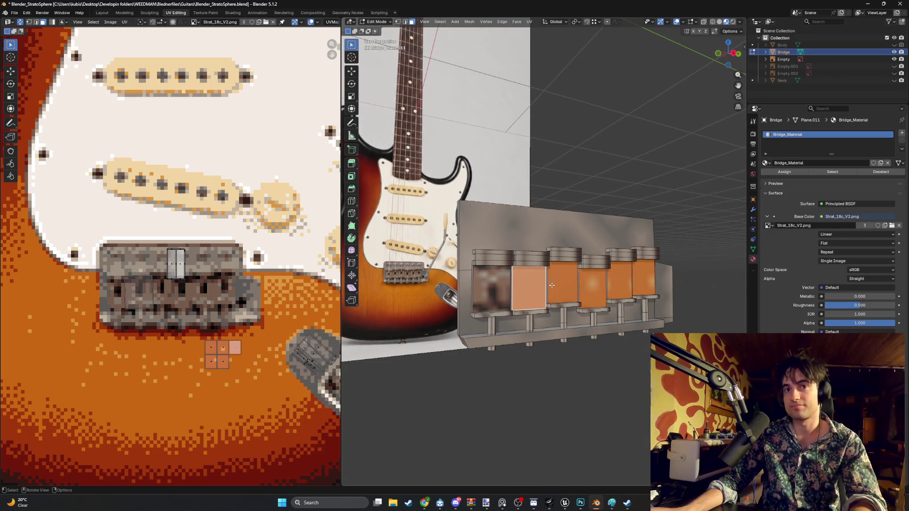
key(g)
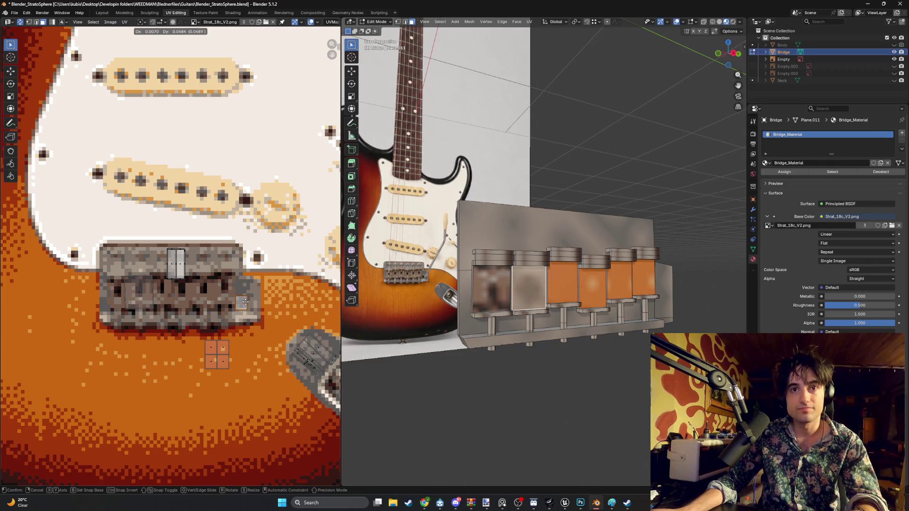
click(245, 302)
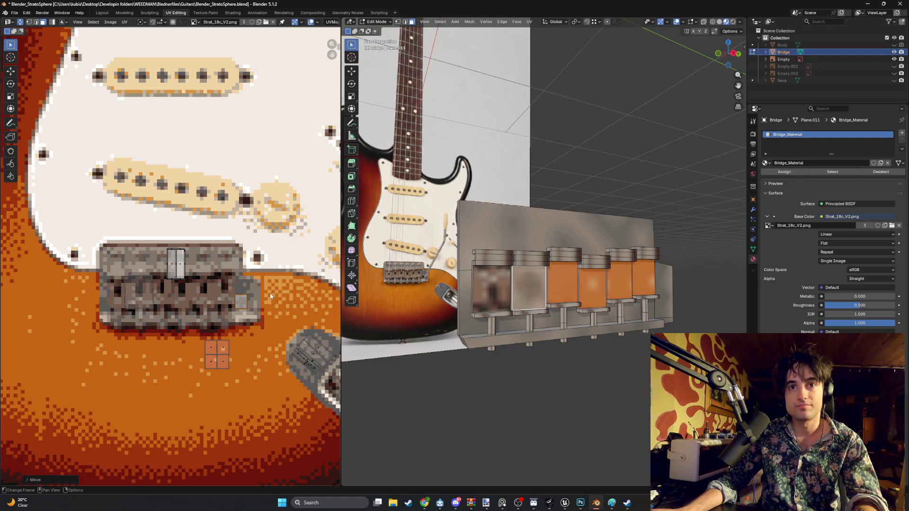
key(s)
click(299, 288)
key(g)
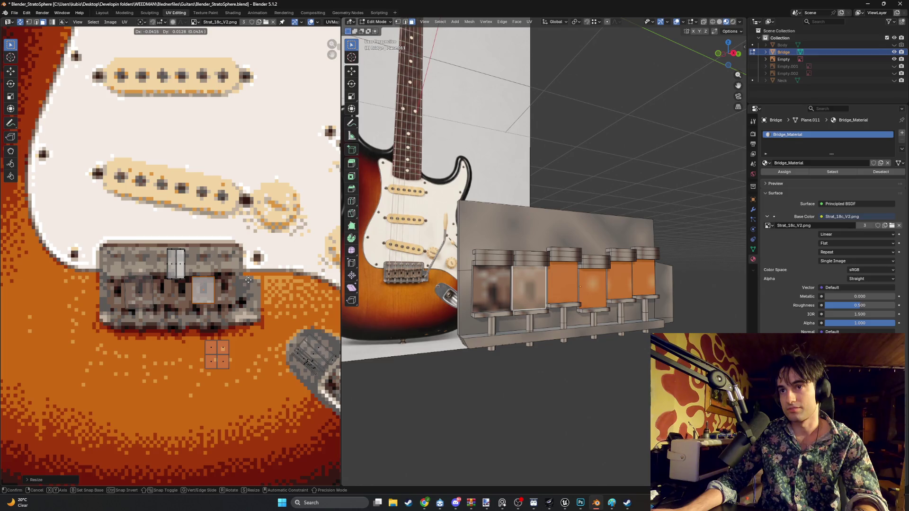
click(249, 282)
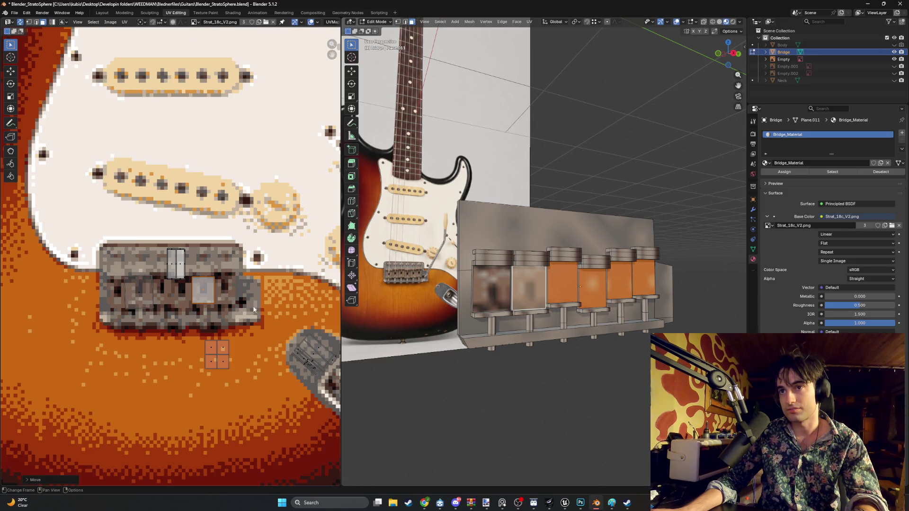
- Enlarge the second saddle's UV square and drop it onto the bridge texture
click(224, 346)
key(g)
key(s)
click(242, 264)
key(g)
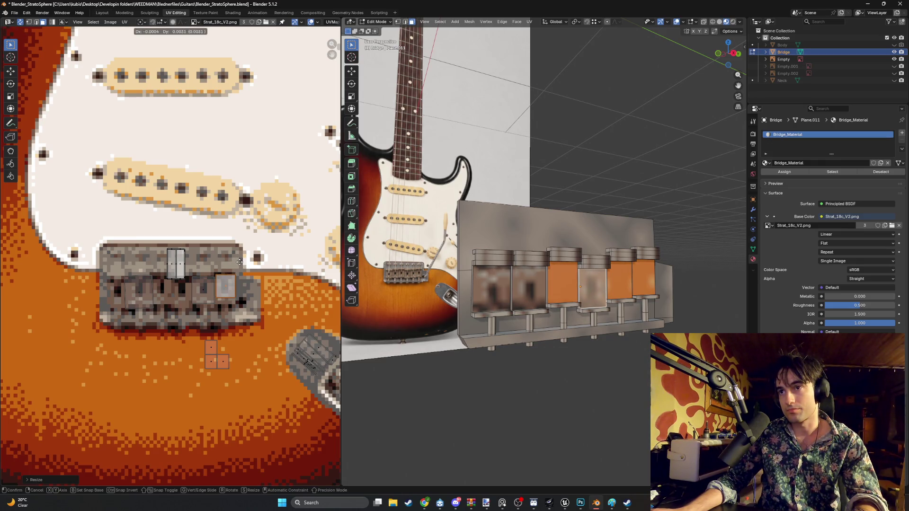
click(239, 264)
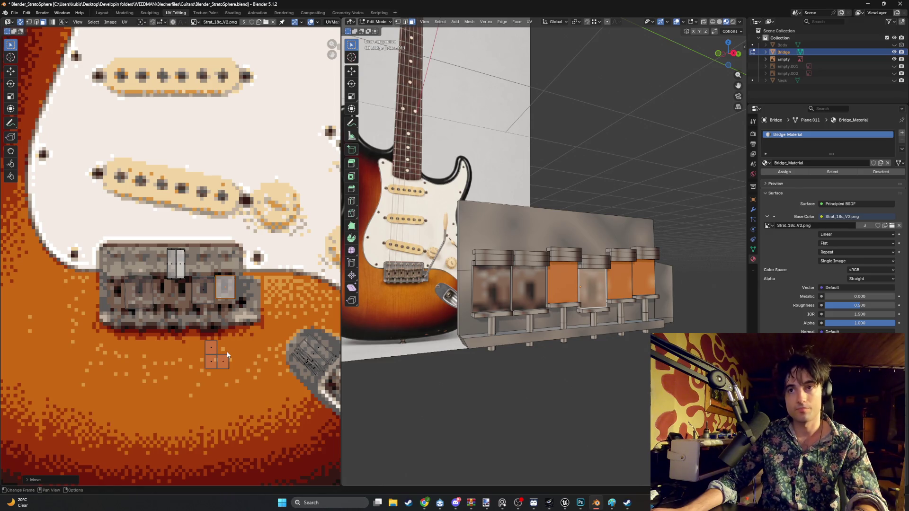
- Move and enlarge the third saddle's UV square onto the bridge texture
click(205, 289)
click(212, 344)
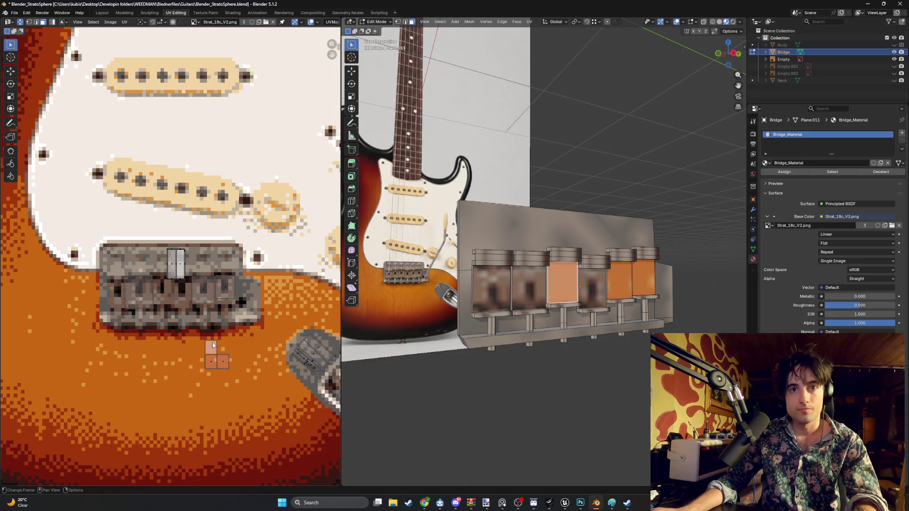
key(g)
click(204, 279)
key(s)
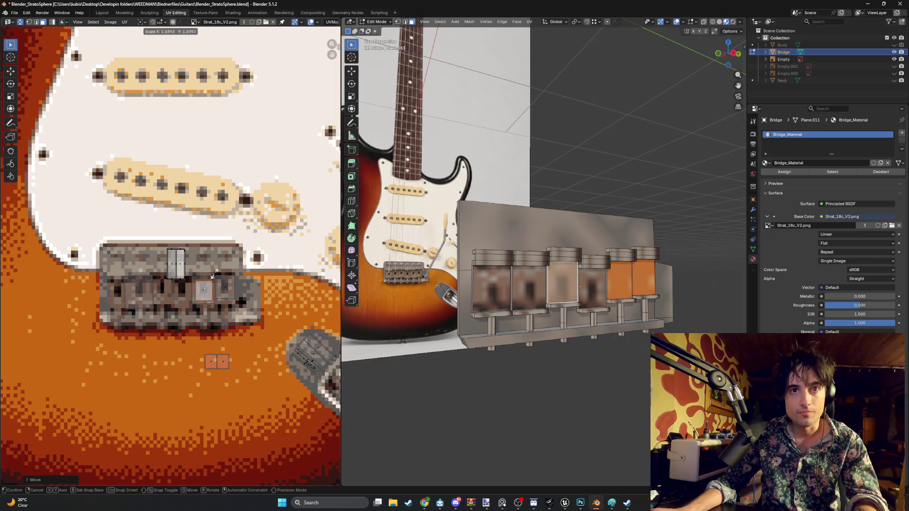
key(g)
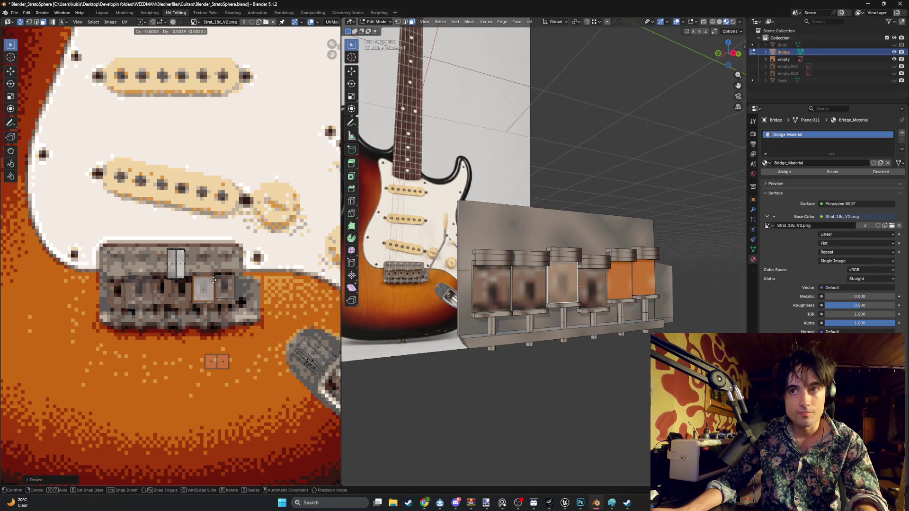
click(213, 281)
- Place the last orange UV square on the bridge and scale it to double size
click(223, 361)
key(g)
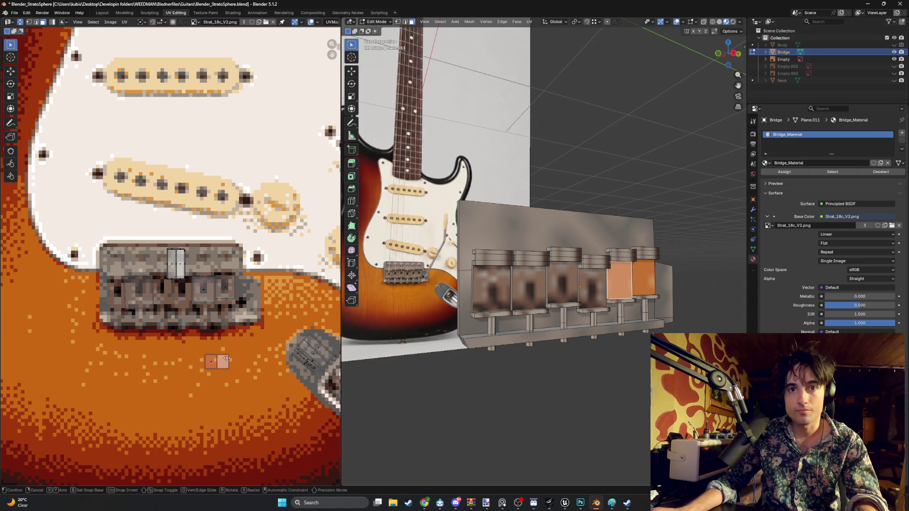
click(205, 287)
key(s)
key(2)
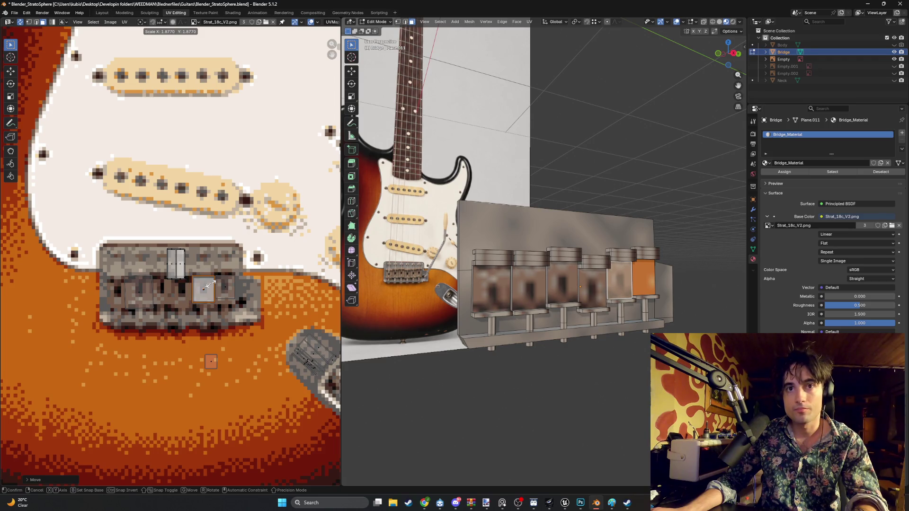
click(210, 285)
- Fine-tune that square's position and size on the bridge texture from a front view
middle_drag(497, 178, 540, 164)
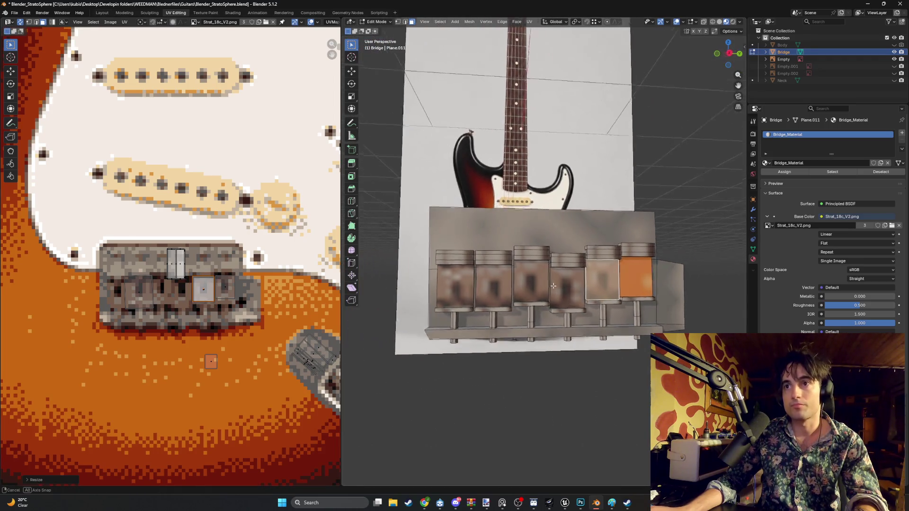
key(g)
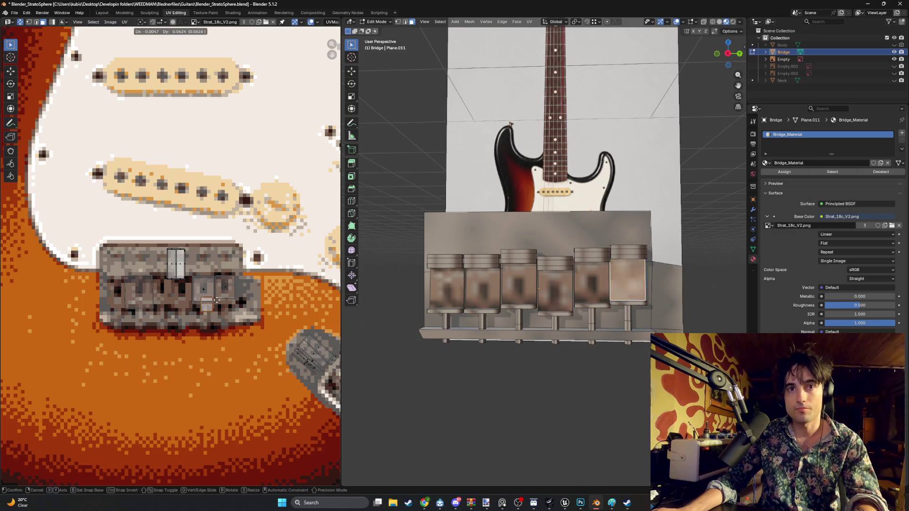
click(215, 287)
key(s)
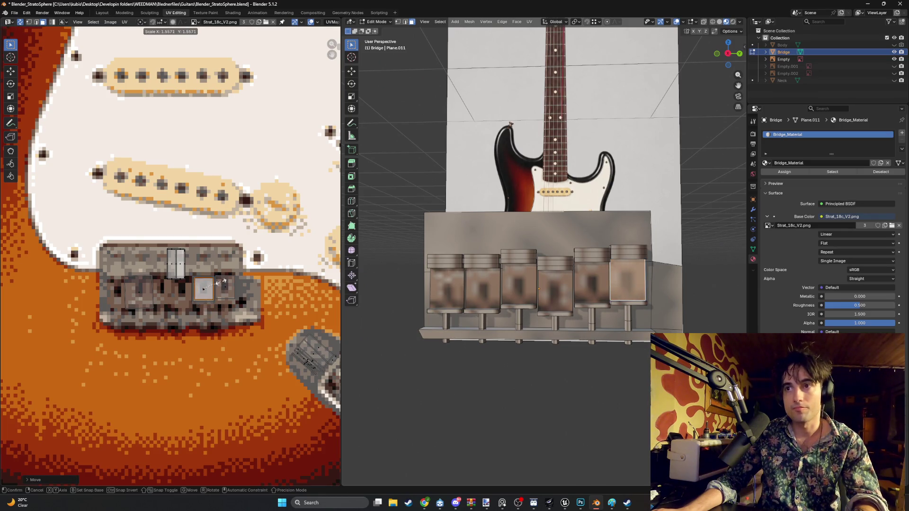
click(222, 283)
key(g)
click(218, 285)
mouse_move(440, 256)
middle_down()
mouse_move(538, 255)
mouse_move(480, 262)
middle_up()
key(shift+z)
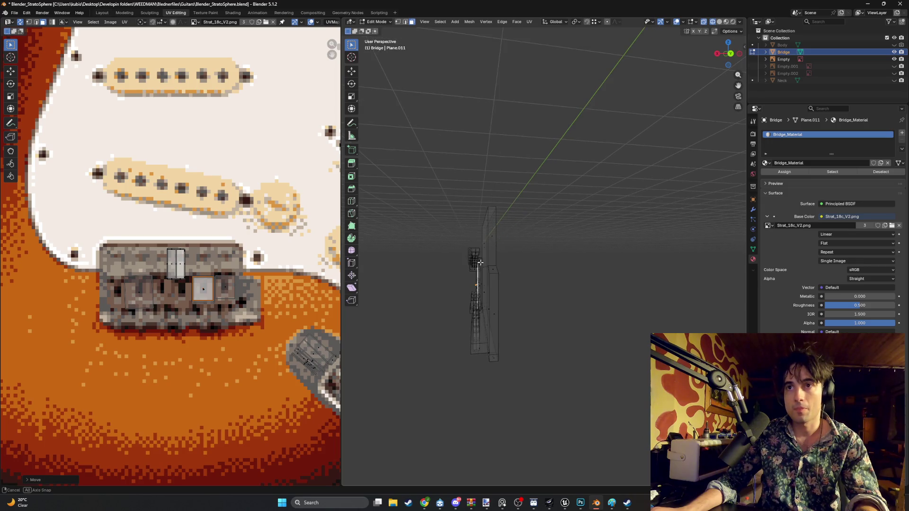
- In wireframe orthographic back view, box-select the tops and sides of all six saddles
key(shift+z)
key(ctrl+KP_1)
key(shift+z)
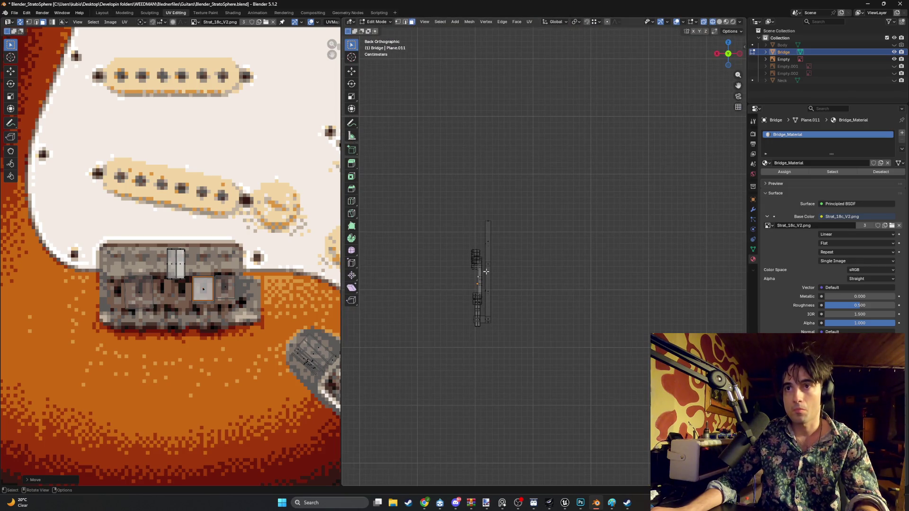
drag(485, 270, 458, 250)
shift+drag(482, 327, 465, 296)
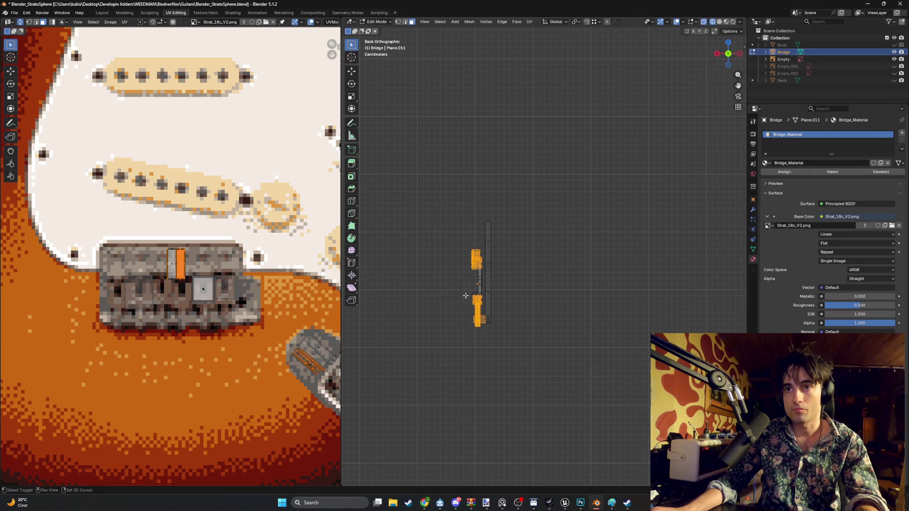
mouse_move(477, 290)
middle_down()
mouse_move(530, 276)
mouse_move(546, 301)
middle_up()
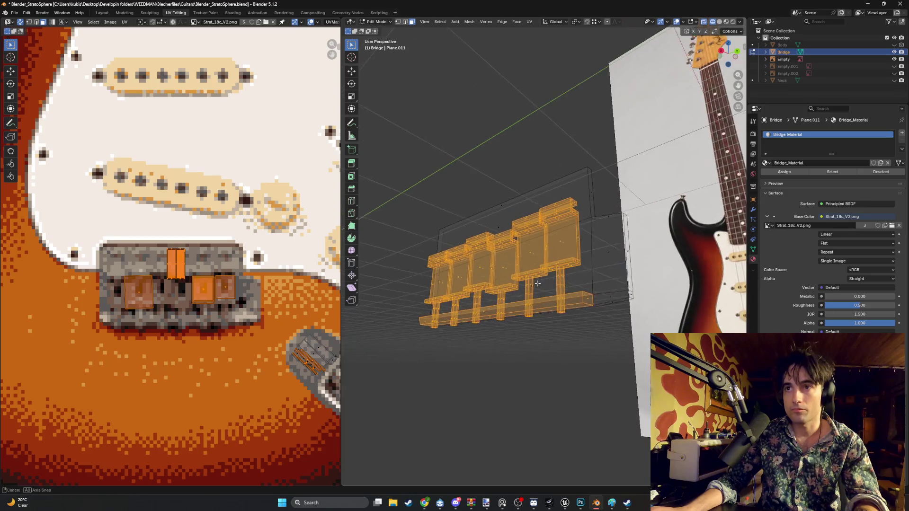
- Deselect the bottom strip face in solid shading, then return to textured material preview
key(z)
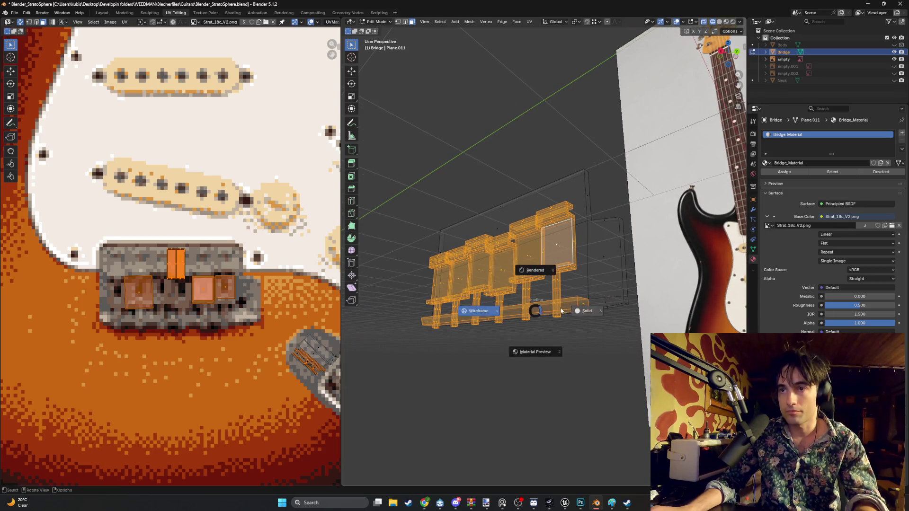
click(529, 348)
mouse_move(529, 348)
middle_down()
mouse_move(507, 340)
mouse_move(539, 258)
middle_up()
shift+click(509, 336)
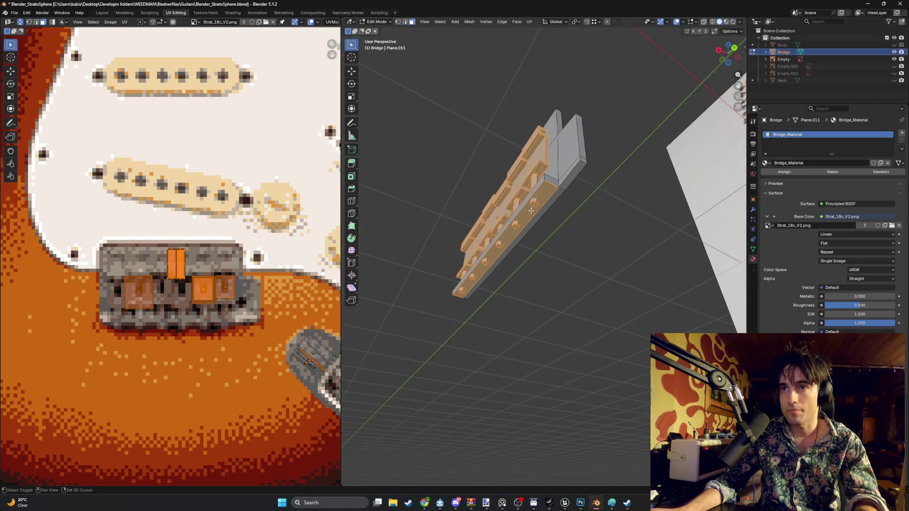
mouse_move(530, 210)
middle_down()
mouse_move(556, 243)
mouse_move(565, 233)
middle_up()
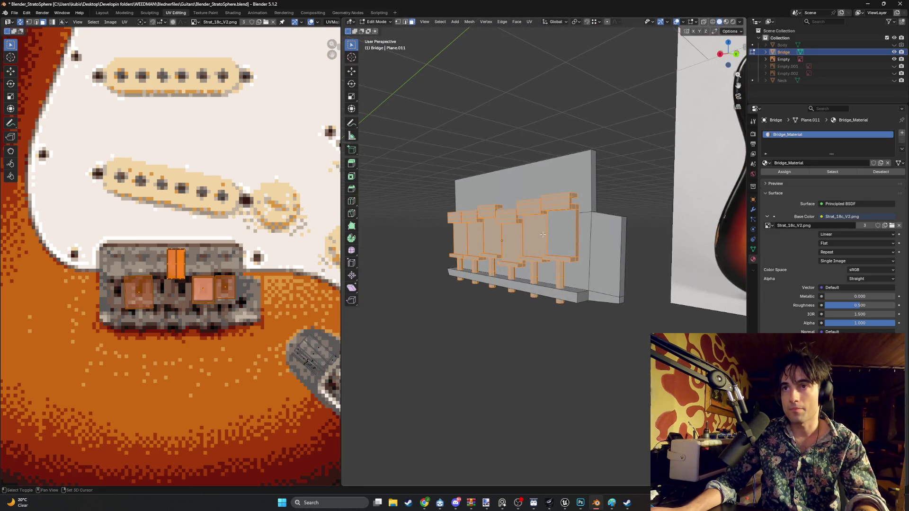
key(z)
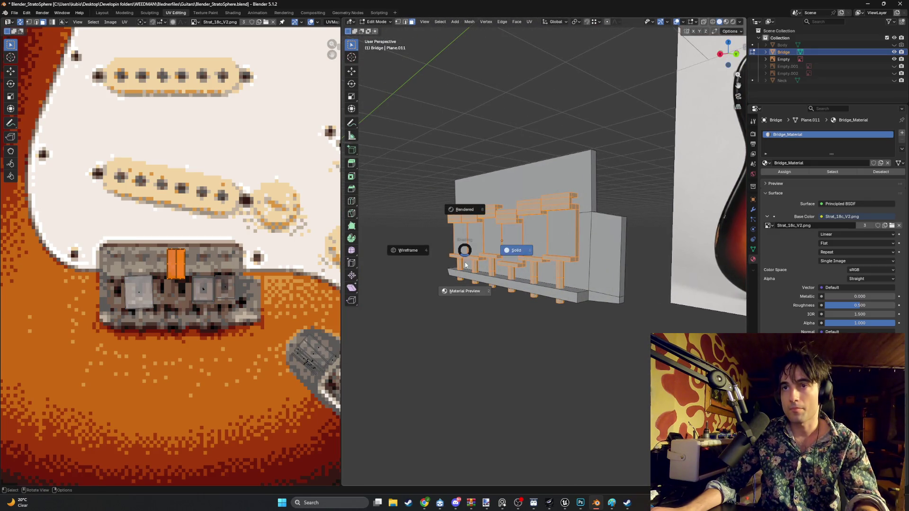
click(470, 264)
mouse_move(470, 264)
middle_down()
mouse_move(523, 261)
mouse_move(526, 234)
middle_up()
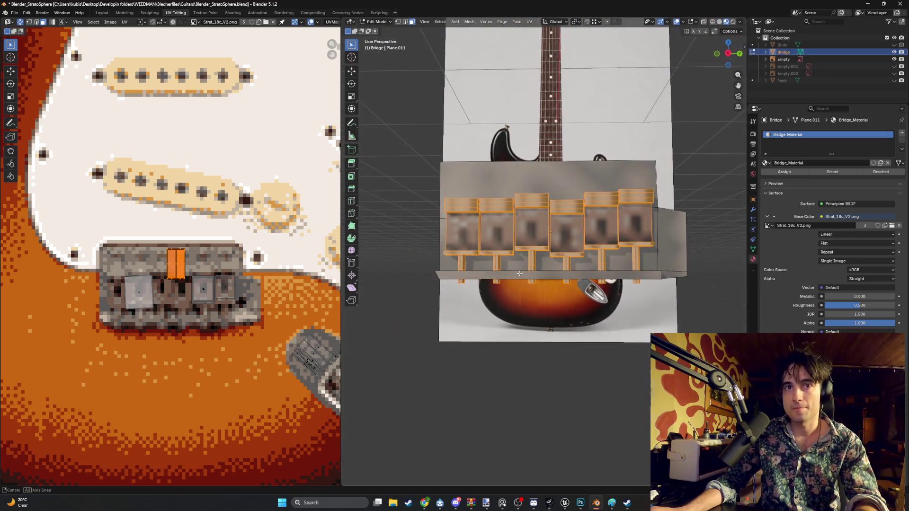
- Move the saddle UV island and rotate it horizontal over the bridge texture
key(g)
click(179, 264)
key(r)
click(189, 293)
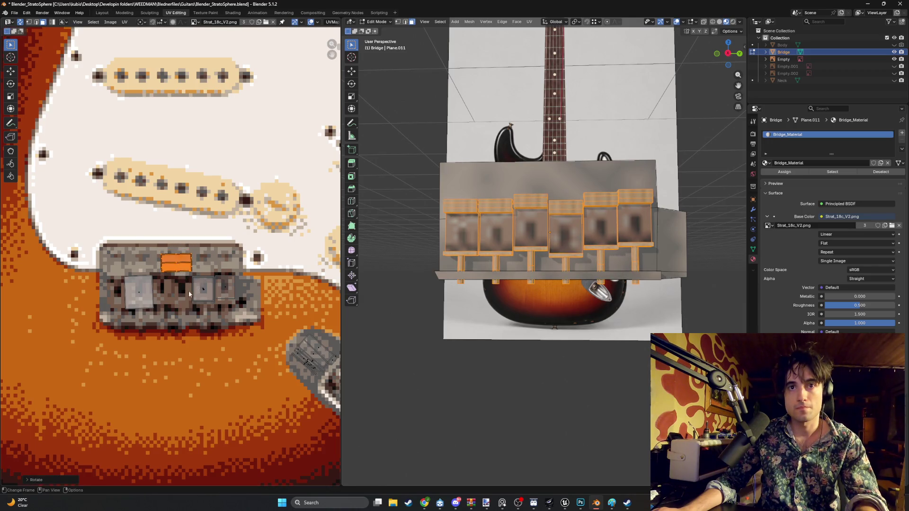
key(g)
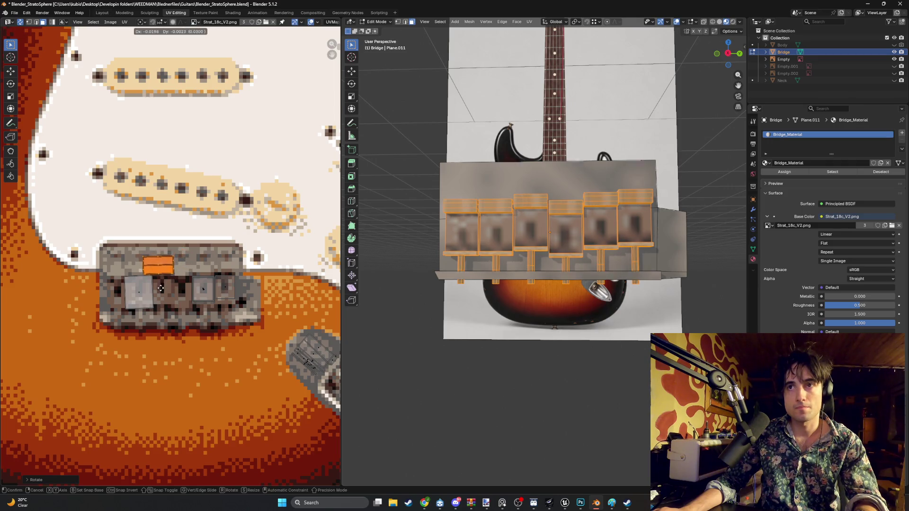
click(172, 309)
- Rotate, reposition and shrink the orange UV island to suit the bridge area
middle_drag(406, 277, 463, 277)
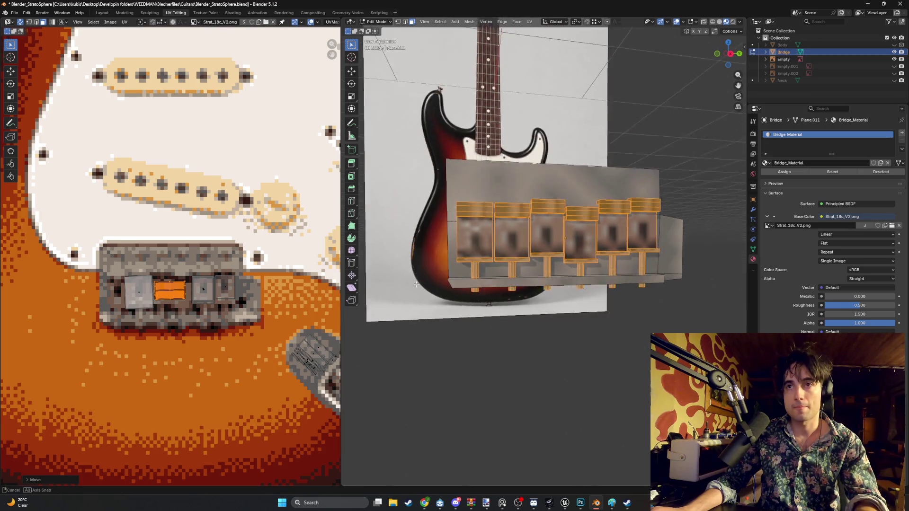
key(r)
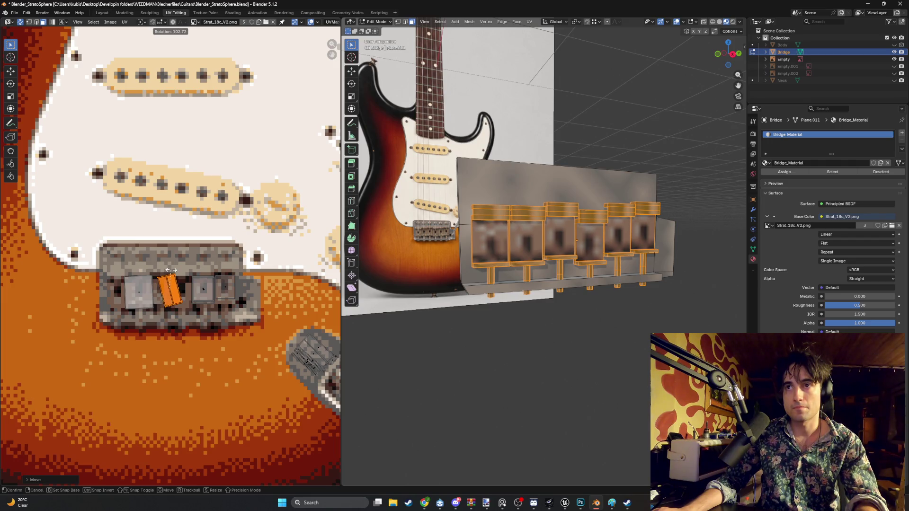
click(171, 270)
key(g)
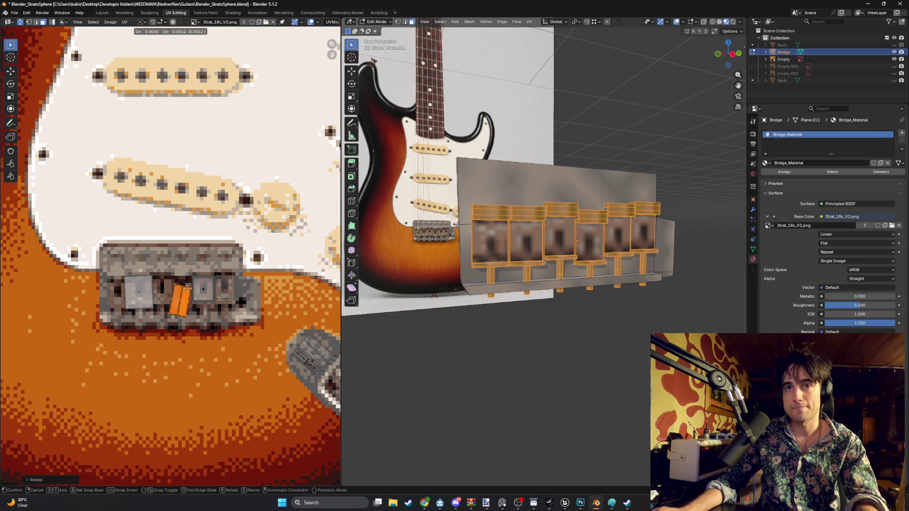
click(186, 295)
key(s)
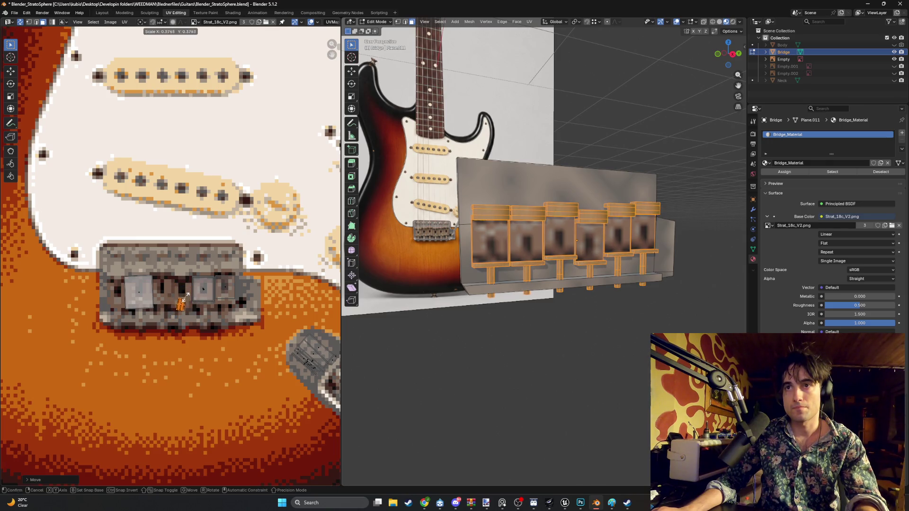
click(183, 295)
scroll(183, 295, up, 4)
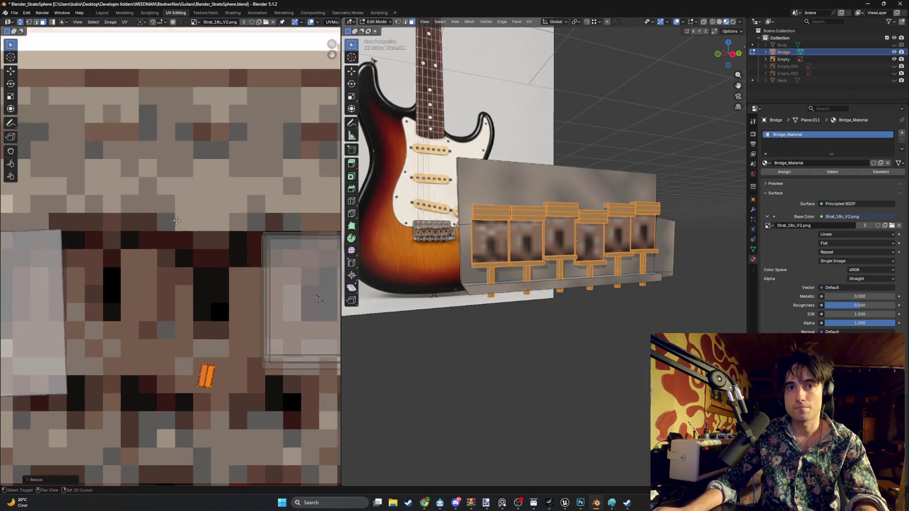
scroll(214, 356, up, 4)
- Adjust the island's size and position again toward the bridge's middle
key(g)
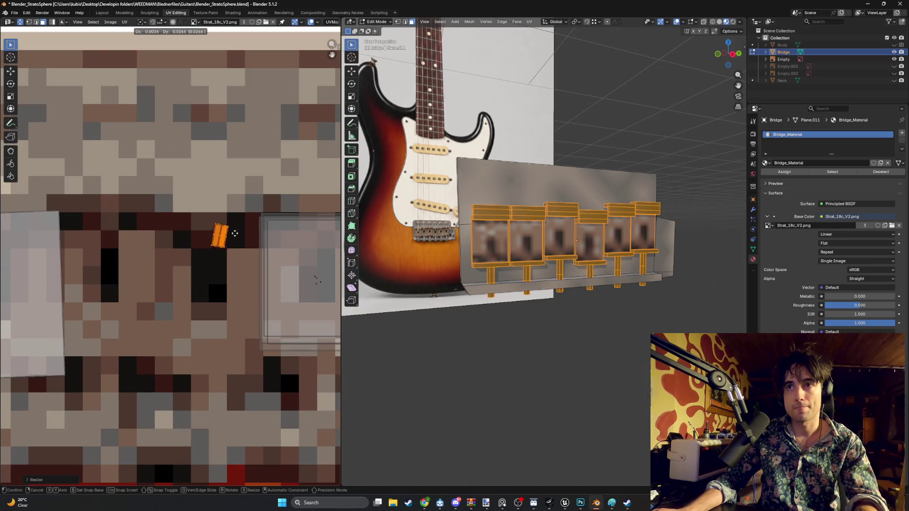
click(255, 261)
scroll(252, 249, down, 5)
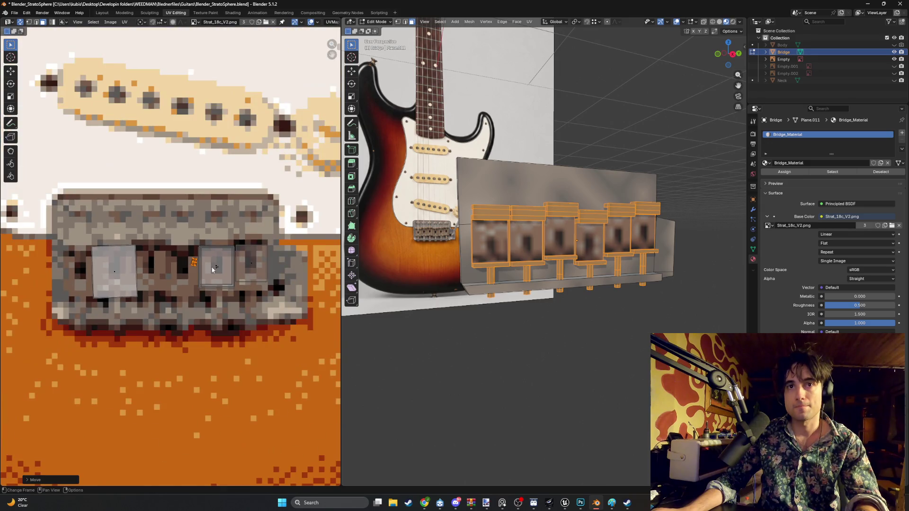
key(s)
click(248, 229)
key(g)
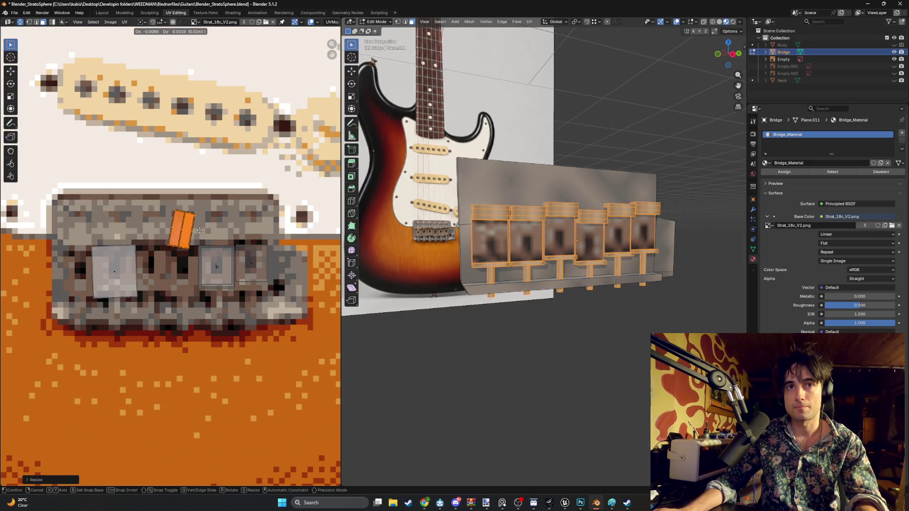
click(174, 271)
- Rotate and place the island between the bridge's saddle blocks, then deselect all geometry
key(r)
click(174, 268)
key(g)
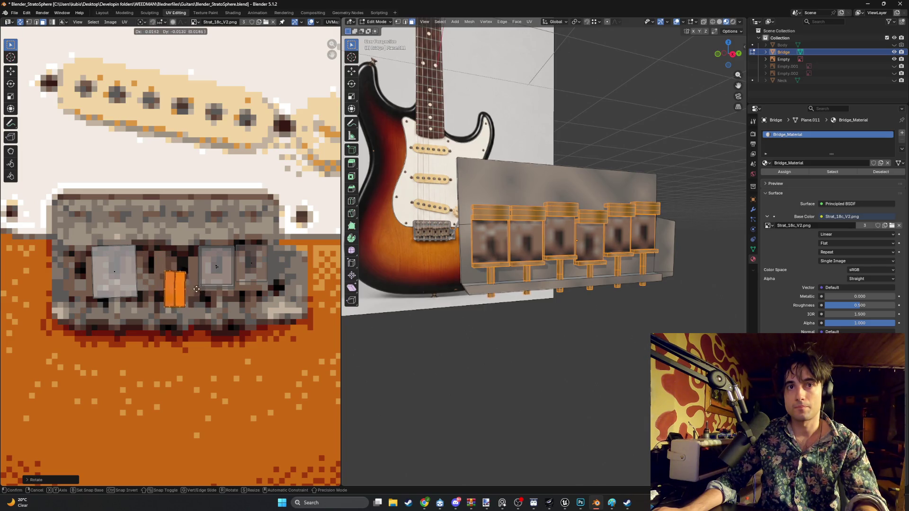
click(187, 272)
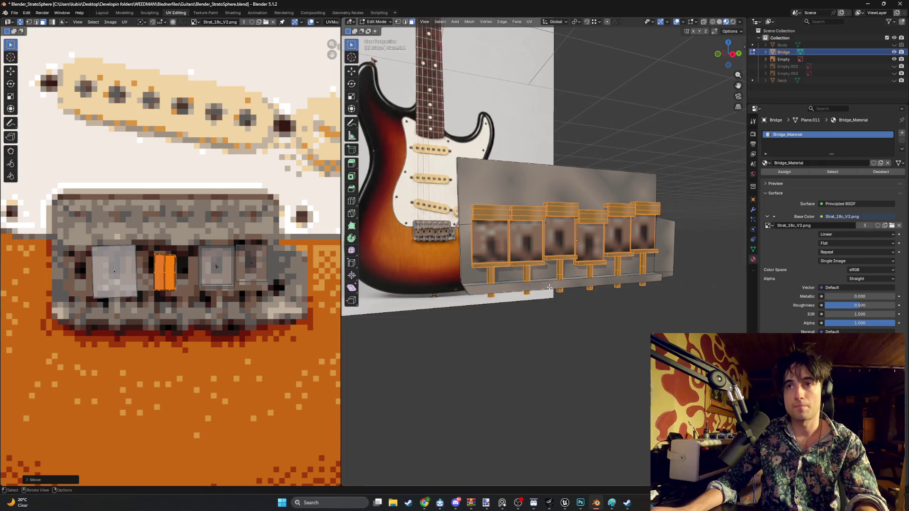
key(alt+a)
mouse_move(549, 287)
middle_down()
mouse_move(497, 318)
mouse_move(534, 292)
middle_up()
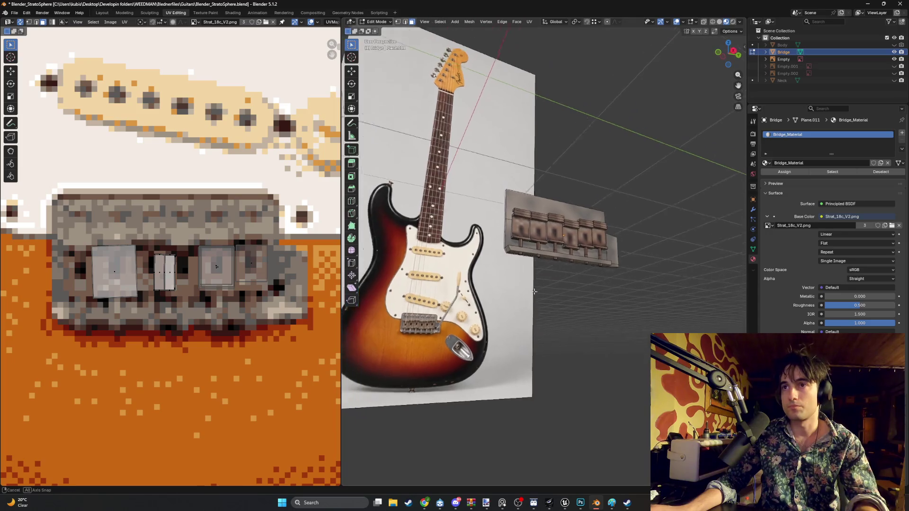
- Unhide the Neck and Body objects and inspect the textured bridge on the body
mouse_move(535, 291)
middle_down()
mouse_move(510, 309)
mouse_move(568, 292)
middle_up()
click(894, 80)
click(894, 44)
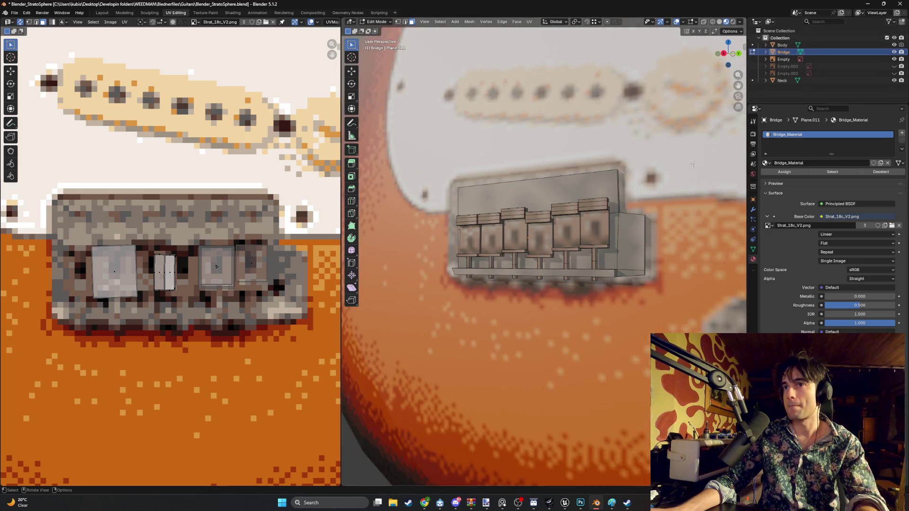
middle_drag(692, 165, 594, 226)
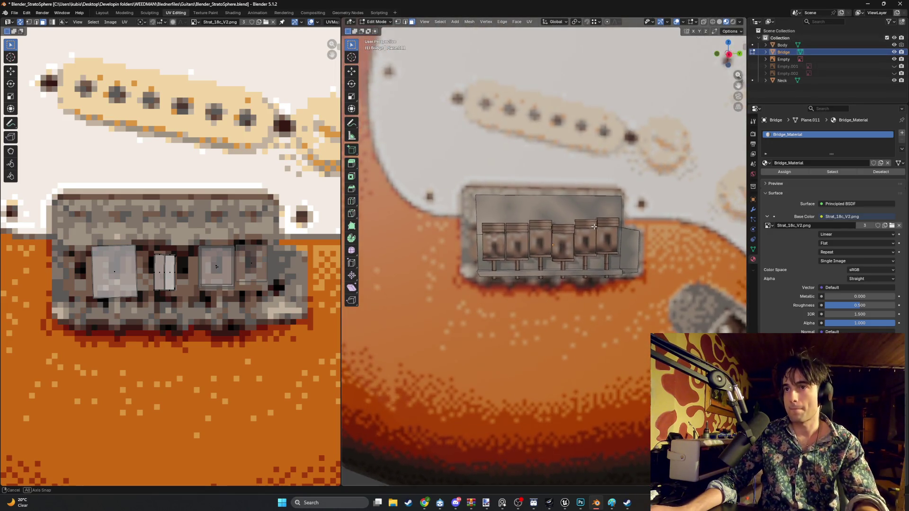
scroll(594, 226, down, 5)
mouse_move(594, 226)
middle_down()
mouse_move(638, 234)
mouse_move(607, 227)
middle_up()
scroll(607, 228, up, 5)
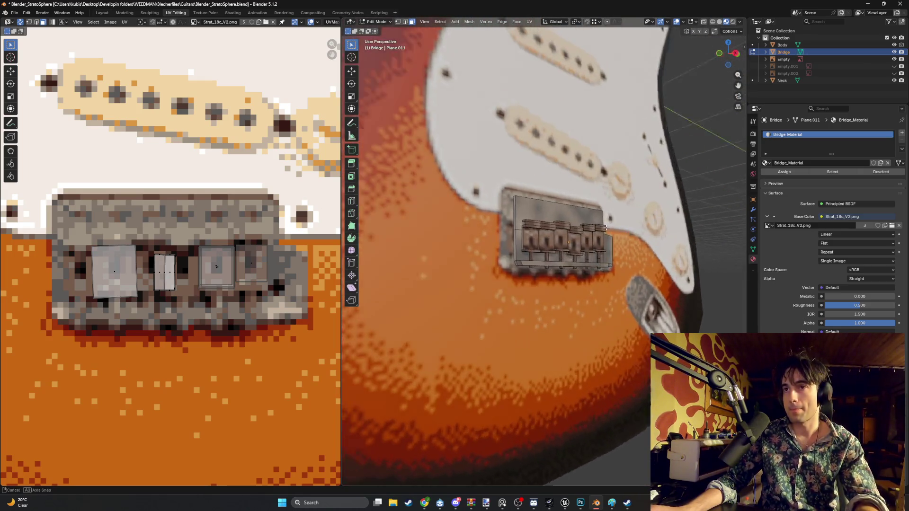
middle_drag(606, 228, 548, 242)
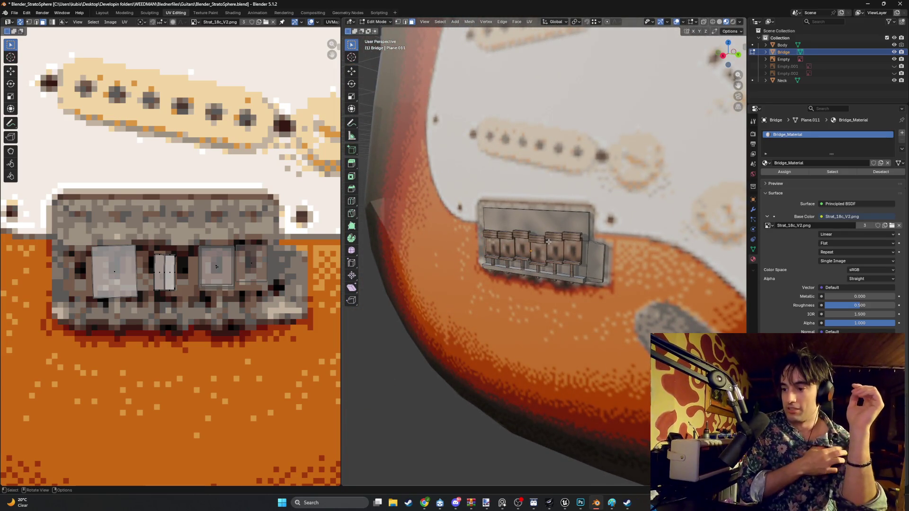
mouse_move(549, 241)
middle_down()
mouse_move(495, 257)
mouse_move(511, 241)
middle_up()
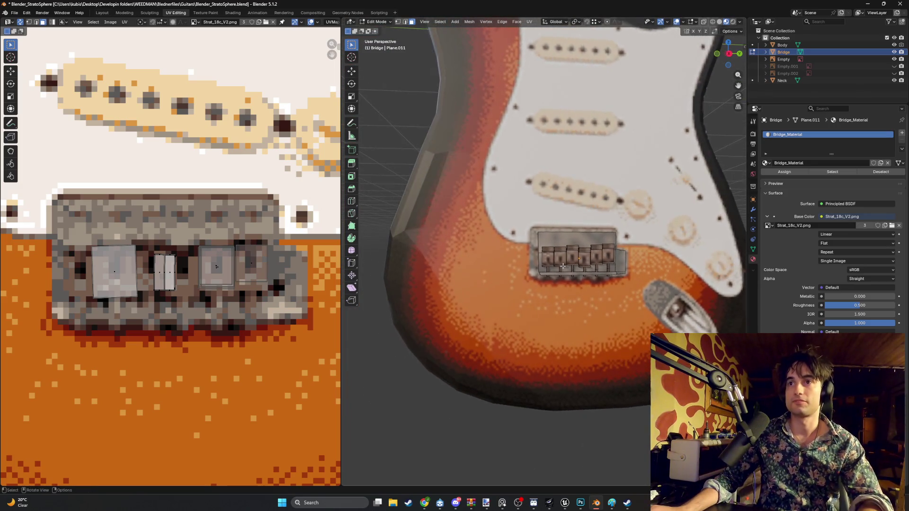
scroll(287, 243, down, 2)
scroll(288, 244, down, 3)
- Select the guitar body object and enter Edit Mode on its mesh
key(Tab)
click(490, 261)
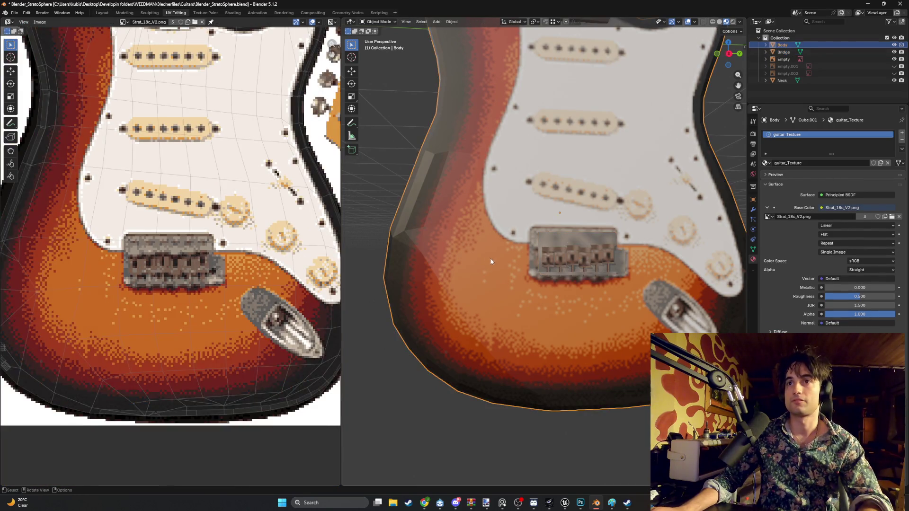
scroll(198, 270, up, 1)
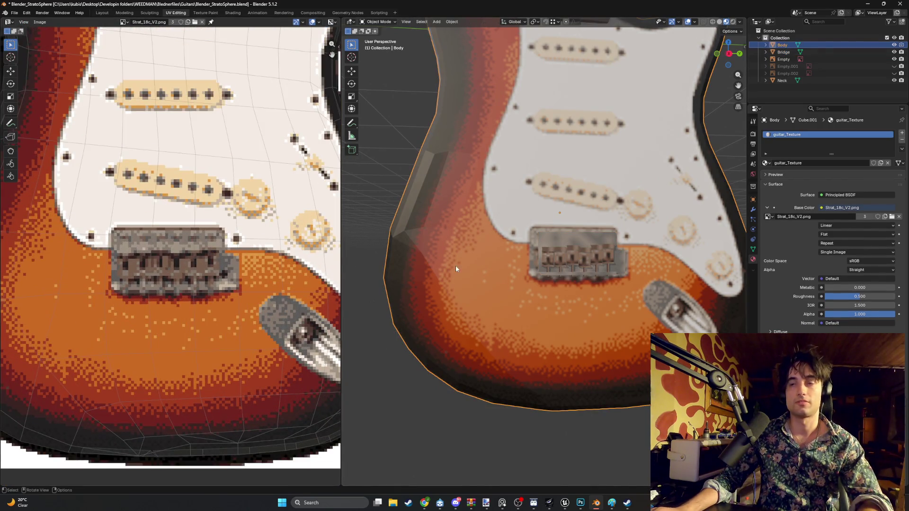
key(Tab)
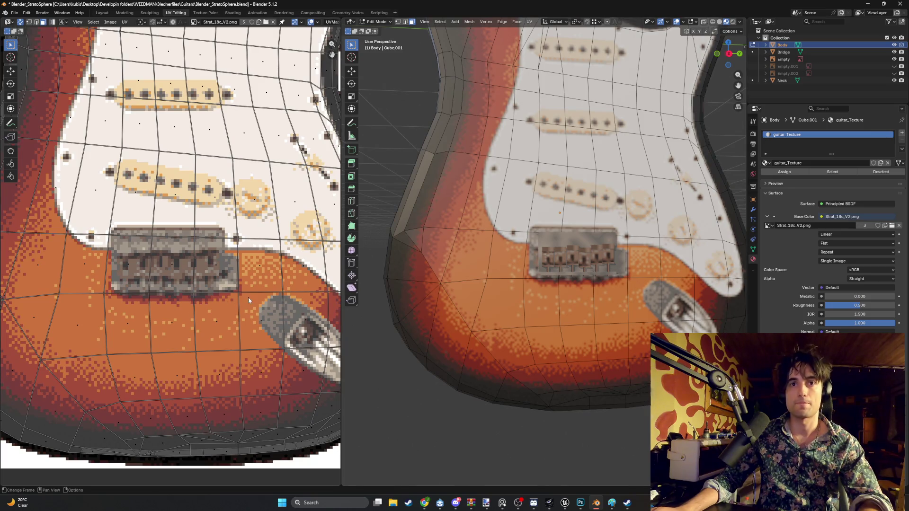
- Select the five body UV faces around the bridge and pickup area
shift+click(180, 269)
shift+click(138, 267)
shift+click(136, 189)
shift+click(179, 222)
shift+click(235, 215)
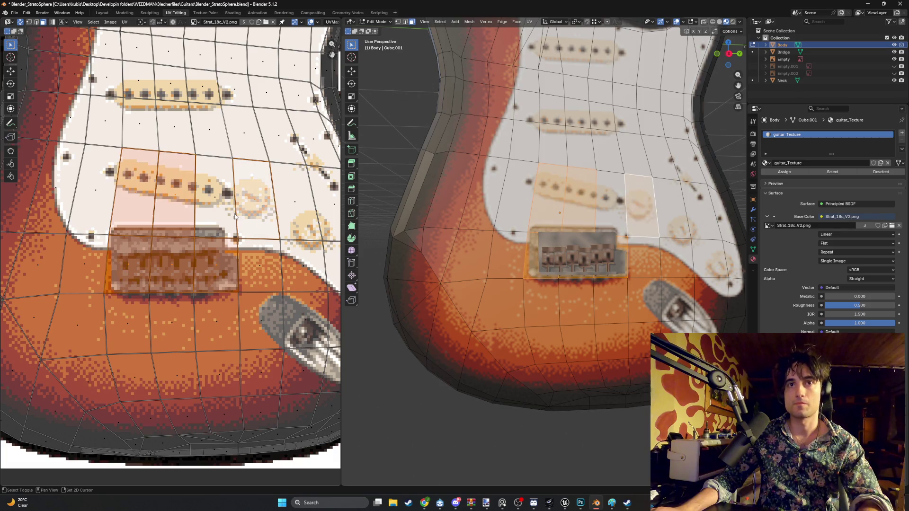
shift+click(248, 210)
- Scale those UV faces, then select only the face under the bridge
key(s)
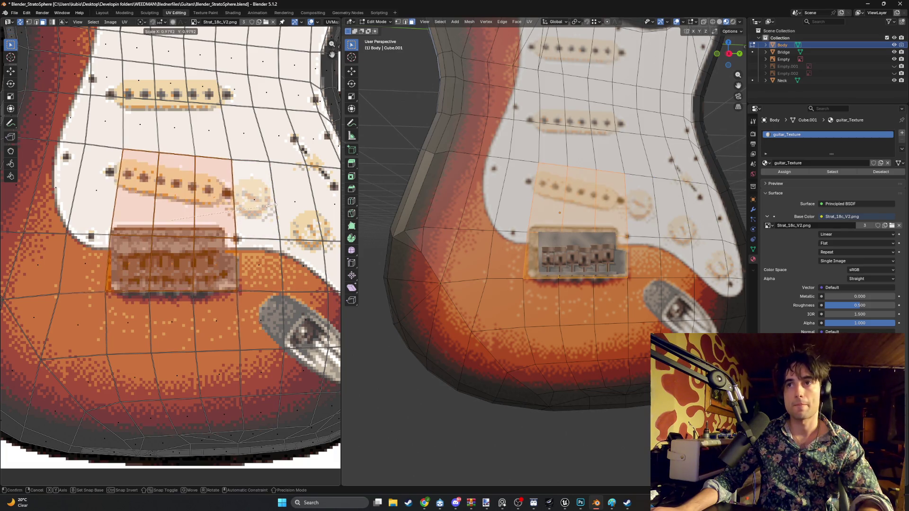
click(279, 213)
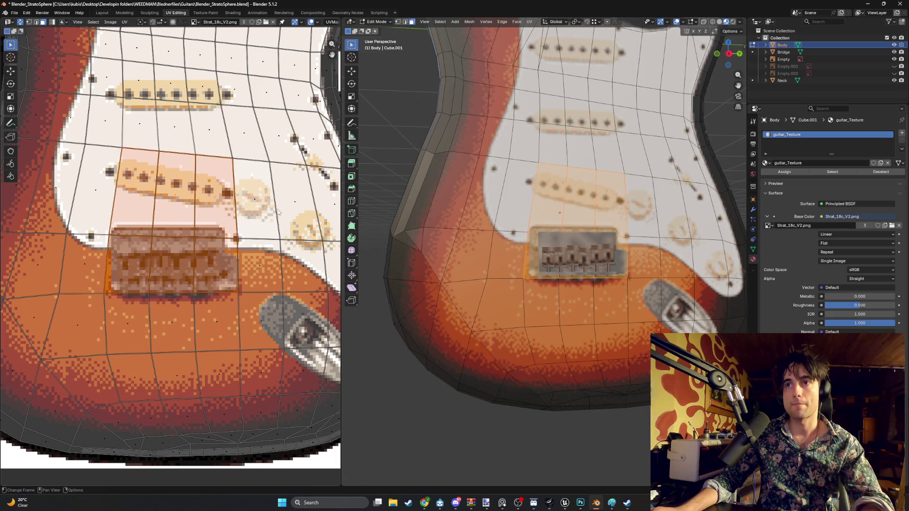
scroll(227, 287, up, 1)
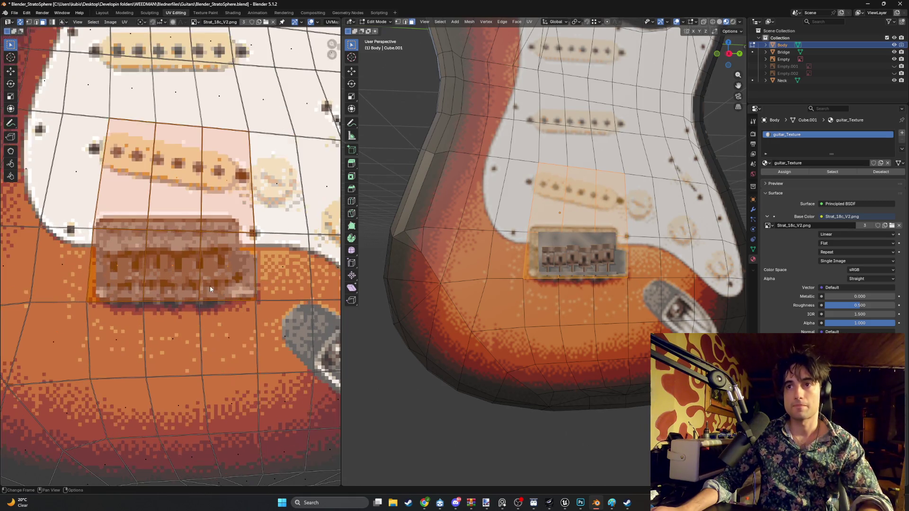
scroll(231, 269, up, 1)
scroll(526, 268, down, 3)
mouse_move(526, 267)
middle_down()
mouse_move(527, 217)
mouse_move(529, 268)
middle_up()
scroll(527, 268, up, 3)
scroll(526, 268, down, 2)
click(579, 267)
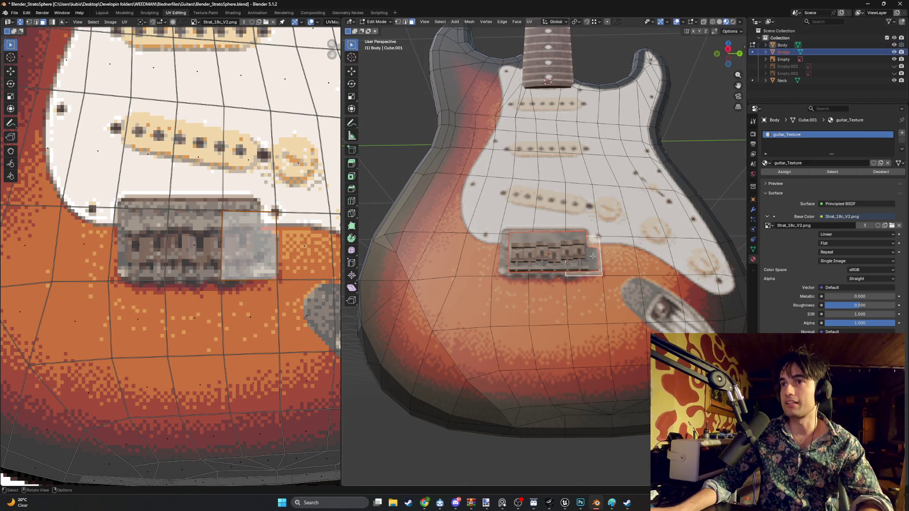
- Scale the face, then scale the bridge object up to about 1.124 in Object Mode
key(s)
click(590, 233)
key(Tab)
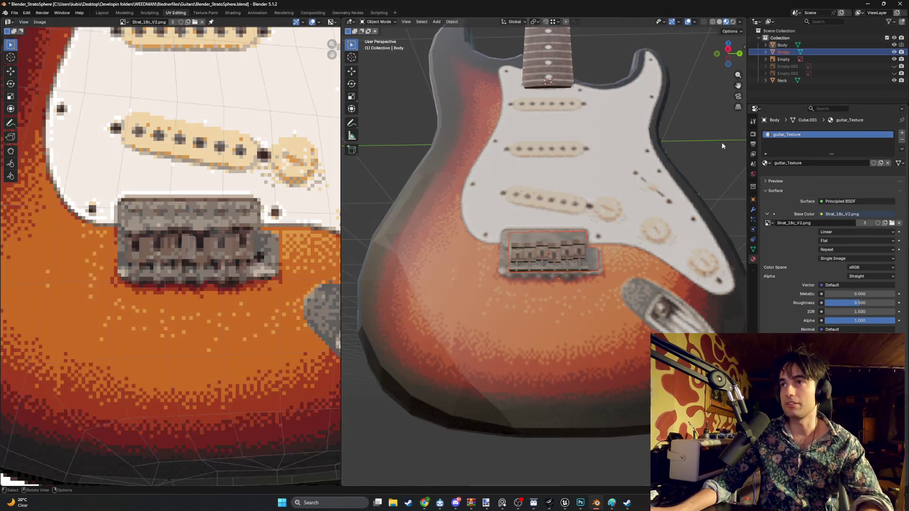
key(s)
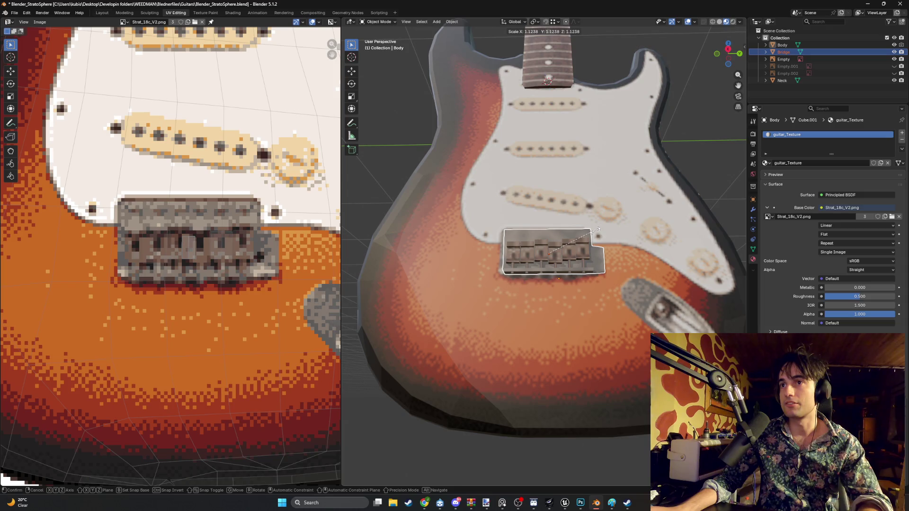
click(598, 229)
- Check the bridge's fit over its painted spot in wireframe, solid and material preview
mouse_move(594, 216)
middle_down()
mouse_move(591, 185)
mouse_move(522, 217)
mouse_move(540, 327)
middle_up()
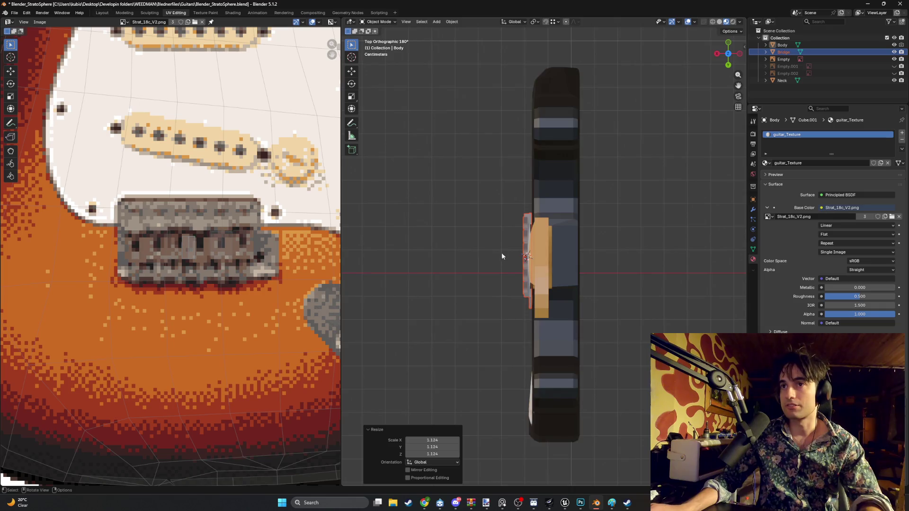
scroll(500, 250, up, 3)
mouse_move(496, 175)
middle_down()
mouse_move(532, 191)
mouse_move(520, 188)
middle_up()
key(z)
click(461, 245)
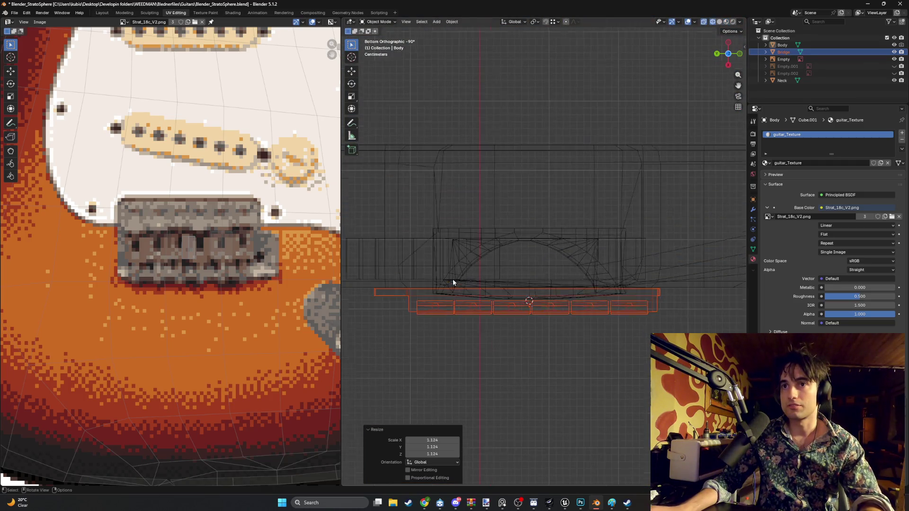
scroll(450, 296, up, 2)
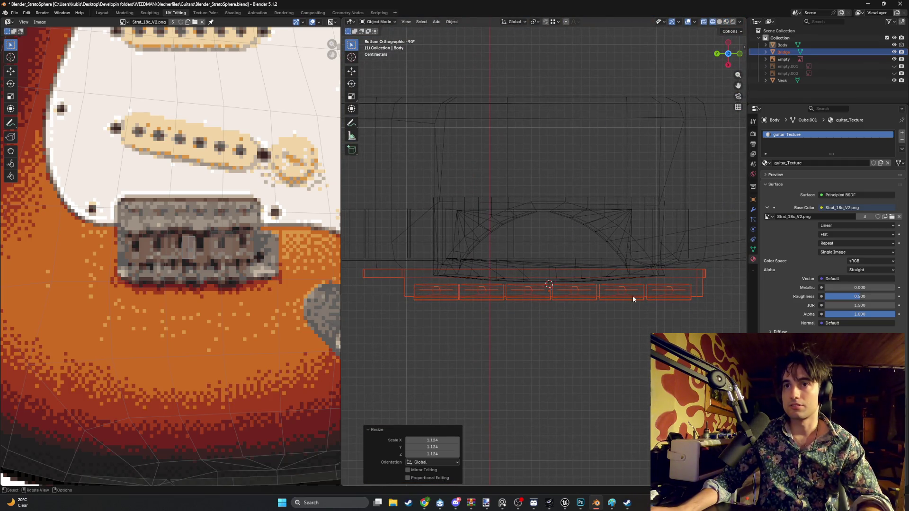
mouse_move(601, 282)
middle_down()
mouse_move(577, 143)
mouse_move(572, 201)
middle_up()
key(z)
click(614, 207)
mouse_move(624, 212)
middle_down()
mouse_move(478, 320)
mouse_move(508, 330)
middle_up()
key(z)
click(521, 364)
scroll(526, 342, down, 2)
middle_drag(573, 273, 610, 269)
scroll(606, 267, up, 2)
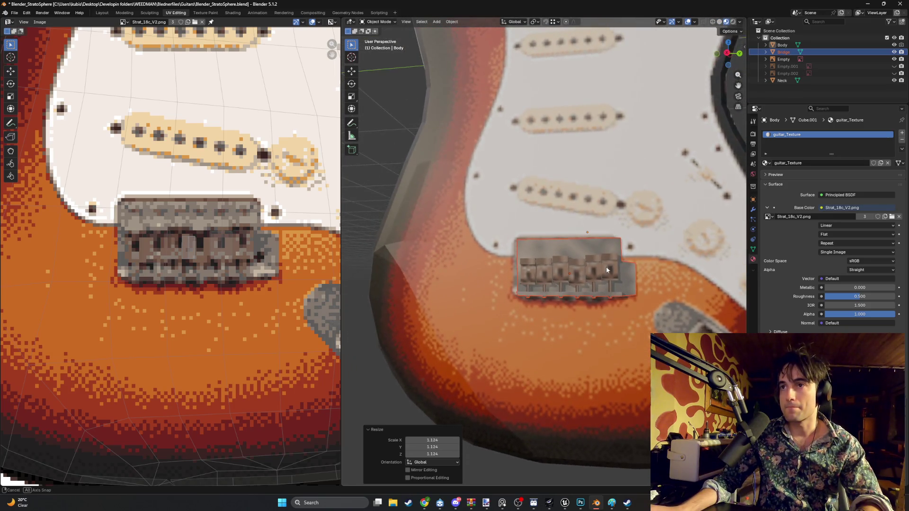
middle_drag(610, 269, 584, 268)
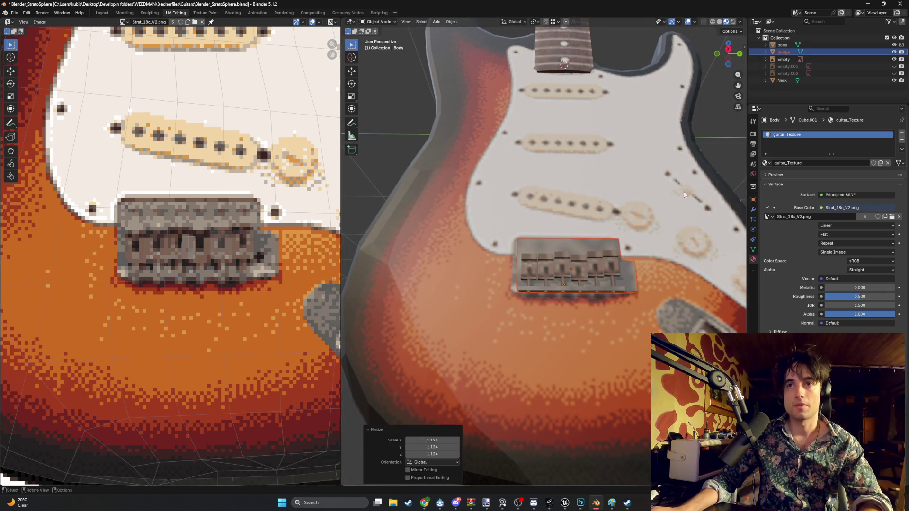
- In Edit Mode, select the faces below the bridge and move their first UV vertex in vertex select
key(Tab)
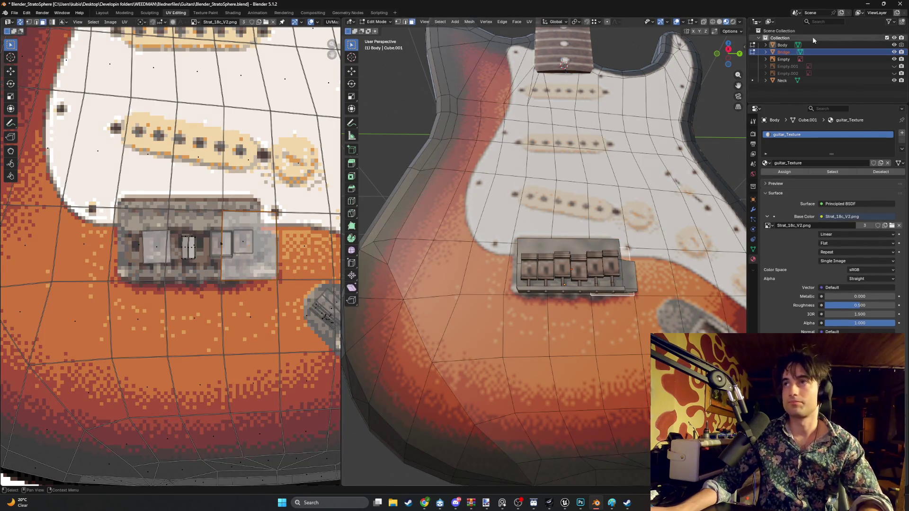
key(g)
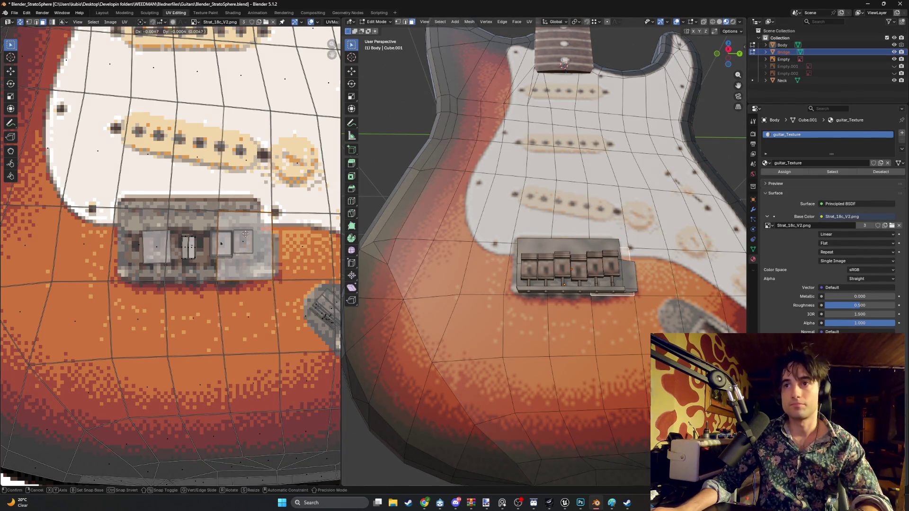
key(Escape)
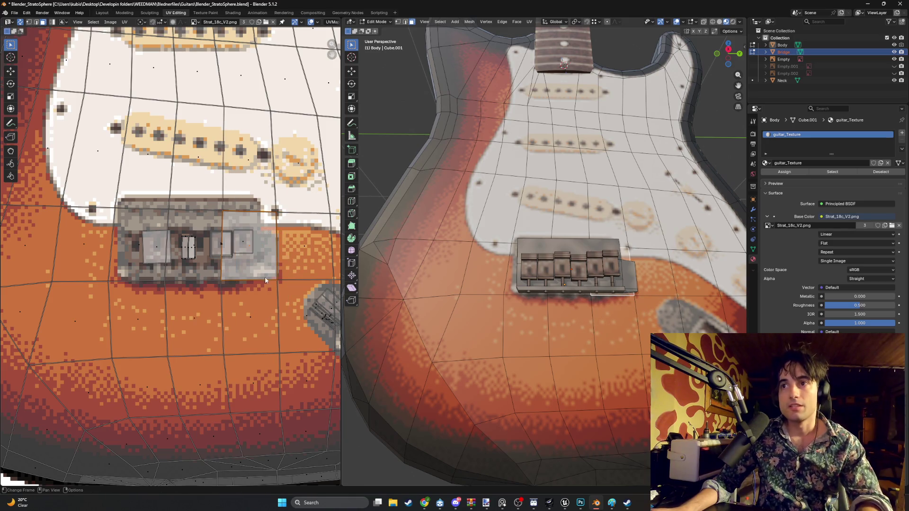
click(249, 290)
click(198, 288)
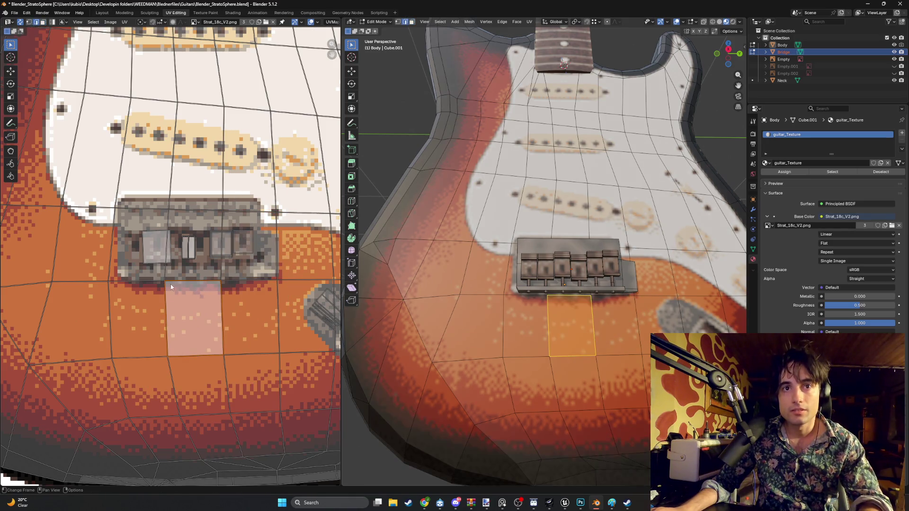
key(1)
key(g)
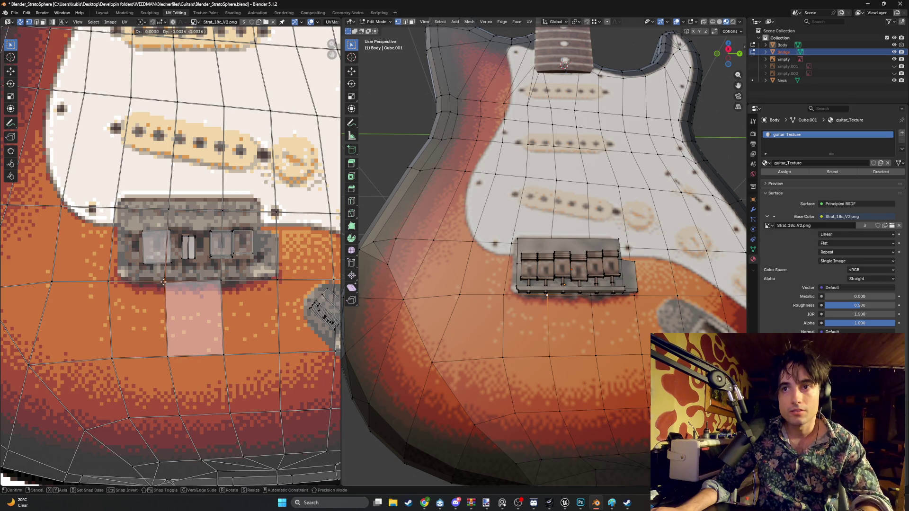
click(161, 289)
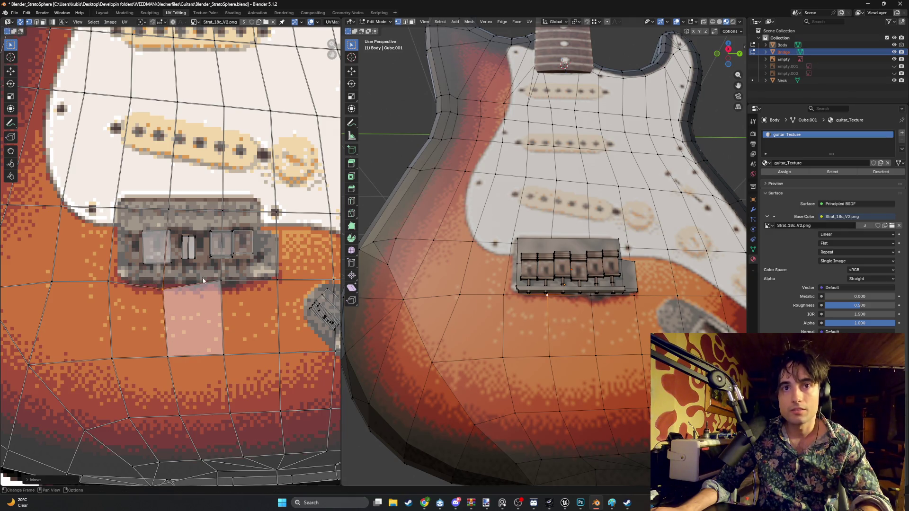
- Nudge two more UV vertices below the bridge downward to align the sunburst
click(222, 280)
key(g)
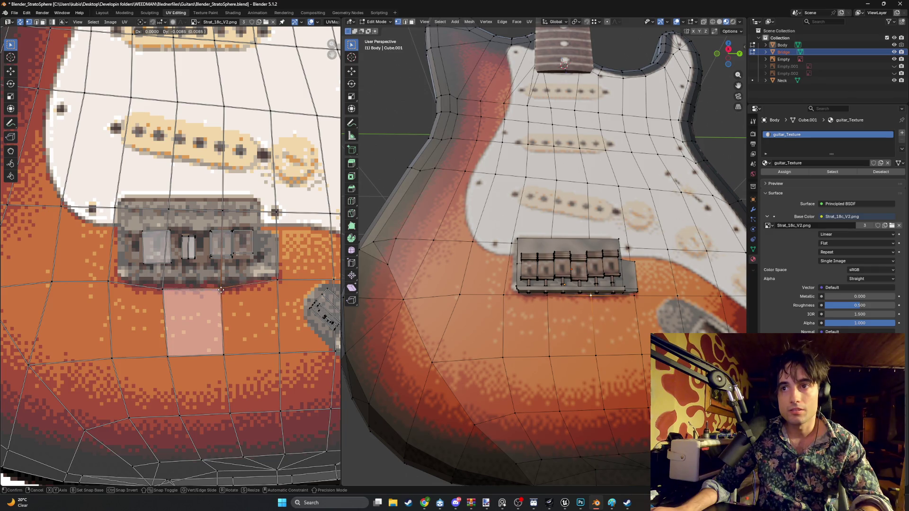
click(220, 291)
click(279, 280)
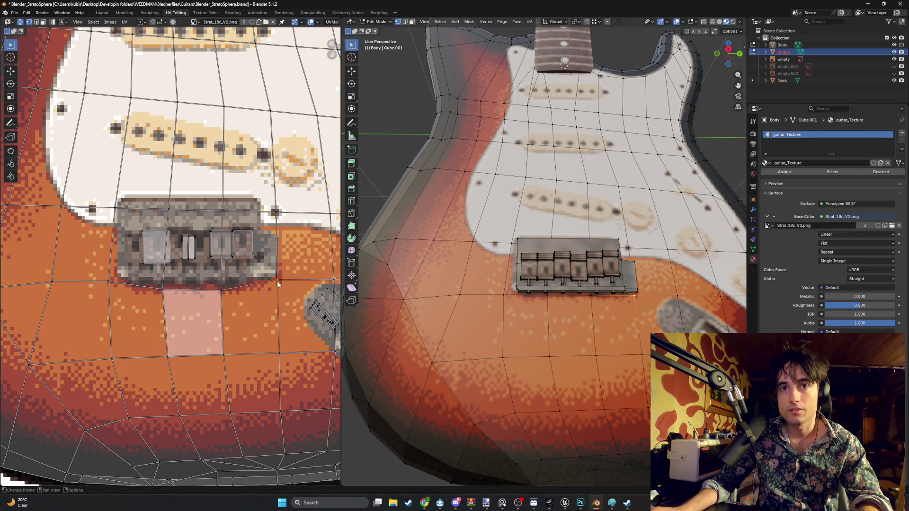
key(g)
click(278, 287)
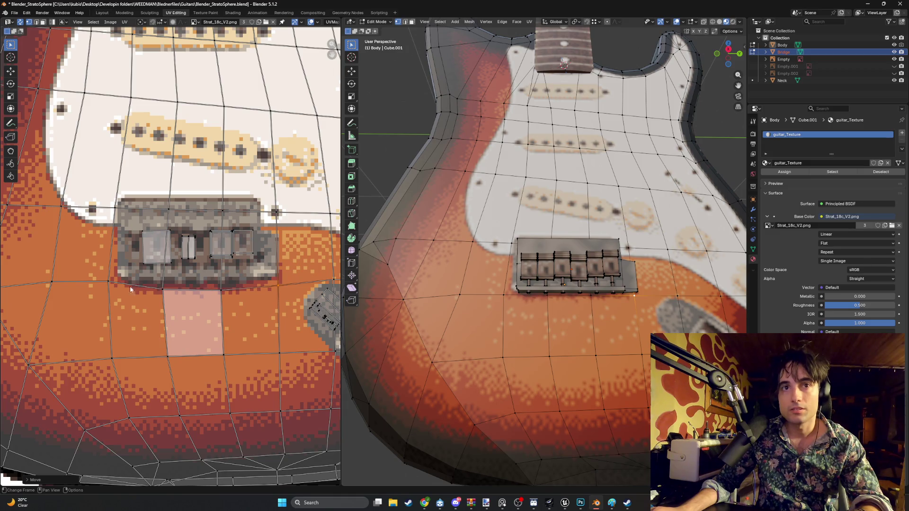
- Reposition the remaining nearby UV vertices and check the texture alignment on the body
click(108, 279)
key(g)
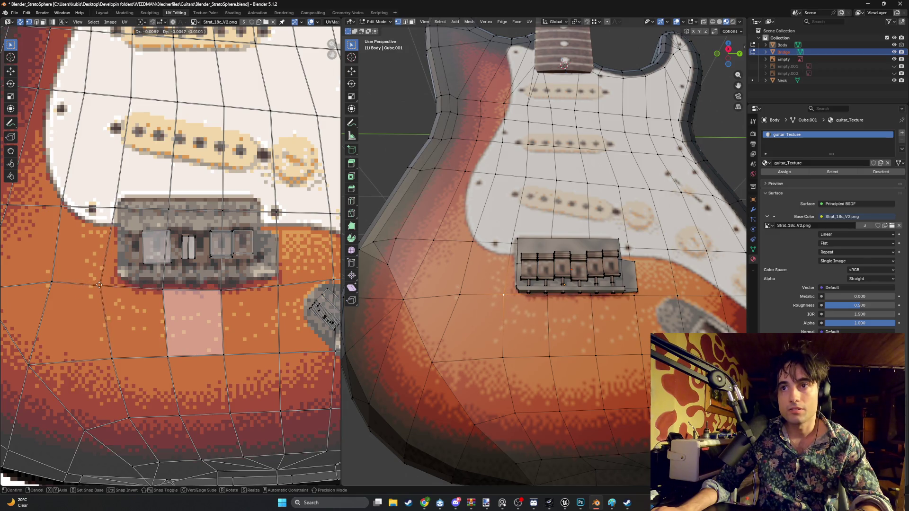
click(100, 284)
key(g)
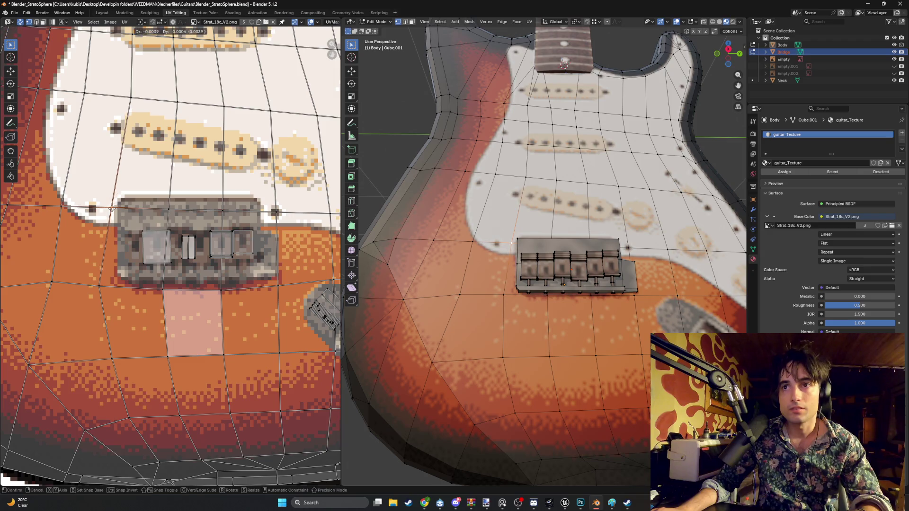
click(115, 210)
middle_drag(492, 216, 469, 214)
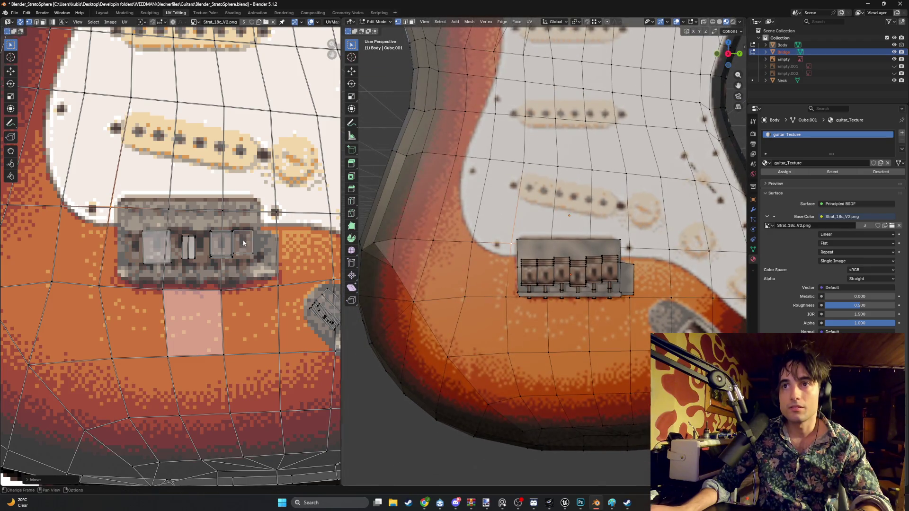
scroll(568, 227, down, 4)
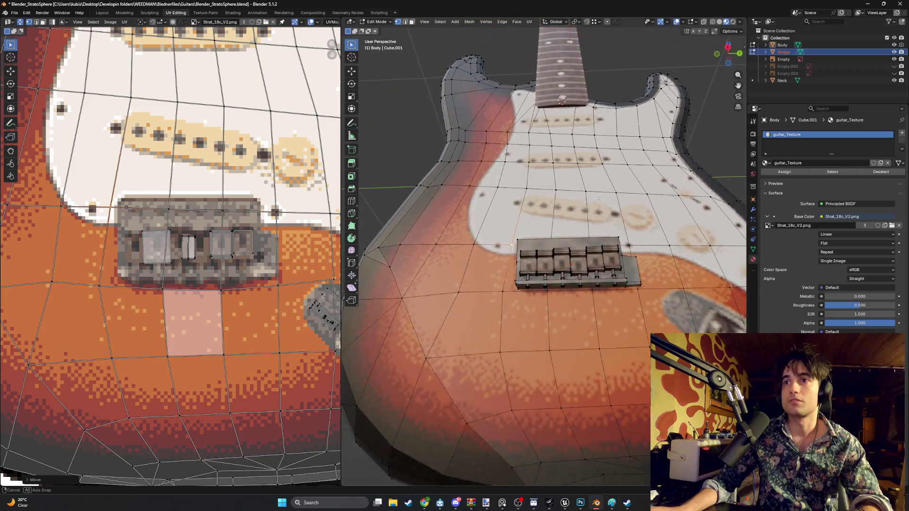
scroll(568, 227, up, 5)
middle_drag(582, 228, 640, 213)
scroll(639, 213, down, 3)
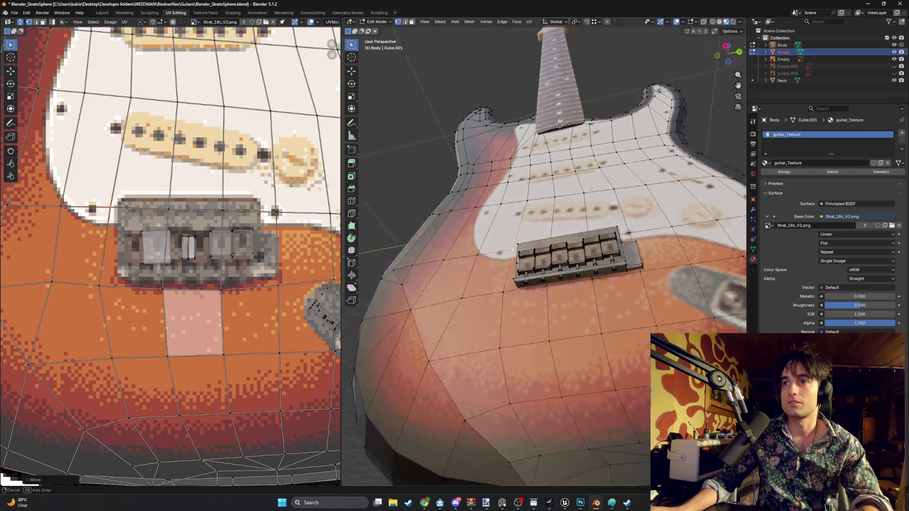
scroll(695, 206, up, 3)
scroll(695, 206, down, 2)
scroll(695, 206, down, 2)
mouse_move(695, 206)
middle_down()
mouse_move(690, 214)
mouse_move(663, 196)
mouse_move(585, 206)
mouse_move(551, 247)
middle_up()
scroll(690, 214, up, 3)
scroll(691, 214, down, 3)
scroll(678, 206, up, 3)
scroll(663, 196, down, 2)
scroll(625, 202, up, 3)
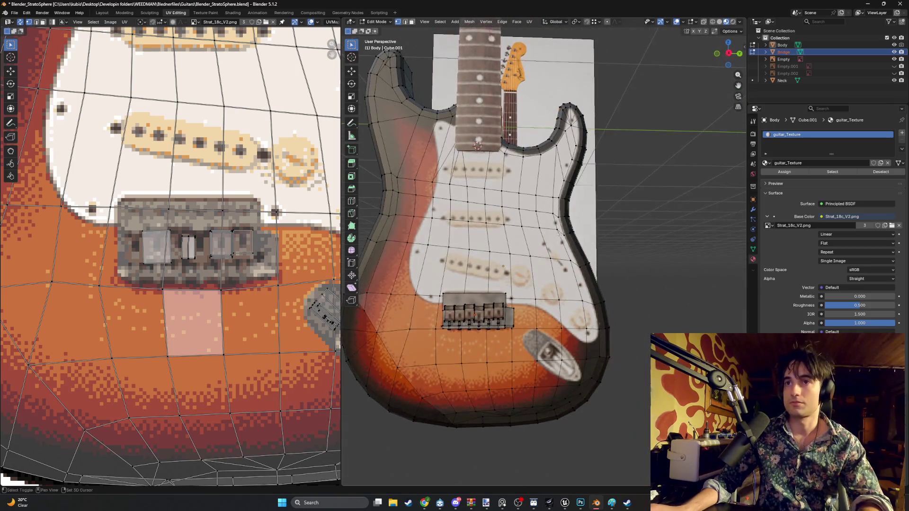
scroll(551, 245, up, 2)
- Select the run of pickguard faces around the volume and tone knobs in face mode
key(3)
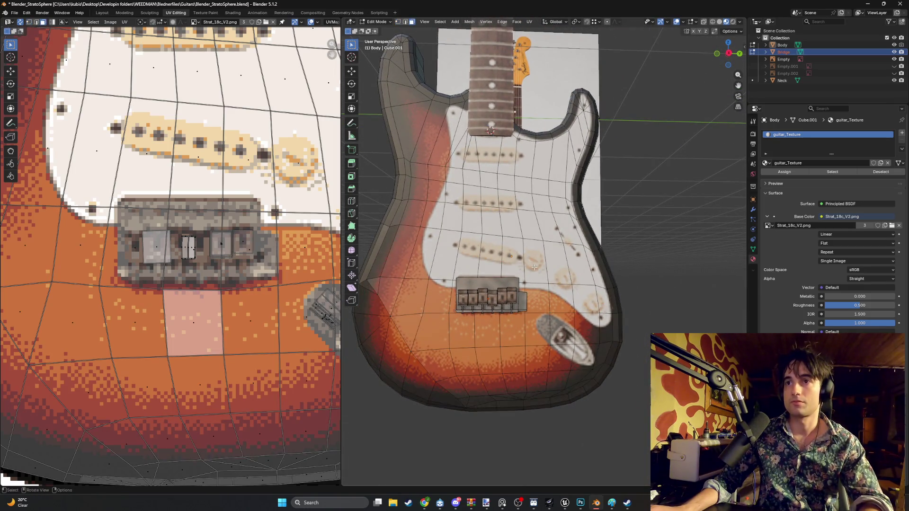
click(534, 261)
click(561, 274)
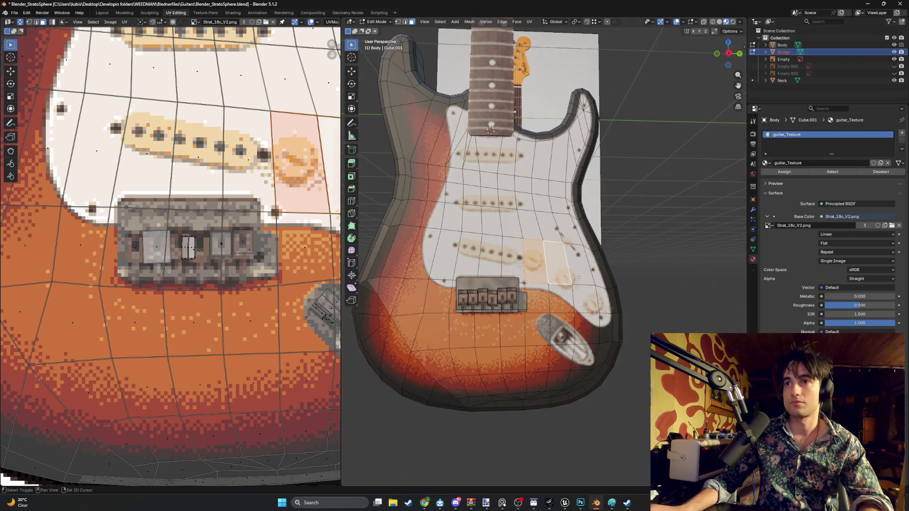
shift+click(584, 283)
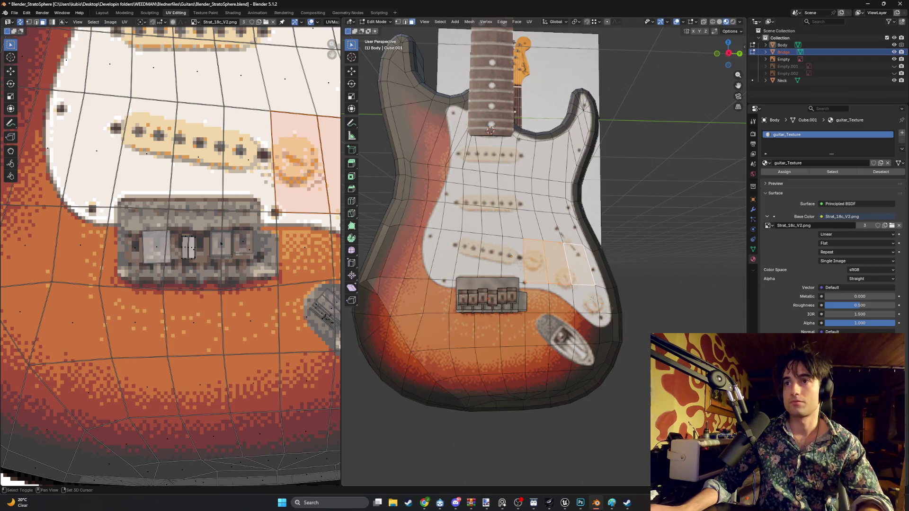
shift+click(587, 288)
shift+click(602, 304)
scroll(115, 201, down, 1)
scroll(115, 200, down, 2)
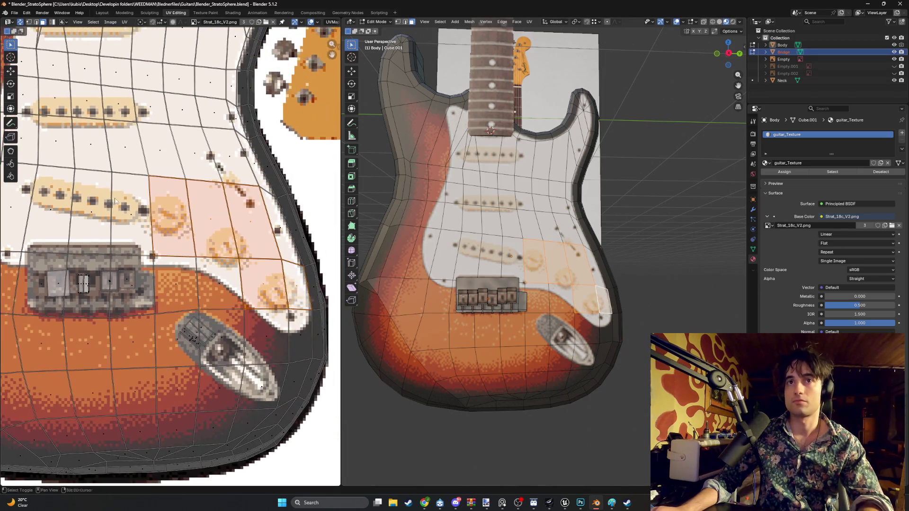
- Scale the selected pickguard UVs down to fit the pickguard texture, then pick a body vertex
key(s)
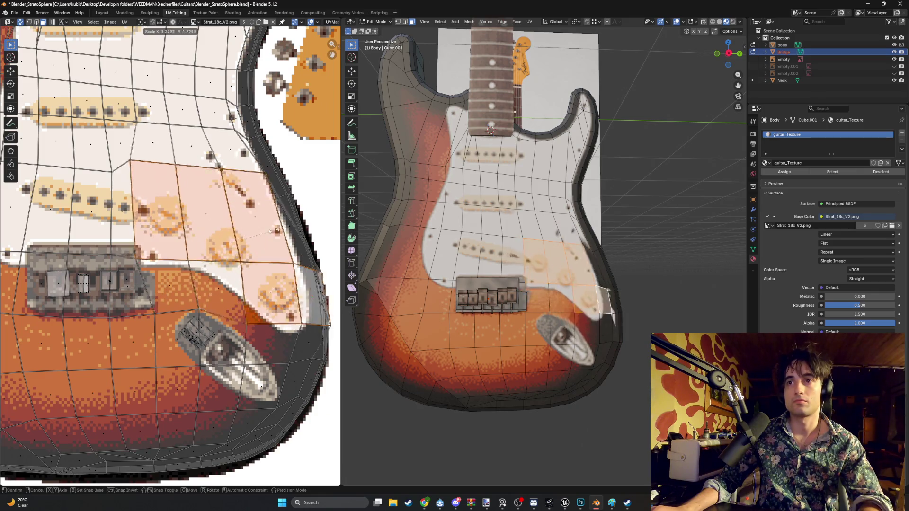
key(Return)
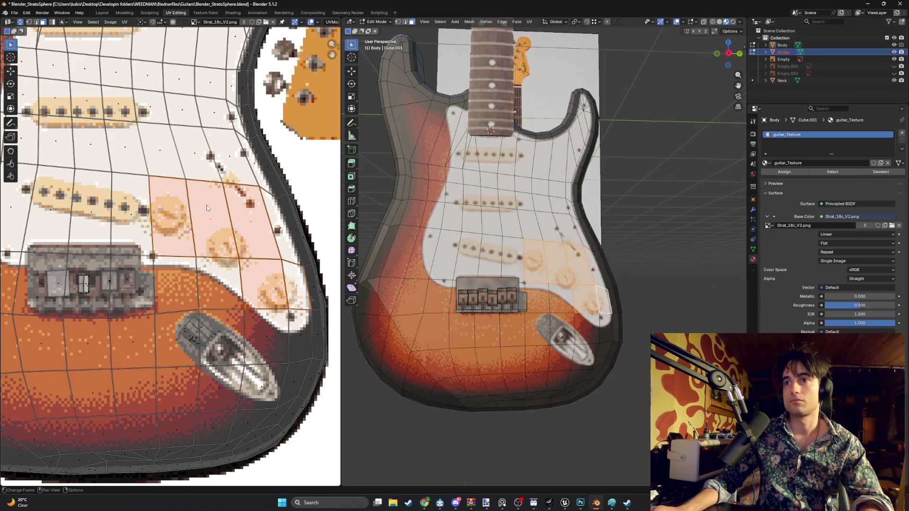
key(1)
click(525, 283)
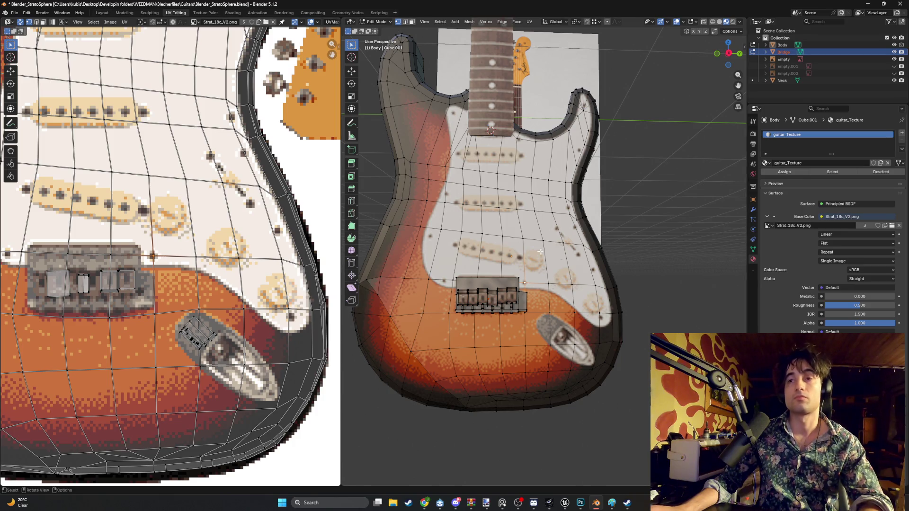
scroll(541, 252, up, 2)
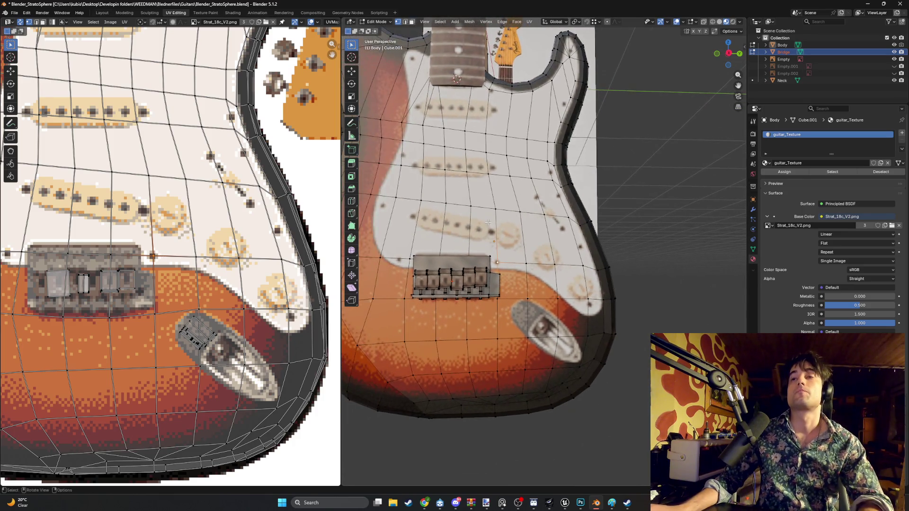
scroll(487, 223, down, 2)
scroll(488, 223, down, 2)
- Leave mesh editing and orbit around the whole textured Stratocaster to review it
mouse_move(488, 222)
middle_down()
mouse_move(550, 213)
mouse_move(516, 220)
middle_up()
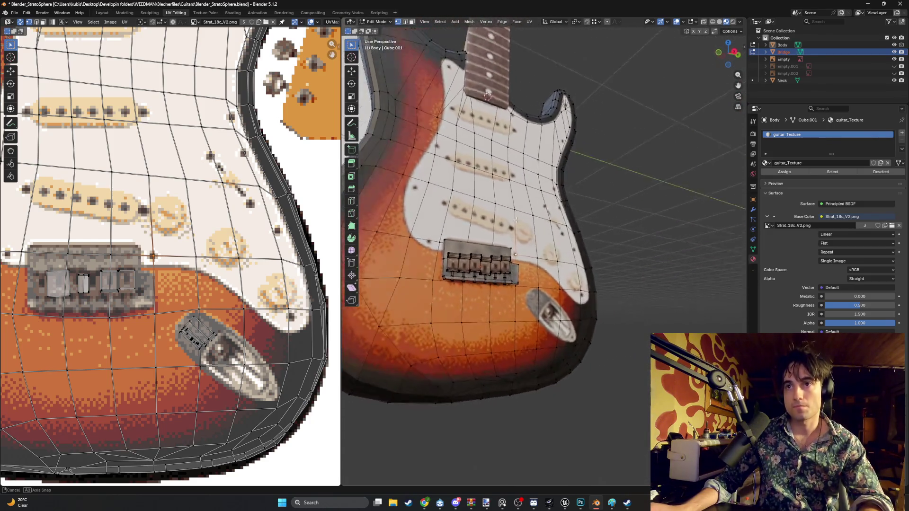
scroll(515, 220, down, 3)
middle_drag(515, 219, 473, 219)
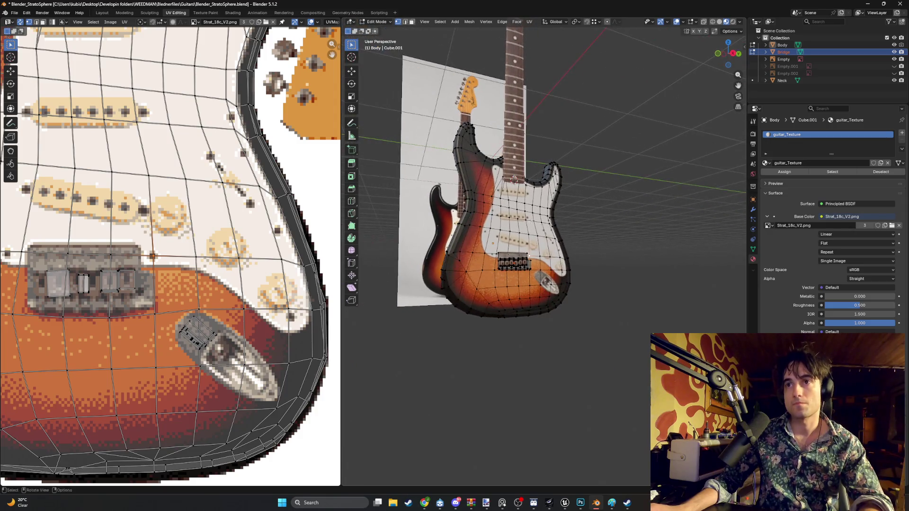
key(Tab)
mouse_move(604, 229)
middle_down()
mouse_move(566, 218)
mouse_move(590, 242)
mouse_move(578, 252)
mouse_move(522, 205)
mouse_move(553, 234)
mouse_move(516, 255)
middle_up()
scroll(591, 242, up, 3)
scroll(577, 251, down, 3)
scroll(569, 242, up, 4)
scroll(560, 230, down, 3)
scroll(522, 206, up, 3)
scroll(552, 236, up, 2)
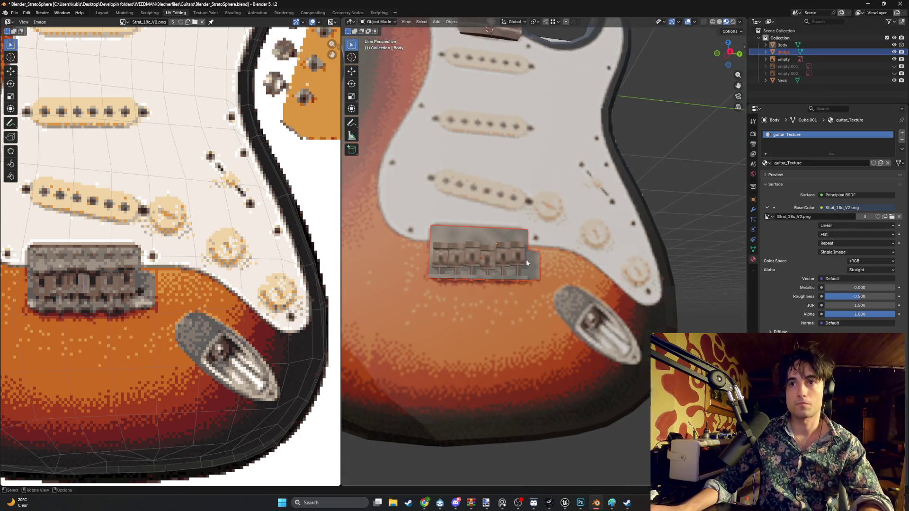
- Edit the Bridge mesh and move its UVs to a different part of the bridge texture
key(Tab)
scroll(527, 265, up, 2)
scroll(528, 269, up, 2)
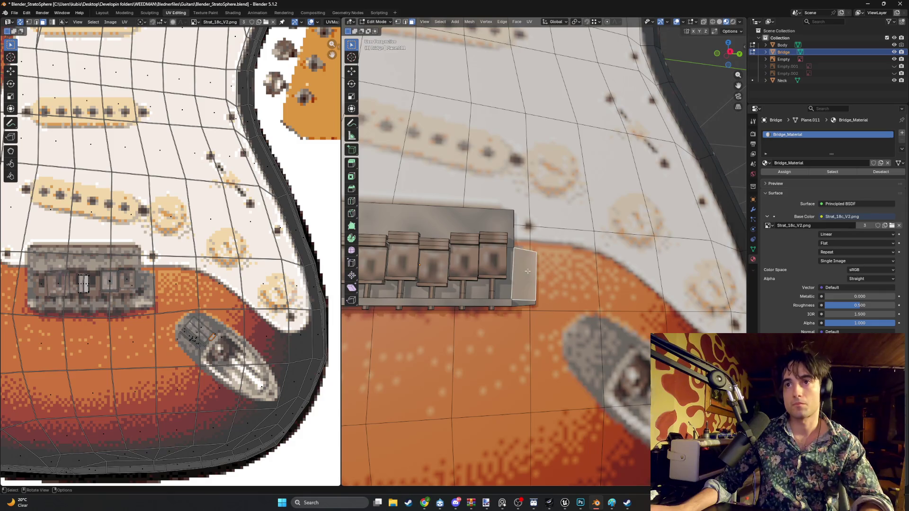
scroll(191, 272, up, 2)
scroll(192, 271, up, 2)
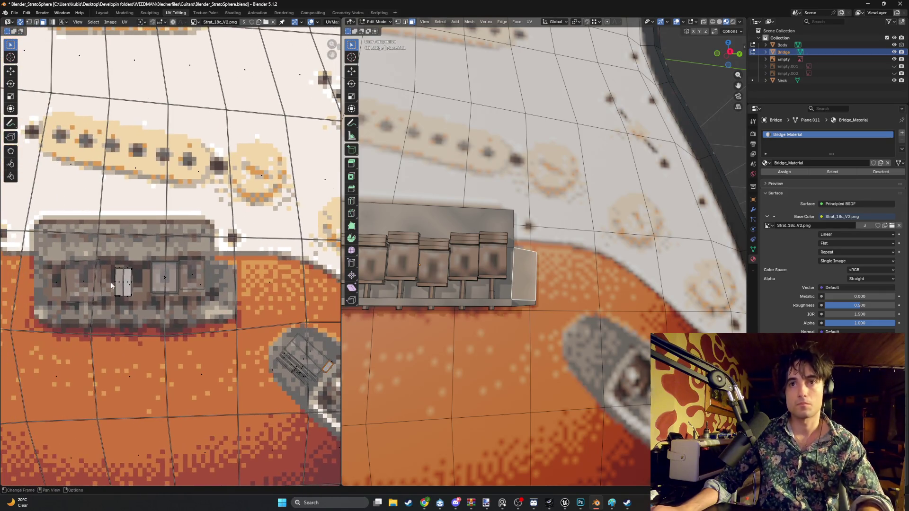
key(g)
click(190, 290)
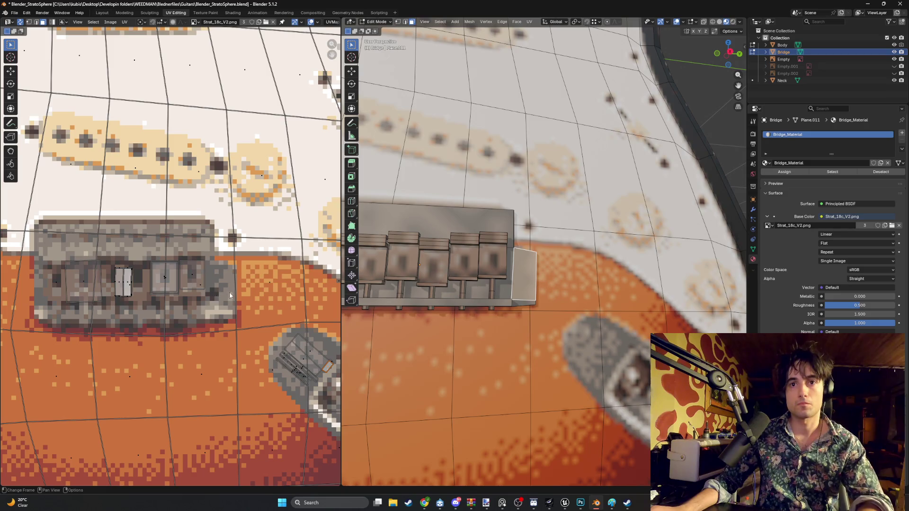
middle_drag(281, 298, 190, 286)
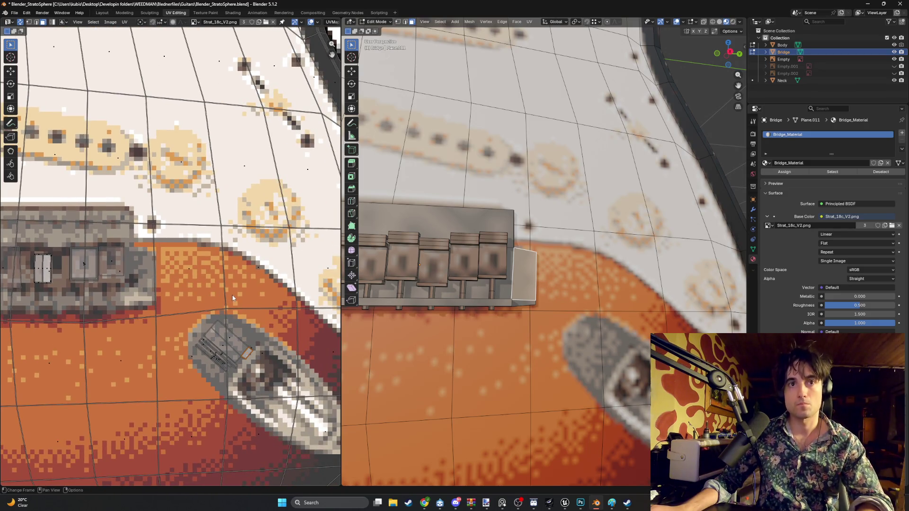
scroll(511, 291, down, 5)
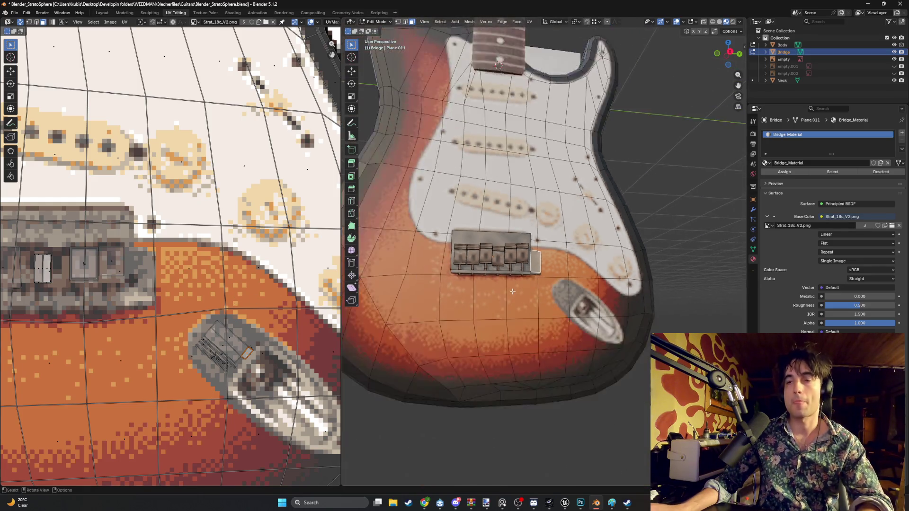
scroll(512, 292, down, 3)
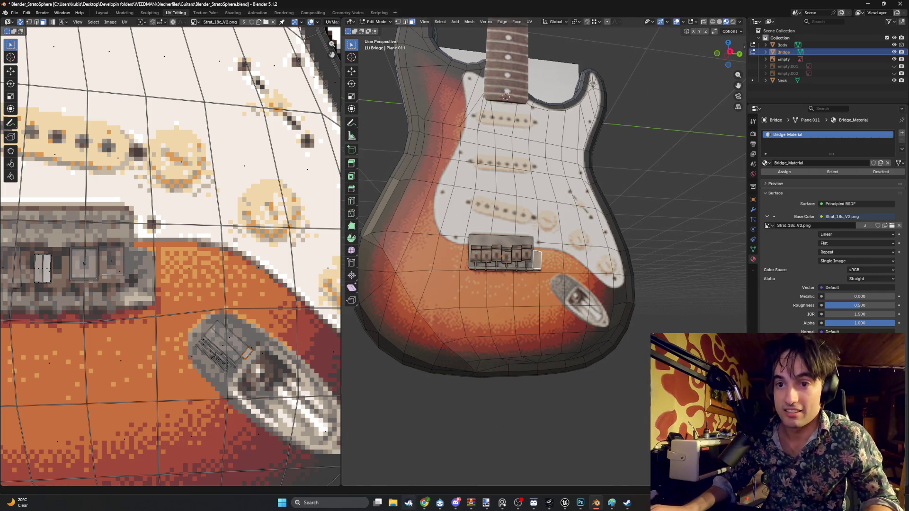
- Close the Steam friends list and bring the browser with the YouTube mix forward
key(alt+Tab)
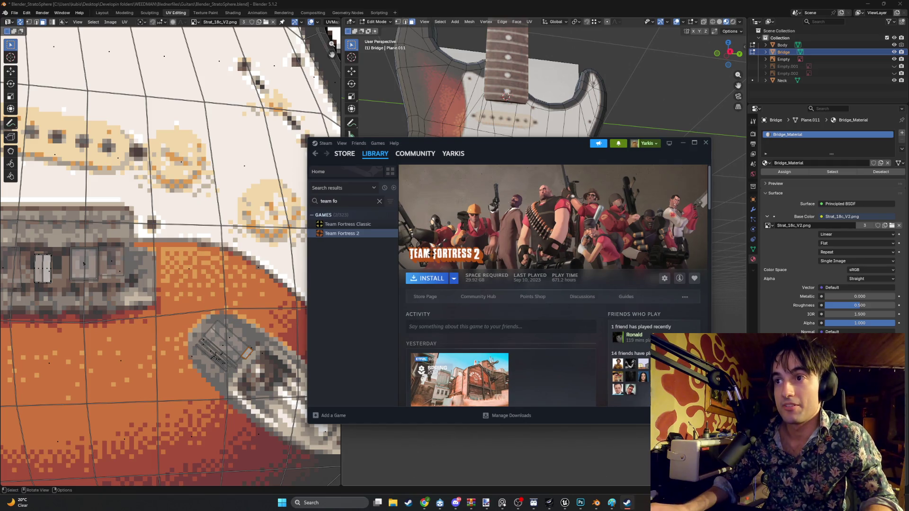
key(alt+Tab)
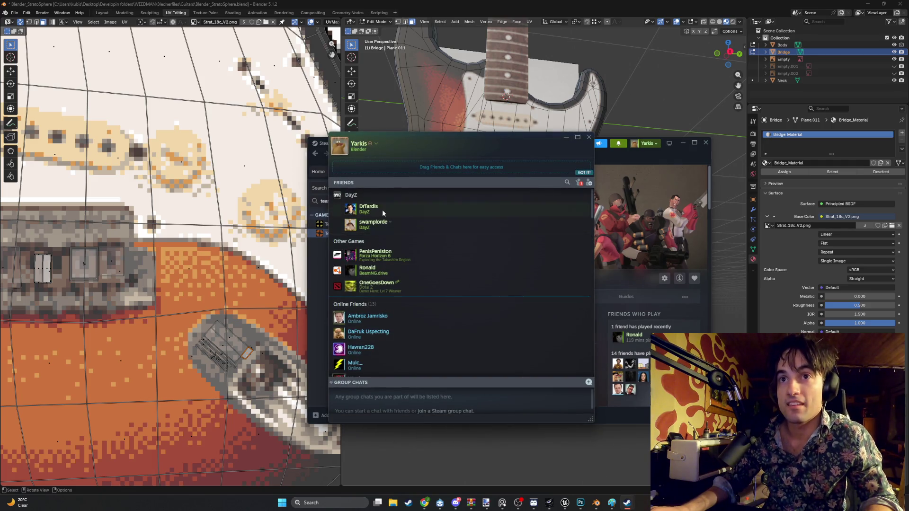
click(588, 137)
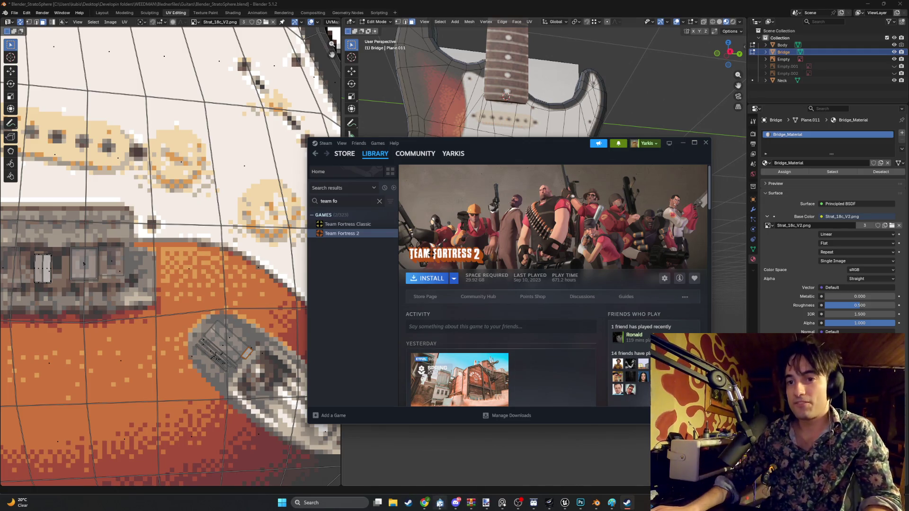
mouse_move(424, 503)
click(406, 471)
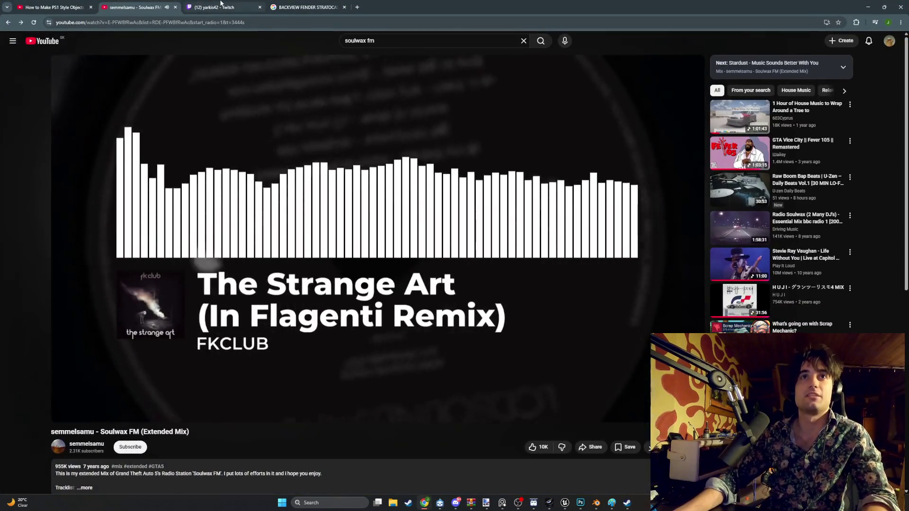
- Visit another Twitch streamer's channel, go back, then hide the browser to return to Blender
click(221, 7)
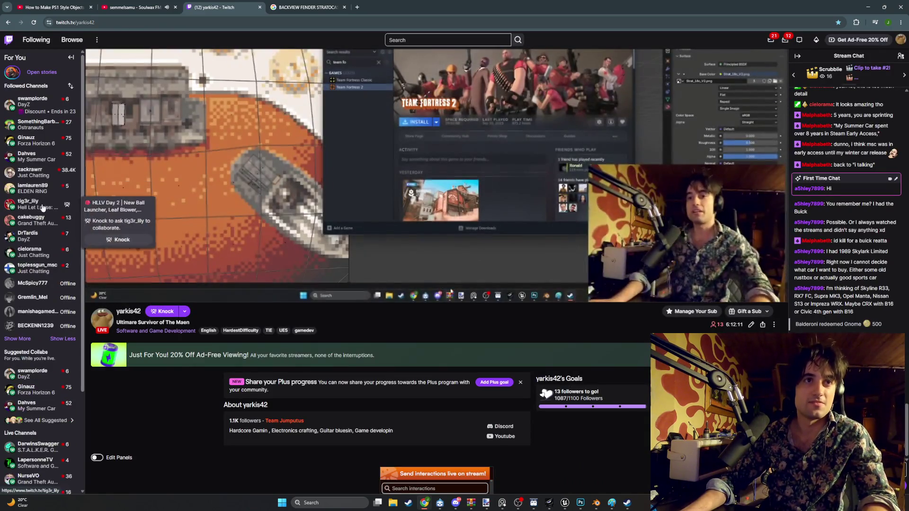
click(36, 267)
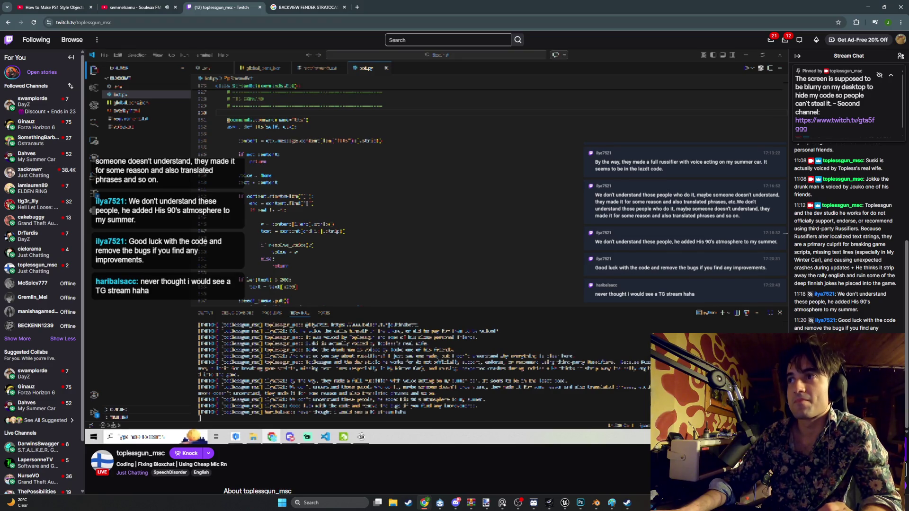
scroll(366, 285, down, 3)
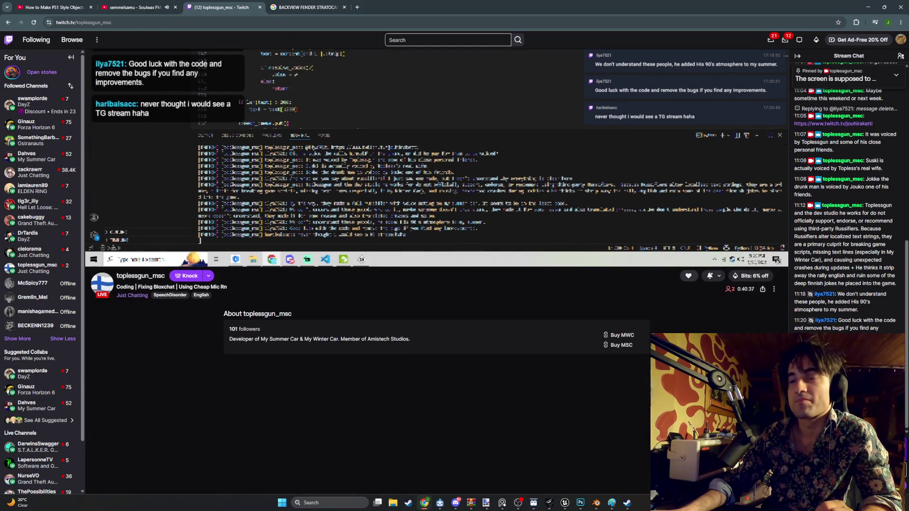
scroll(366, 284, up, 1)
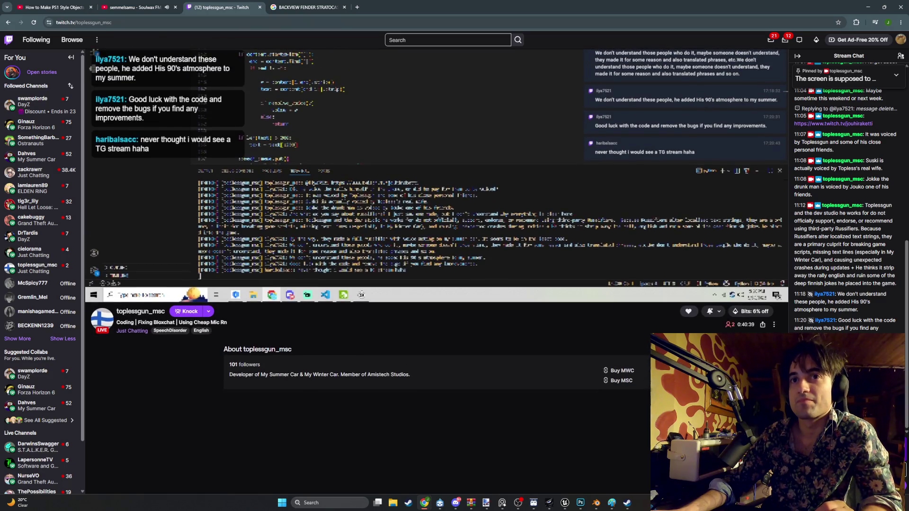
scroll(366, 284, up, 2)
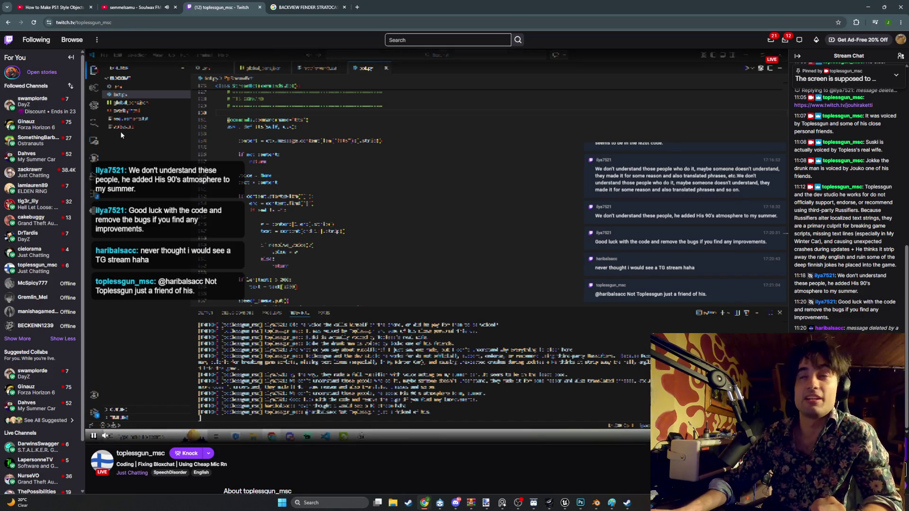
click(8, 22)
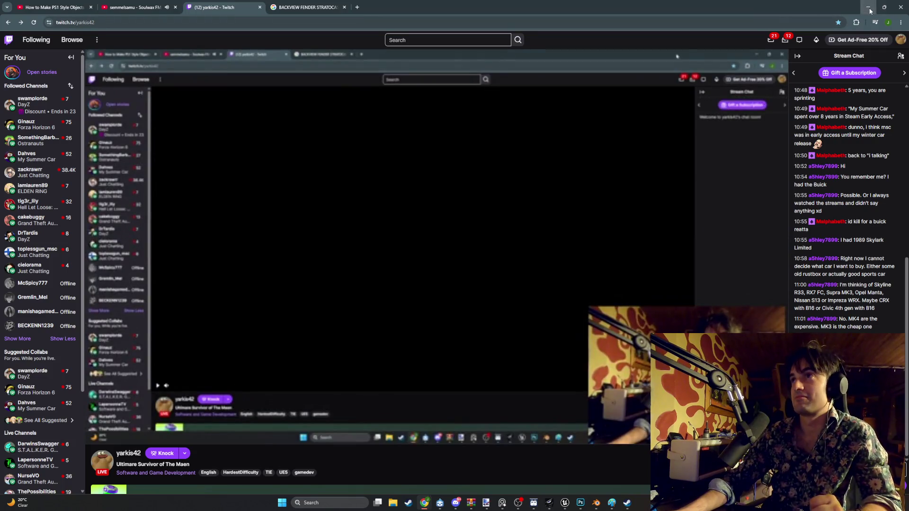
click(867, 7)
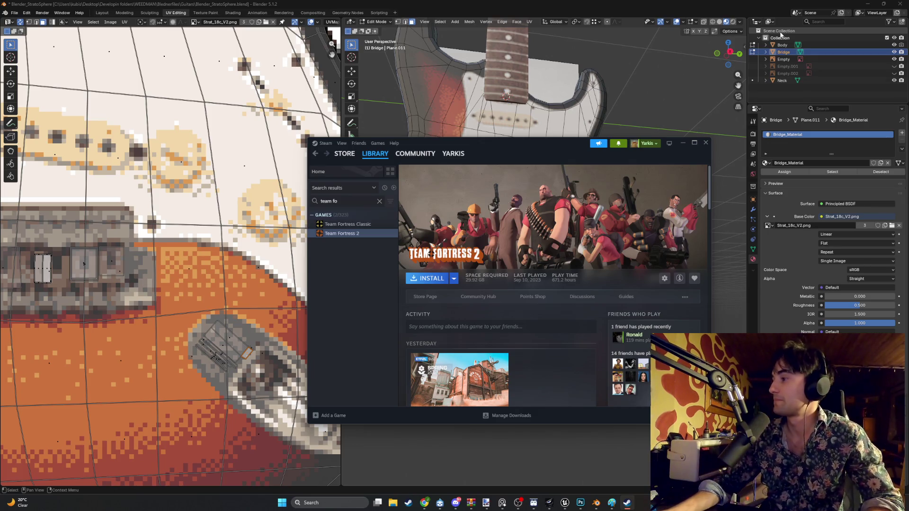
- Hide Steam, inspect the textured body beside the reference photo, then bring up Discord
click(682, 144)
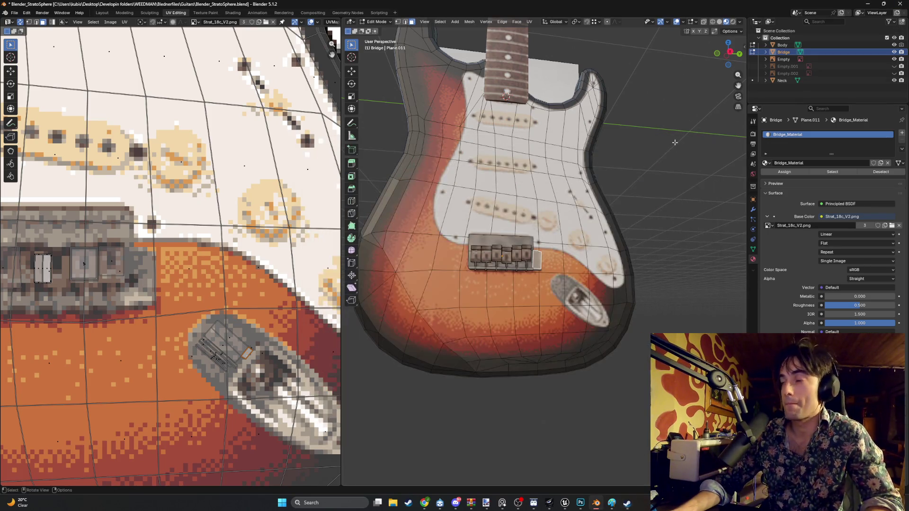
scroll(530, 194, down, 3)
middle_drag(529, 194, 540, 178)
scroll(547, 168, up, 3)
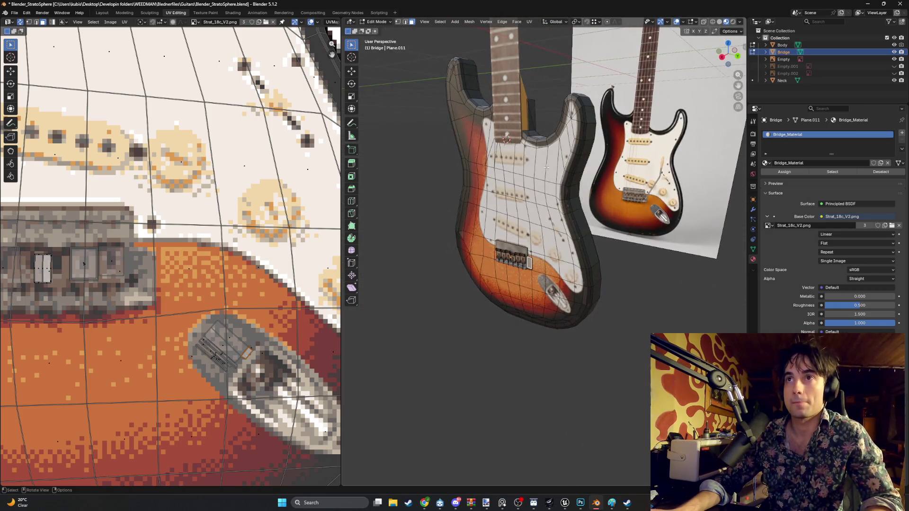
key(ctrl+KP_3)
mouse_move(549, 191)
middle_down()
mouse_move(542, 248)
mouse_move(499, 277)
middle_up()
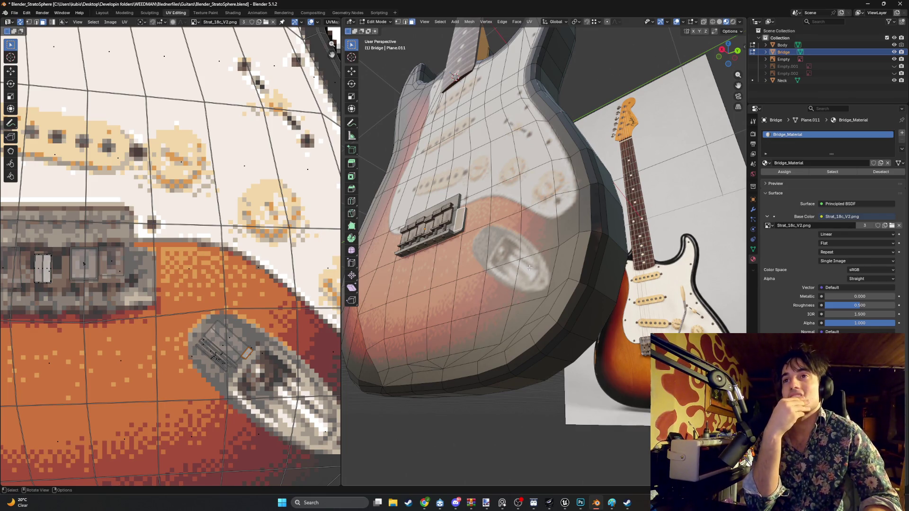
mouse_move(530, 268)
middle_down()
mouse_move(551, 215)
mouse_move(546, 206)
middle_up()
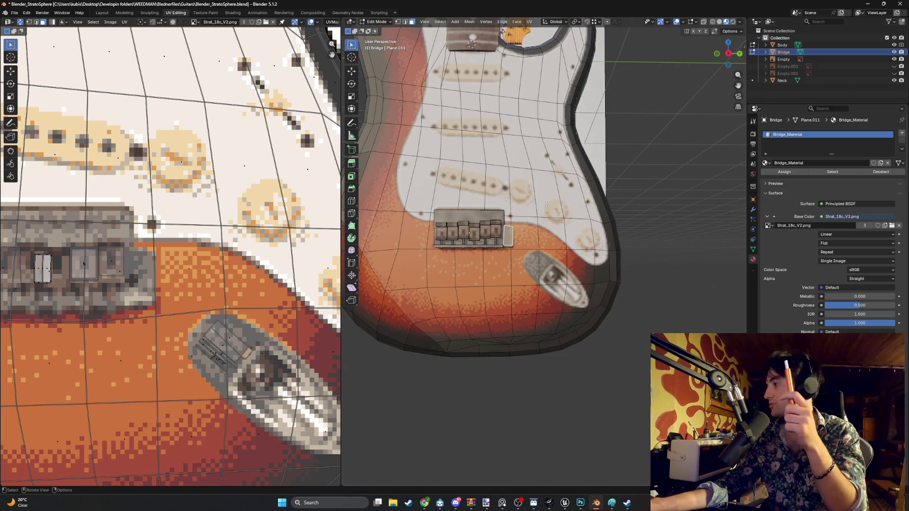
click(456, 503)
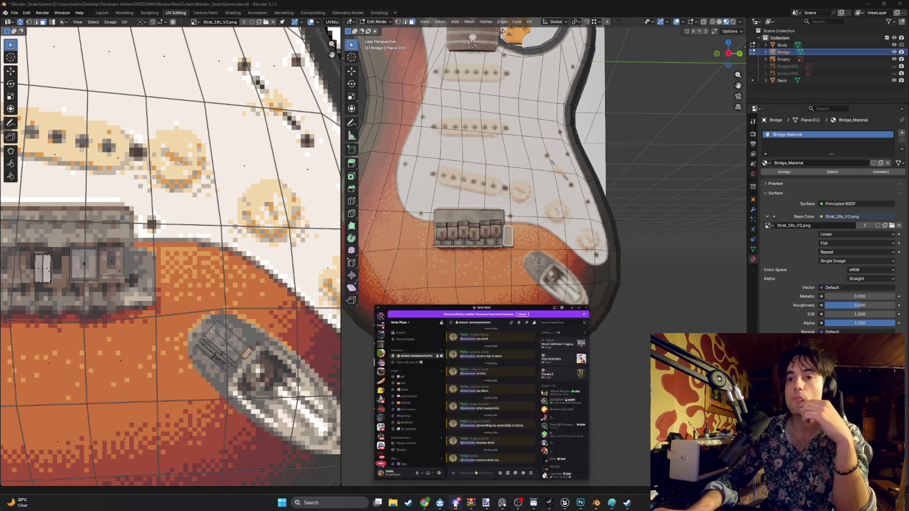
- Switch away from Discord back to the Blender guitar scene
key(alt+Tab)
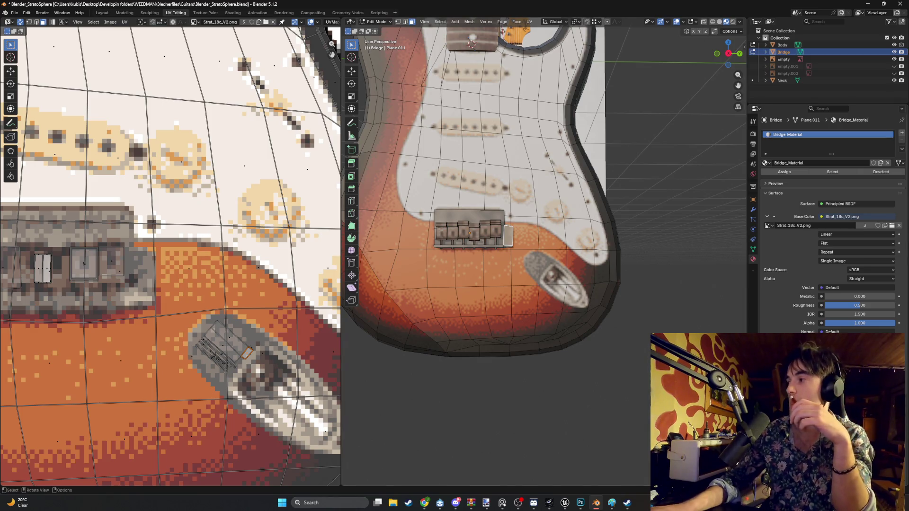
scroll(620, 340, down, 3)
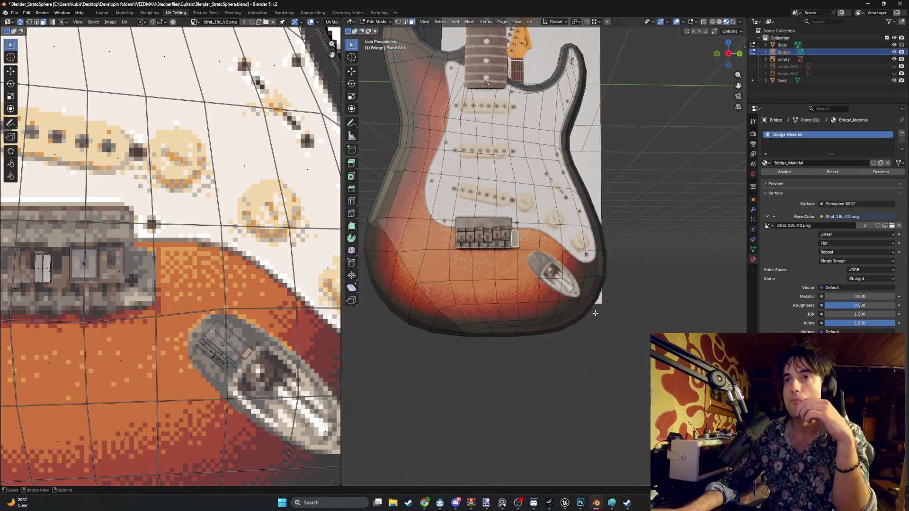
scroll(480, 250, up, 3)
scroll(479, 251, up, 3)
- Re-unwrap the bridge mesh with Smart UV Project
middle_drag(479, 251, 528, 248)
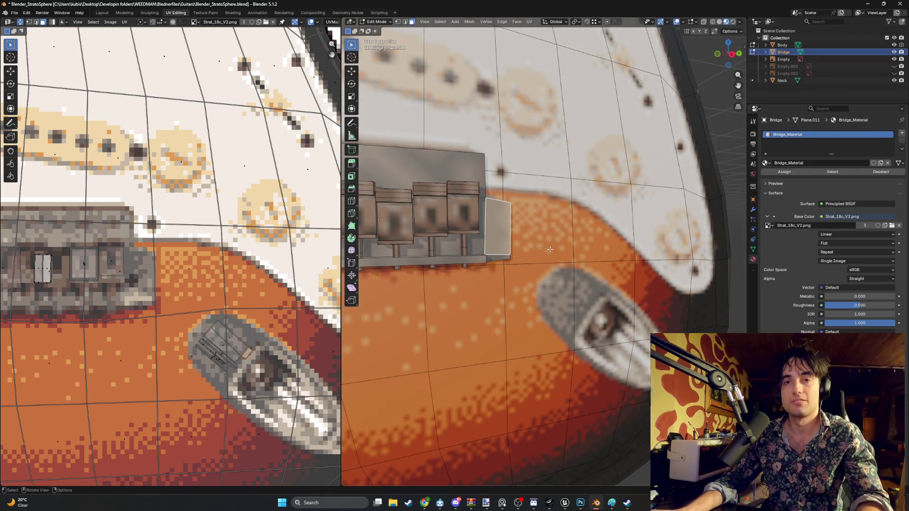
key(u)
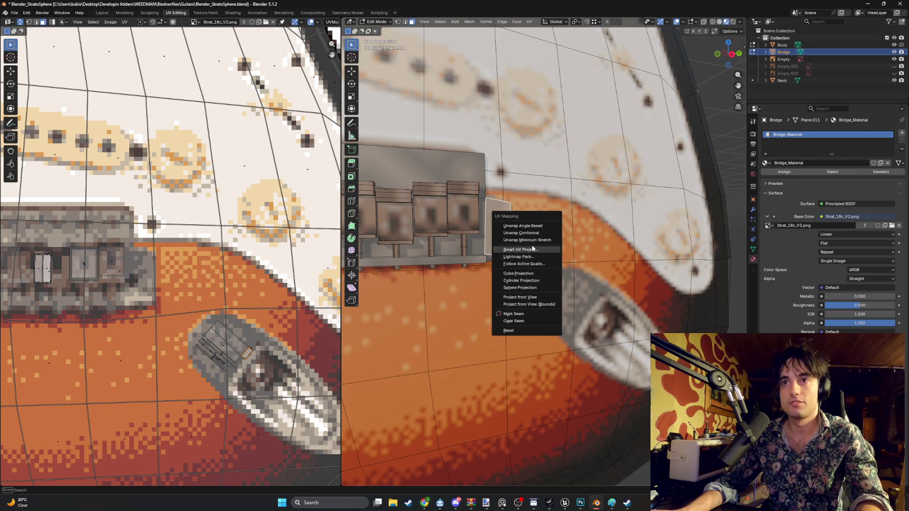
click(532, 249)
click(514, 316)
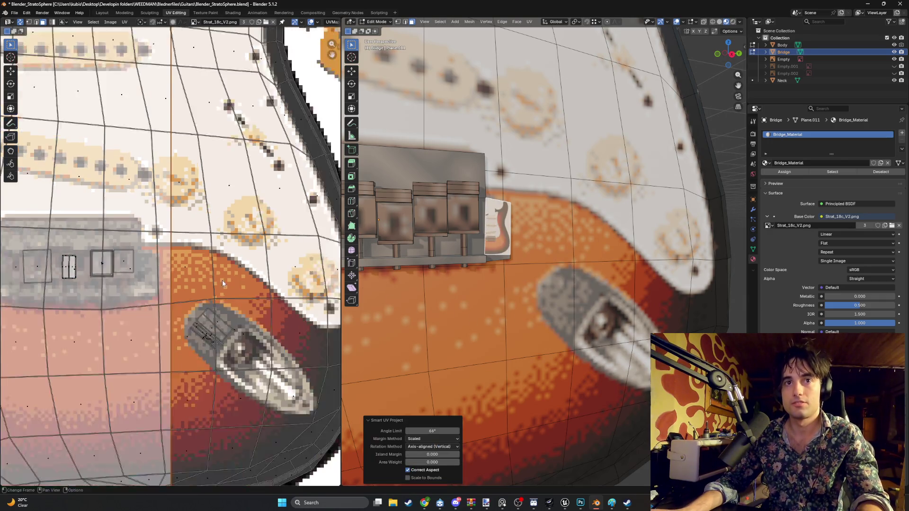
scroll(220, 280, down, 6)
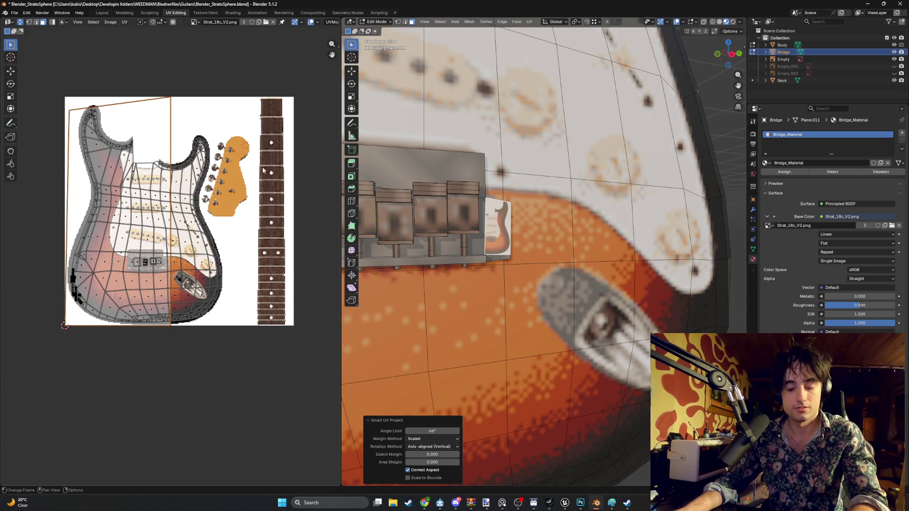
- Shrink the bridge UV island and move it down over the painted bridge artwork
key(s)
scroll(154, 241, up, 5)
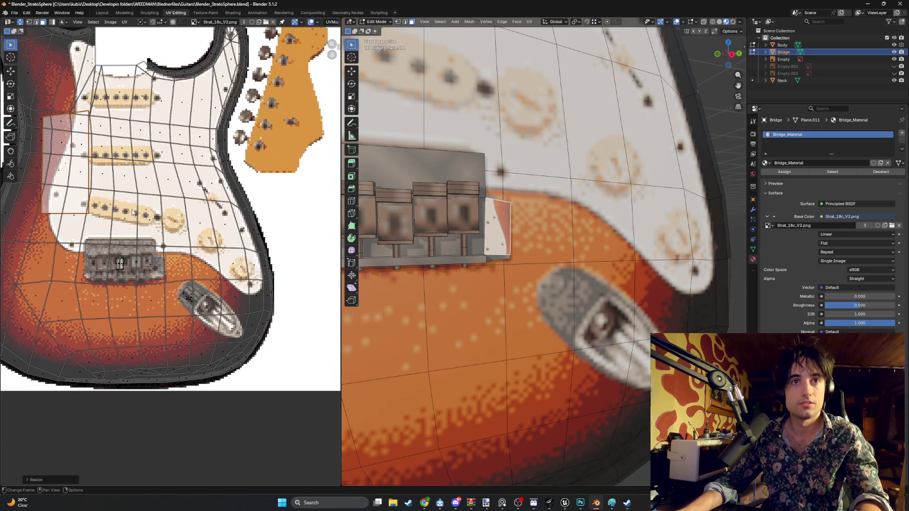
scroll(154, 239, up, 3)
click(124, 253)
scroll(115, 219, up, 2)
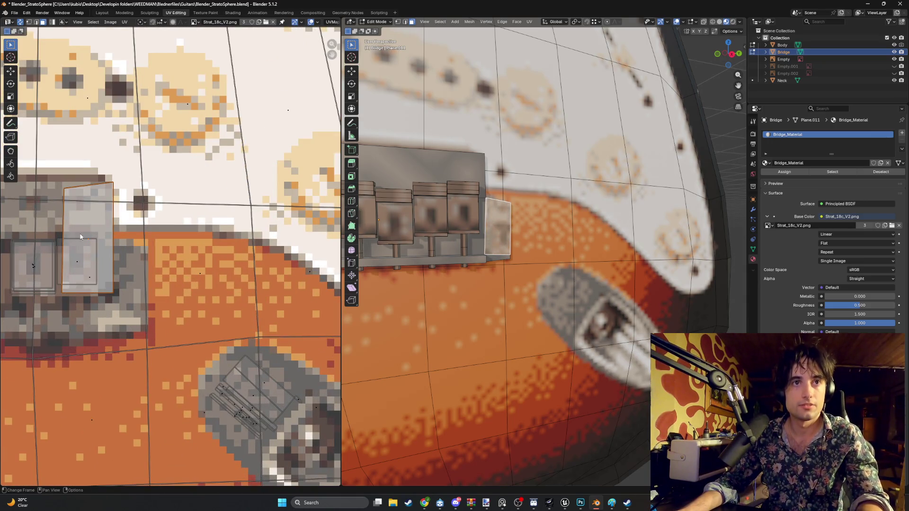
key(g)
click(114, 269)
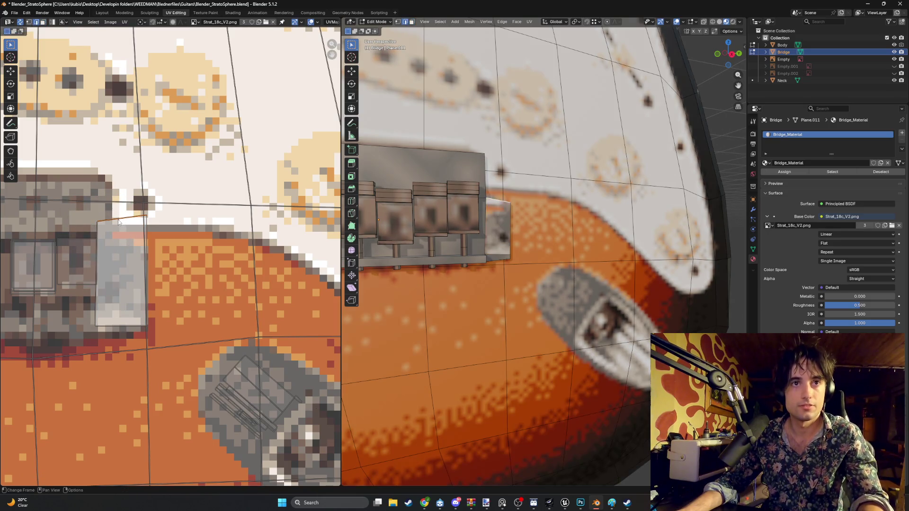
key(g)
click(133, 263)
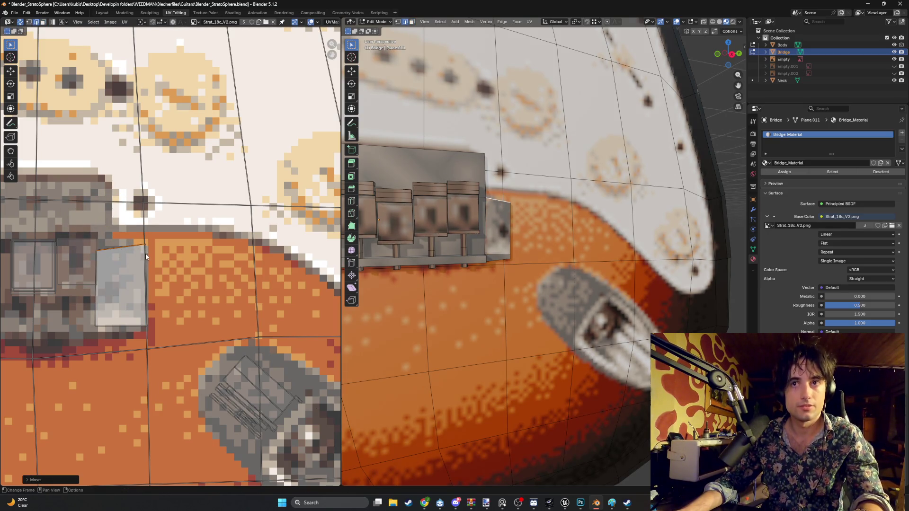
- Fit the bridge side island onto the grey metal area, matching the saddles
key(1)
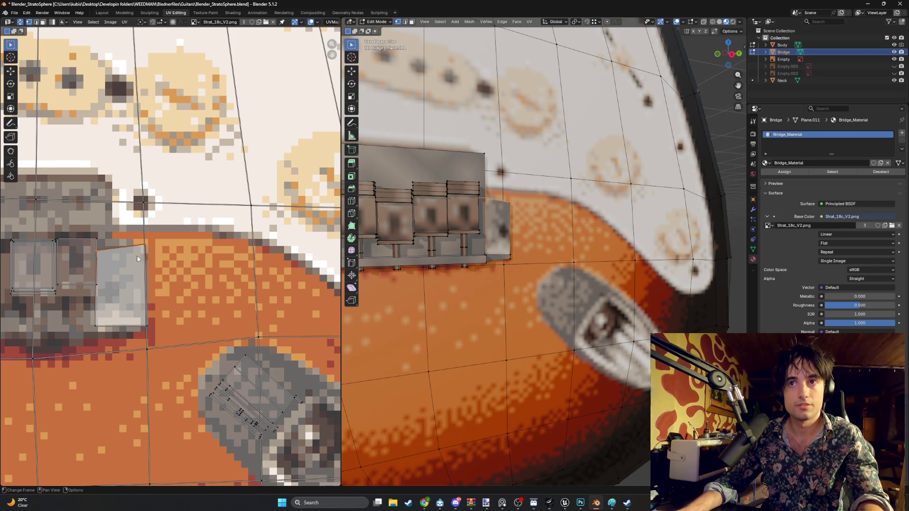
click(128, 278)
key(g)
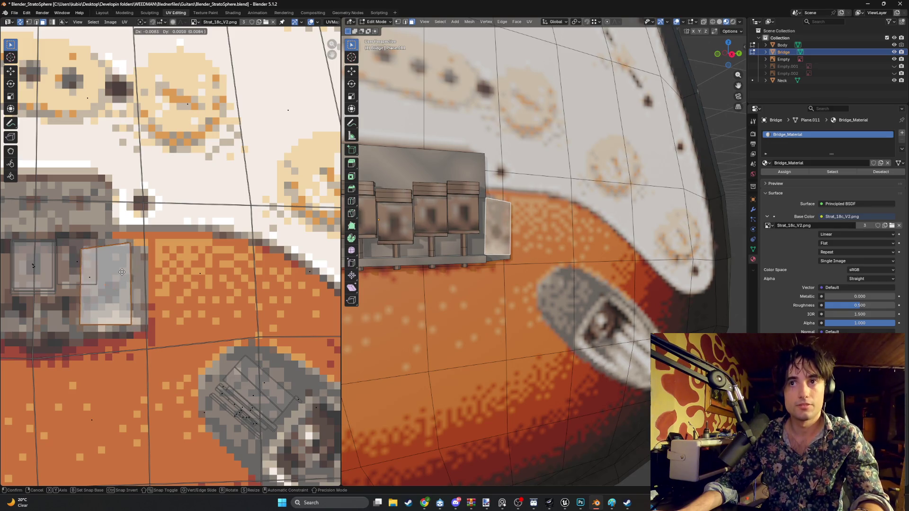
click(121, 275)
key(s)
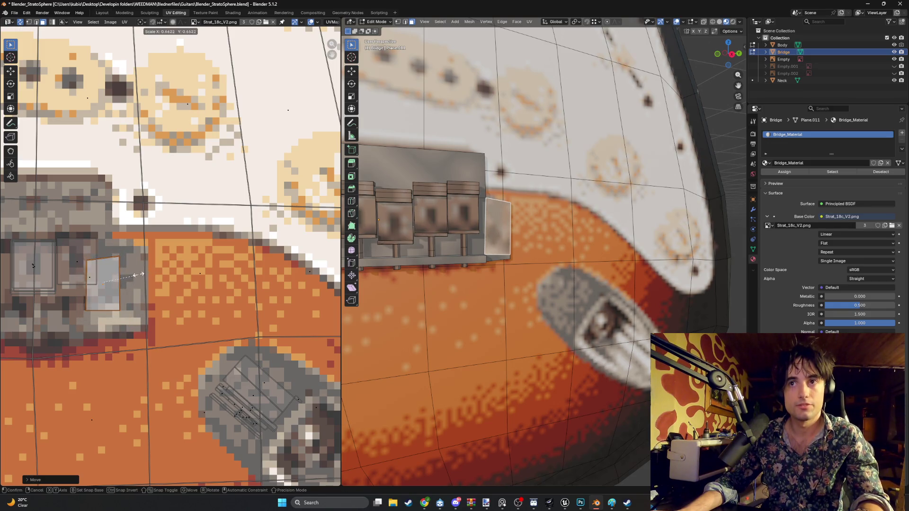
click(140, 273)
key(g)
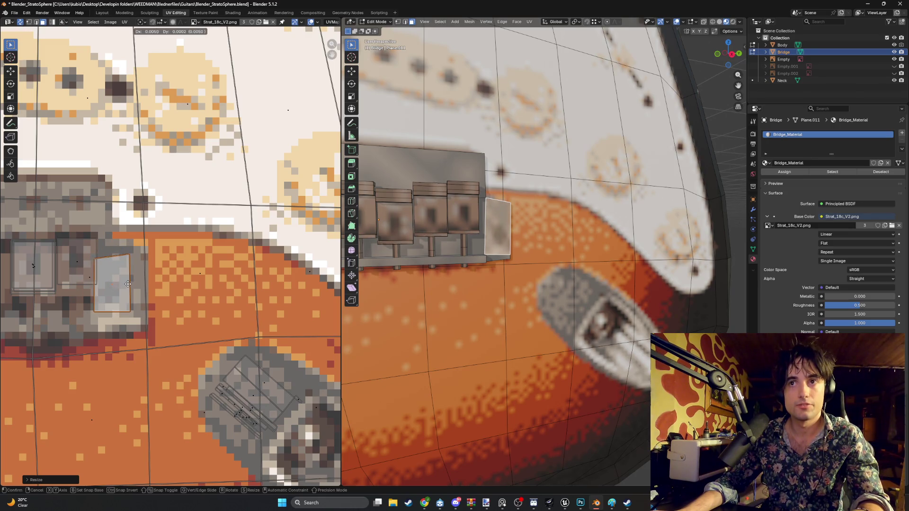
click(125, 289)
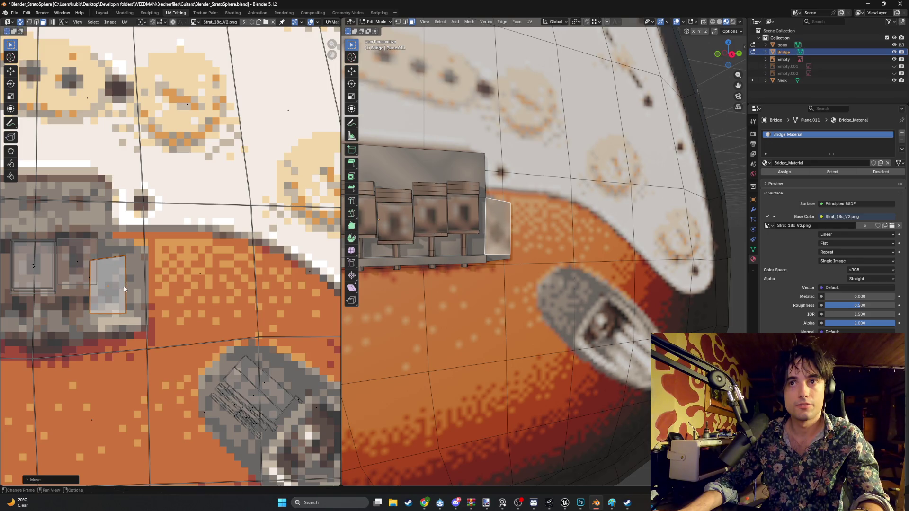
scroll(397, 269, down, 3)
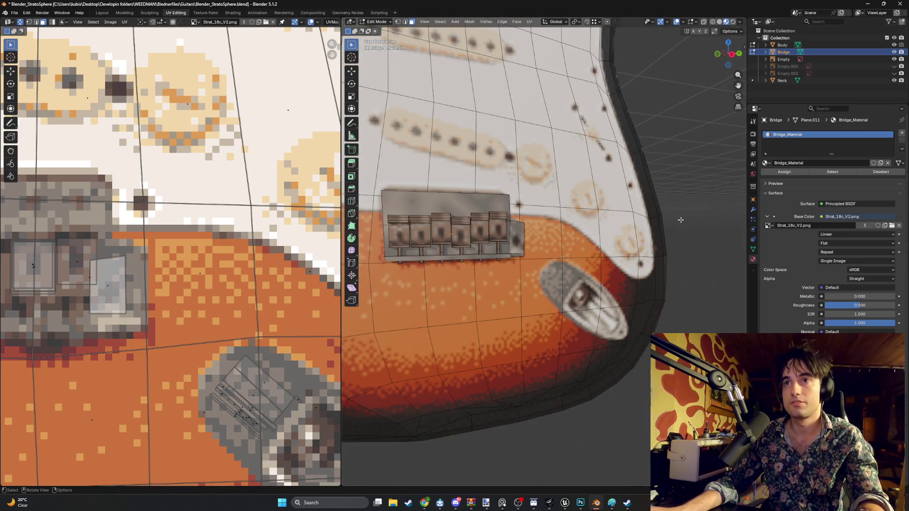
scroll(611, 226, up, 1)
scroll(610, 226, down, 3)
scroll(597, 223, up, 3)
mouse_move(597, 221)
middle_down()
mouse_move(635, 221)
mouse_move(541, 173)
mouse_move(476, 220)
mouse_move(585, 228)
middle_up()
scroll(634, 220, up, 2)
scroll(634, 221, down, 3)
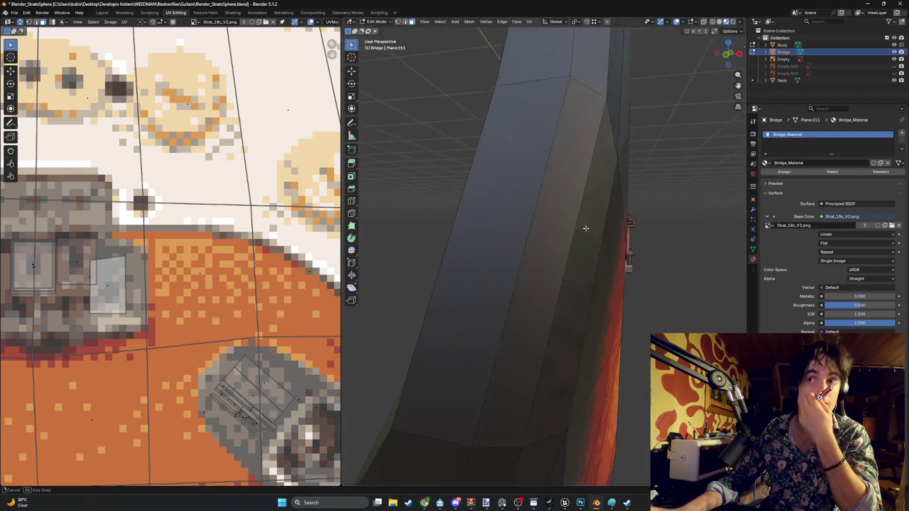
middle_drag(585, 227, 510, 220)
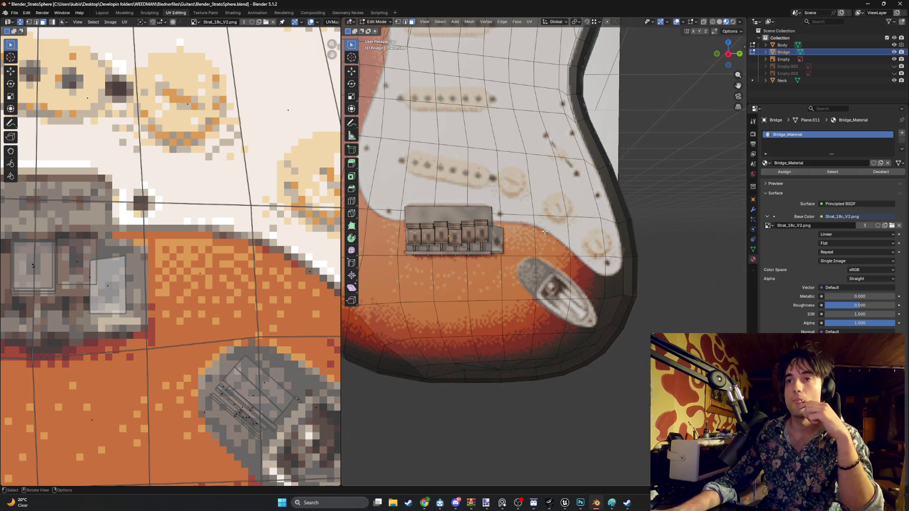
scroll(544, 231, down, 5)
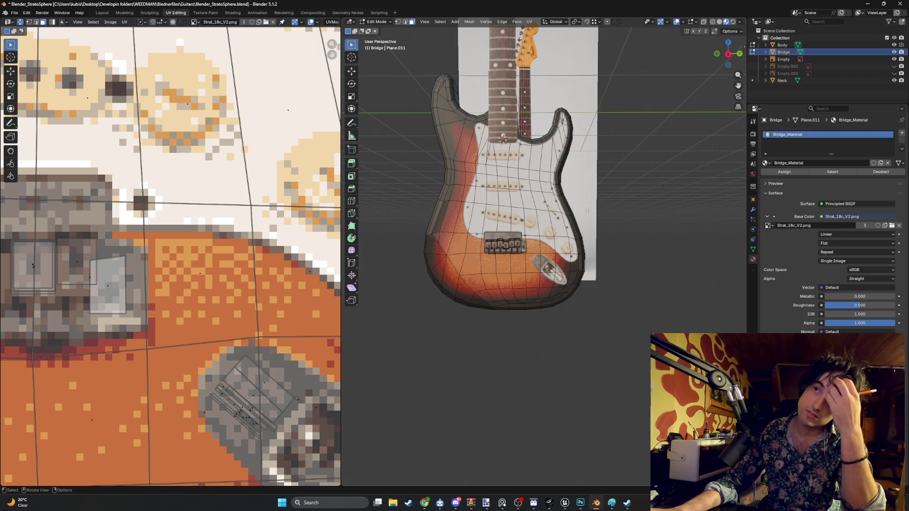
scroll(586, 218, up, 3)
scroll(598, 223, up, 2)
scroll(683, 252, down, 3)
scroll(683, 253, down, 3)
mouse_move(683, 252)
middle_down()
mouse_move(550, 228)
mouse_move(573, 176)
mouse_move(534, 200)
middle_up()
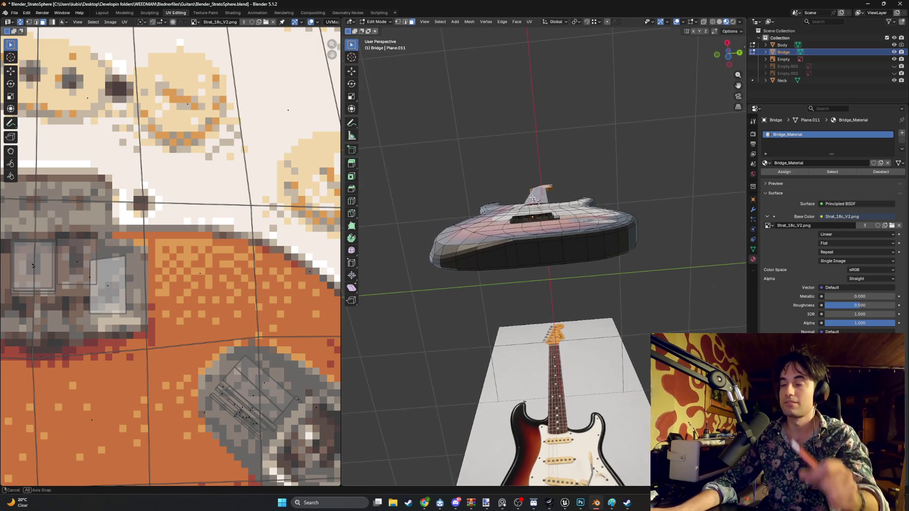
mouse_move(535, 200)
middle_down()
mouse_move(516, 255)
mouse_move(492, 253)
middle_up()
mouse_move(475, 104)
middle_down()
mouse_move(453, 298)
mouse_move(515, 304)
mouse_move(593, 256)
mouse_move(501, 248)
middle_up()
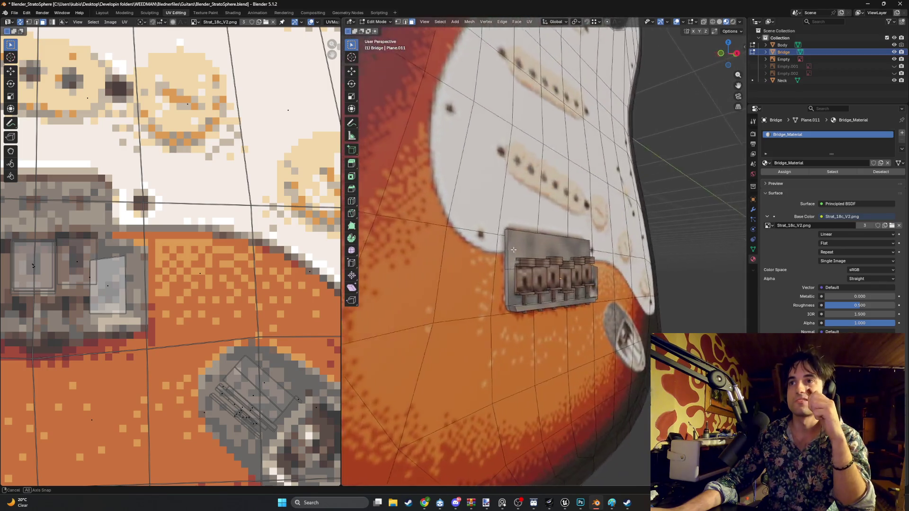
mouse_move(501, 248)
middle_down()
mouse_move(555, 264)
mouse_move(517, 318)
middle_up()
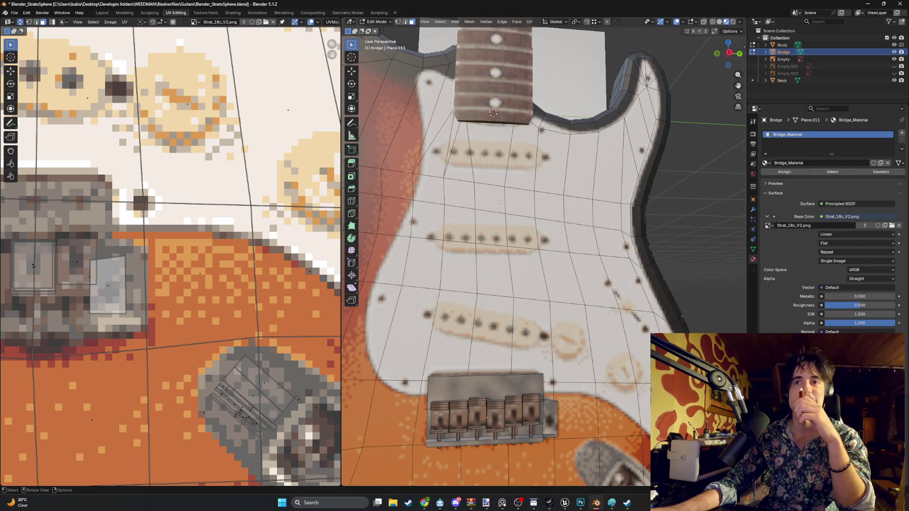
- Nudge body vertices along the pickguard edge into place
key(1)
click(375, 382)
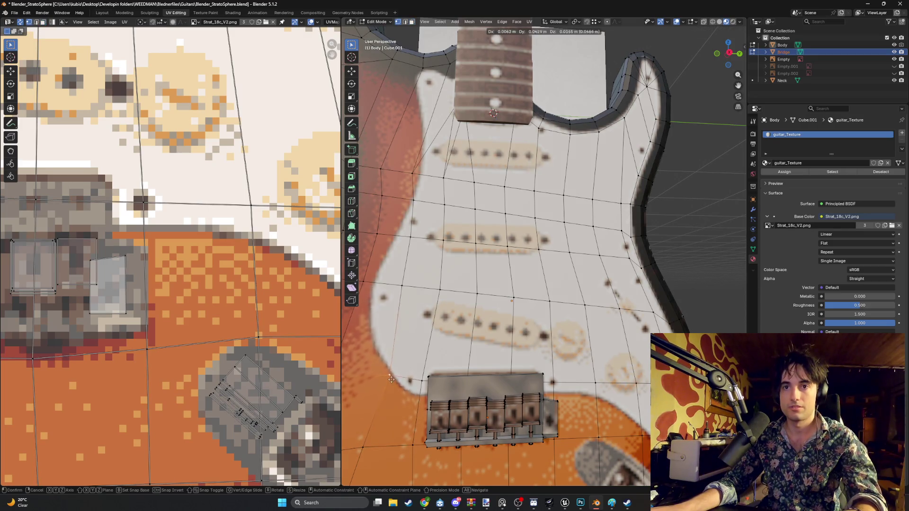
middle_drag(375, 381, 483, 324)
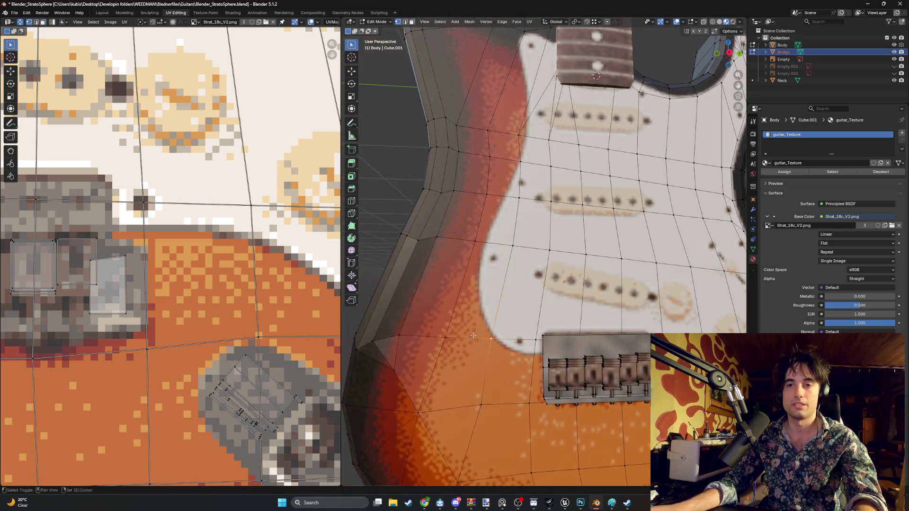
drag(483, 318, 482, 346)
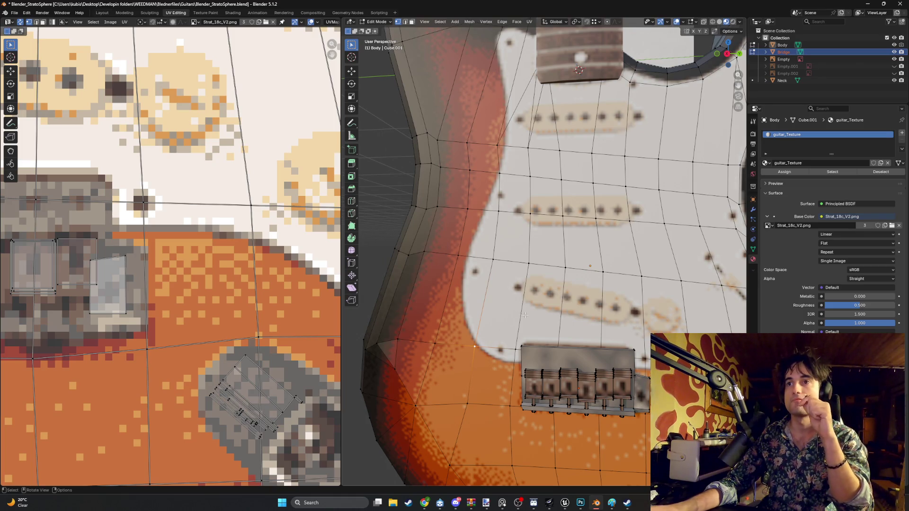
middle_drag(555, 309, 543, 310)
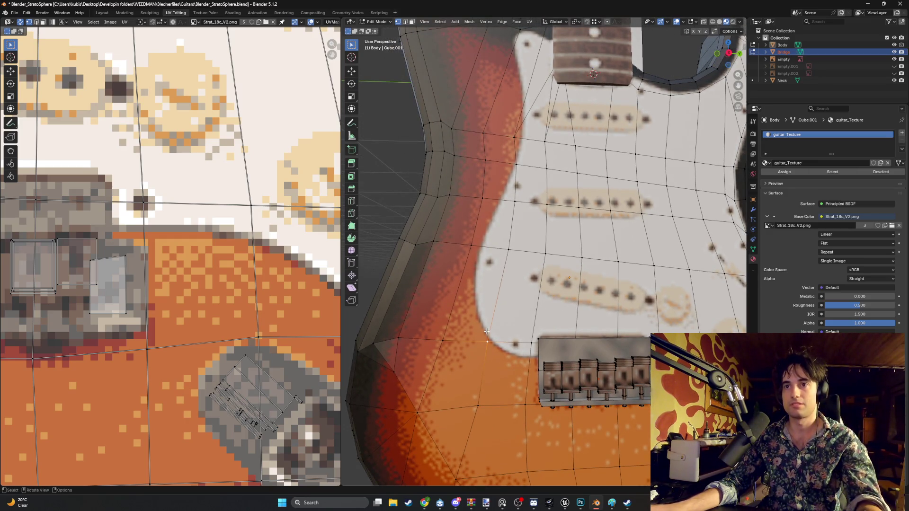
key(g)
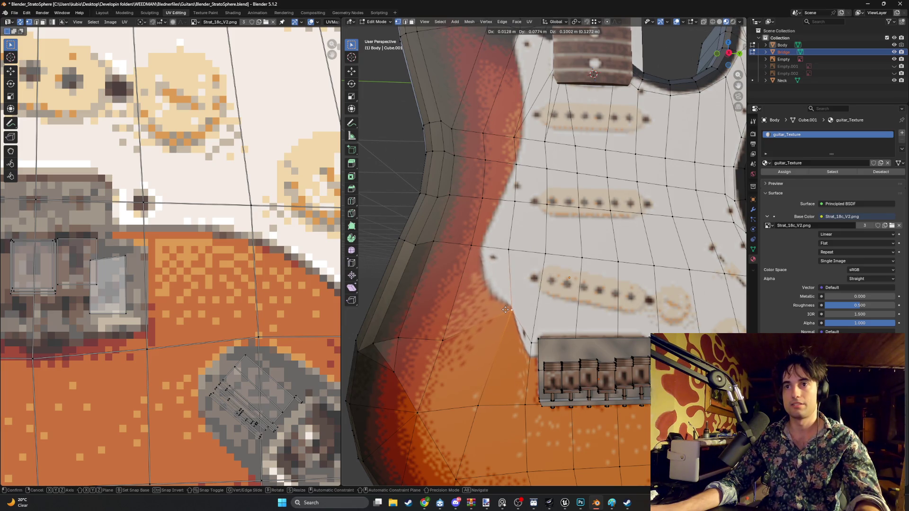
click(506, 309)
scroll(507, 309, down, 3)
- Look over the body from several angles and a straight-on orthographic view
middle_drag(507, 309, 563, 295)
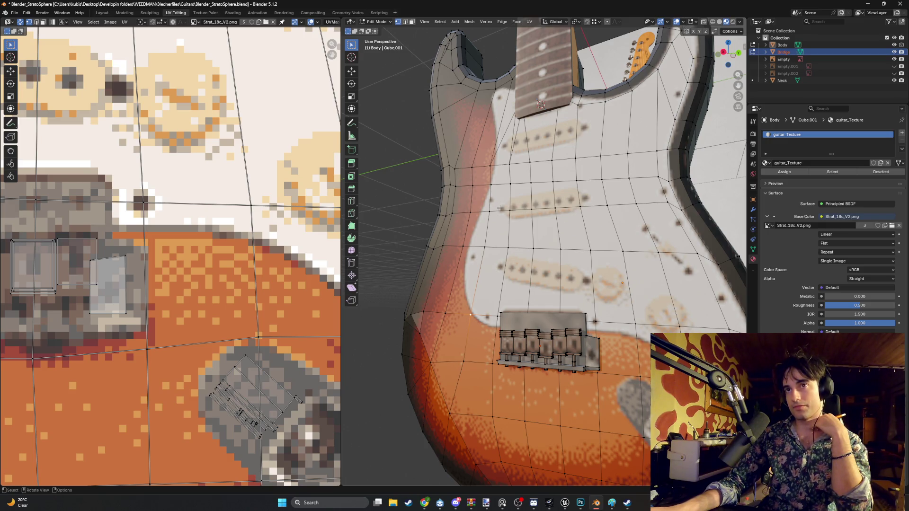
middle_drag(530, 207, 540, 218)
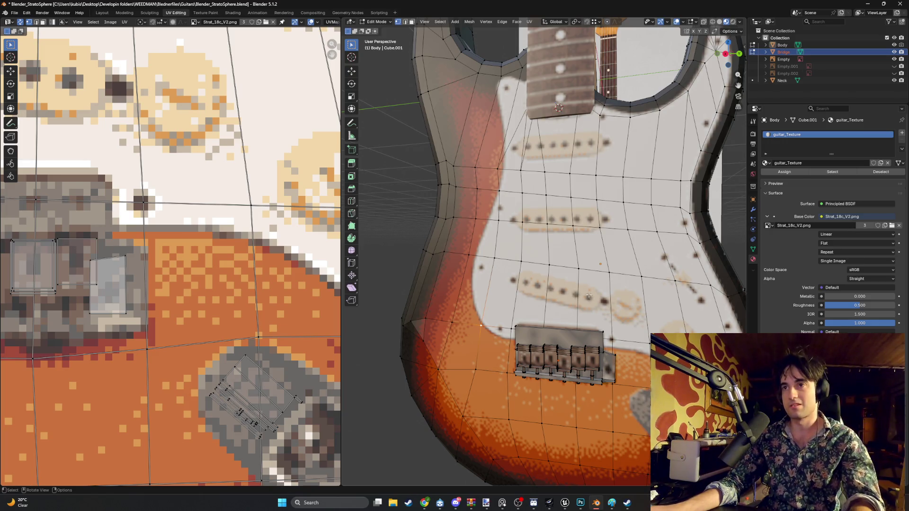
middle_drag(591, 297, 561, 282)
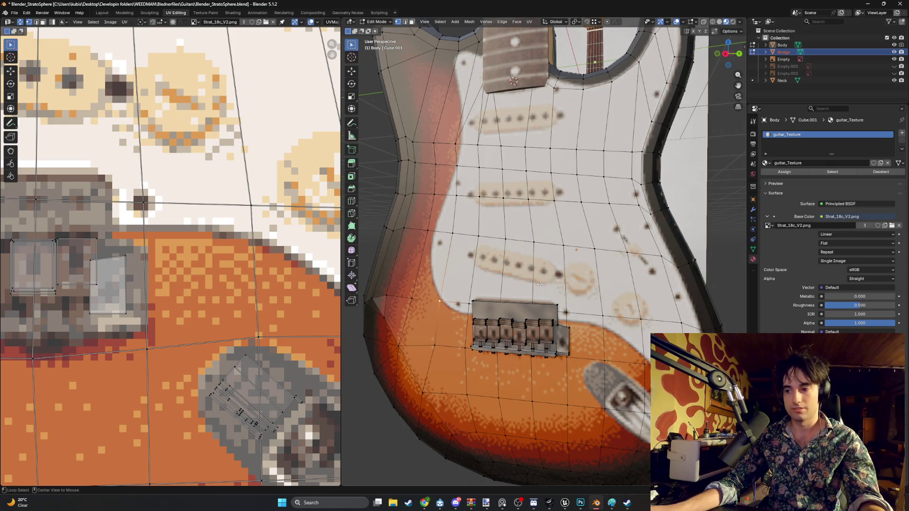
key(KP_3)
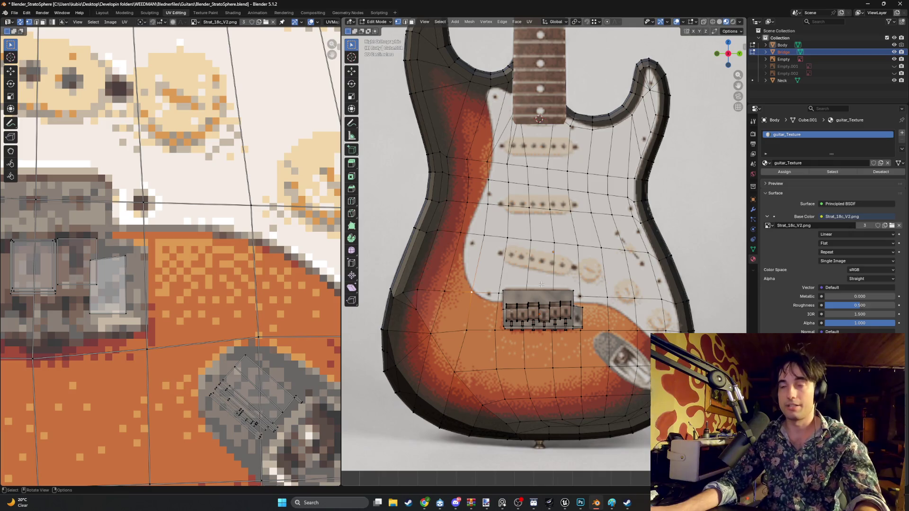
right_click(498, 278)
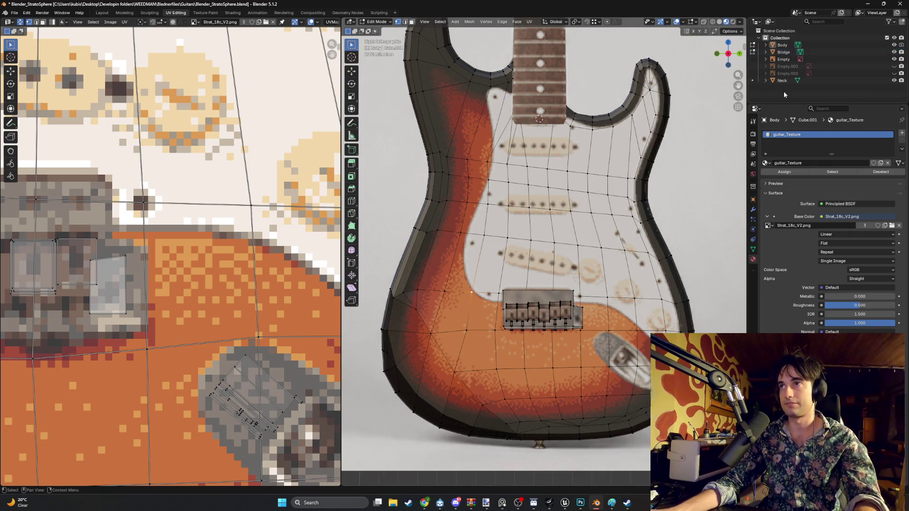
key(KP_Subtract)
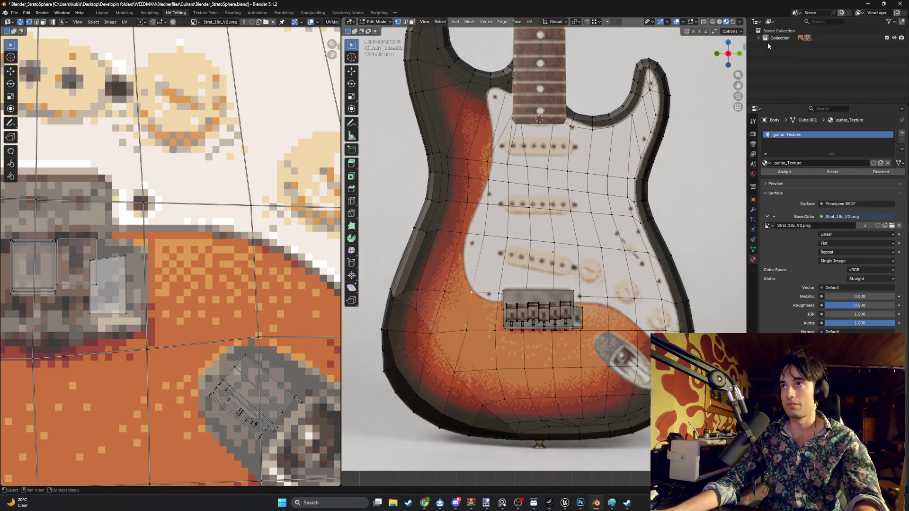
key(KP_Add)
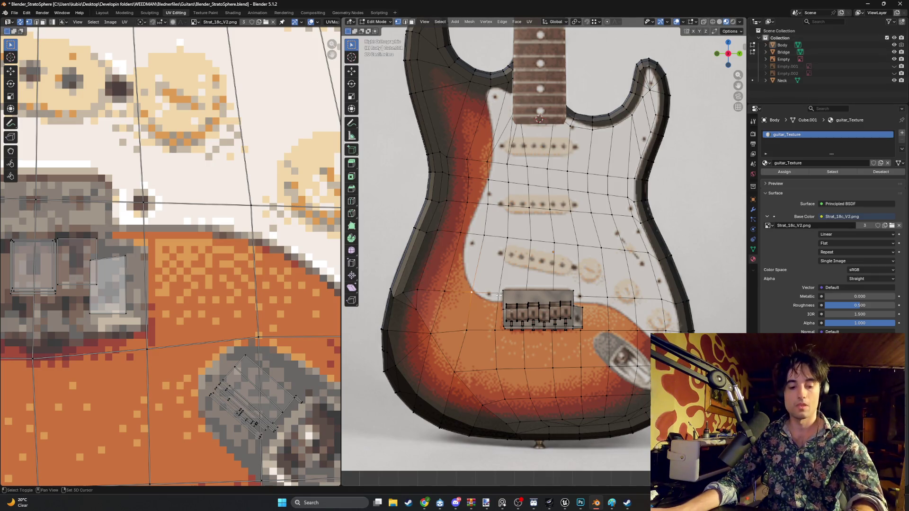
scroll(499, 295, down, 5)
- Add a plane into the body mesh, then undo it
key(shift+a)
click(495, 297)
middle_drag(558, 232, 557, 220)
key(ctrl+z)
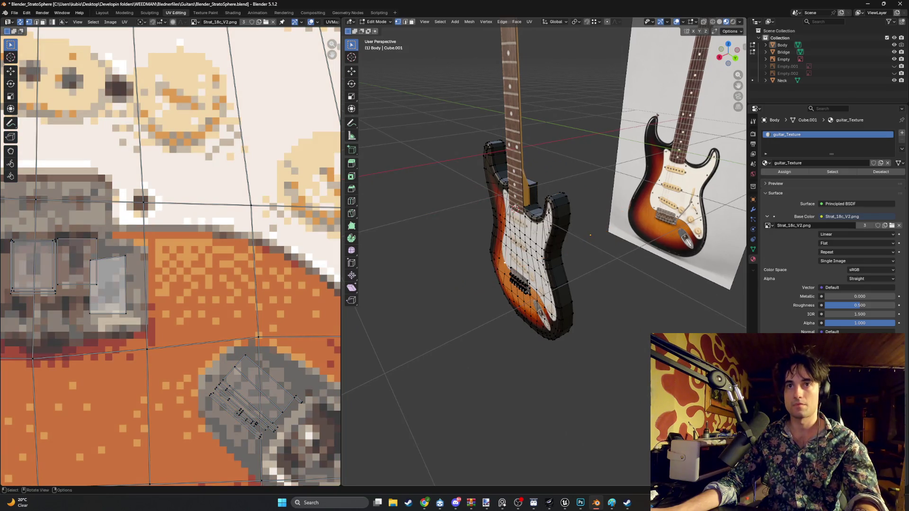
scroll(547, 214, down, 3)
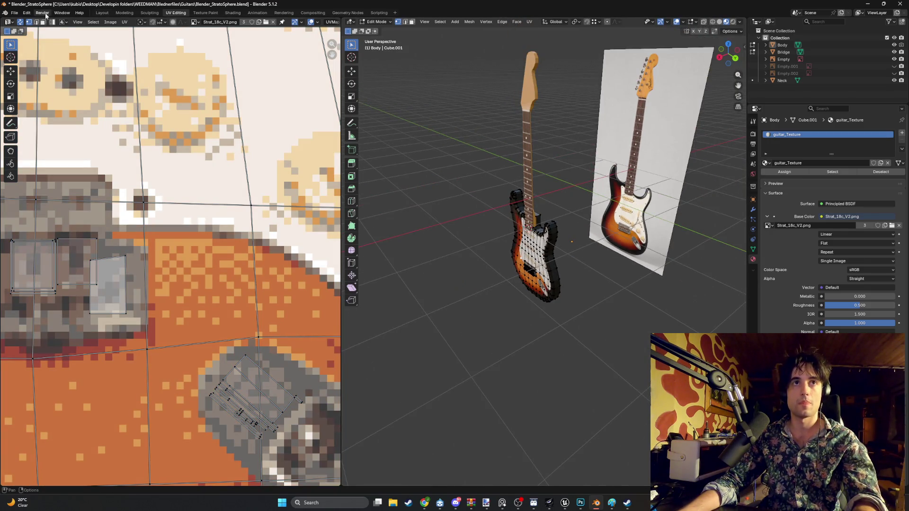
- Switch to the Modeling layout, leave edit mode and bring up the Add Mesh list
click(124, 13)
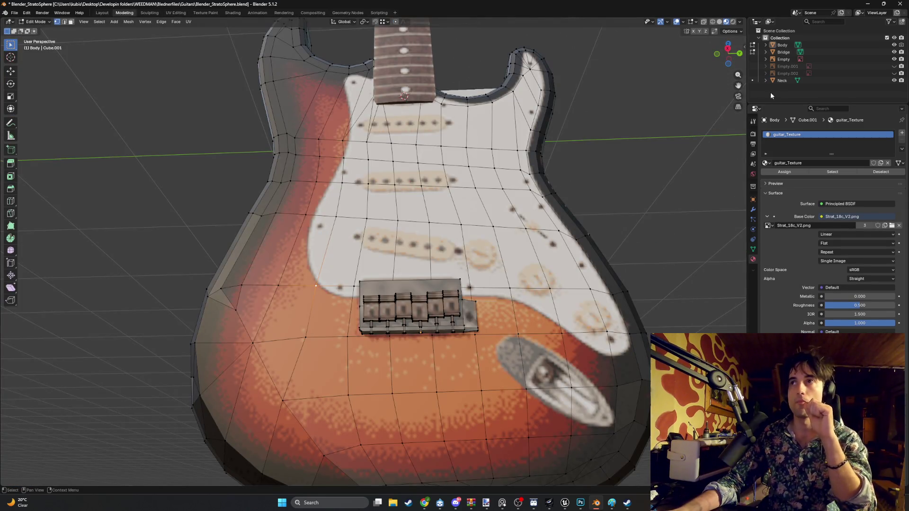
scroll(462, 219, up, 3)
key(Tab)
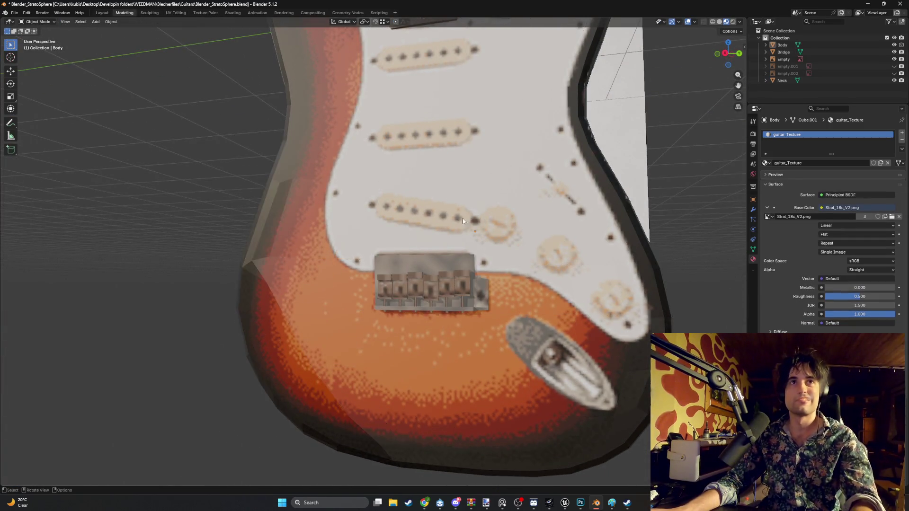
middle_drag(462, 217, 424, 229)
key(a)
key(shift+a)
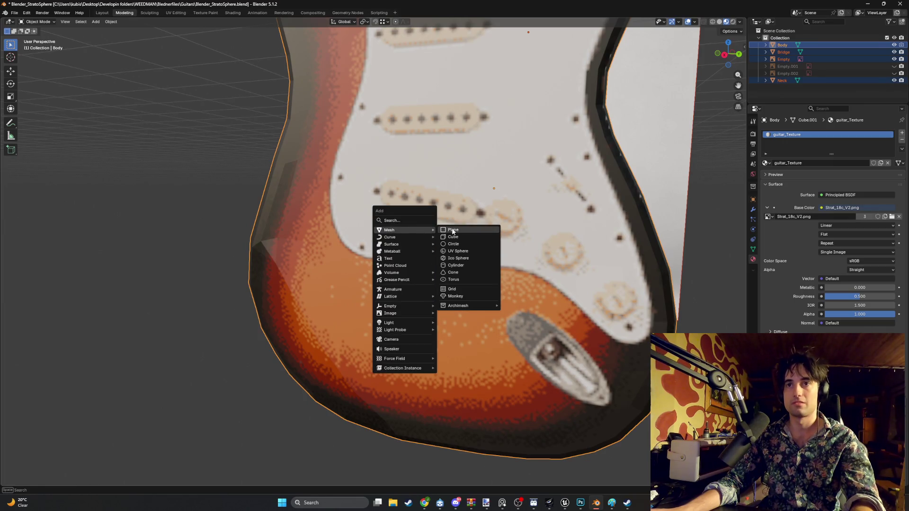
- Add a plane object, save the project and switch to Material Preview shading
click(452, 231)
scroll(457, 225, down, 5)
mouse_move(456, 225)
middle_down()
mouse_move(451, 244)
mouse_move(504, 202)
mouse_move(451, 207)
middle_up()
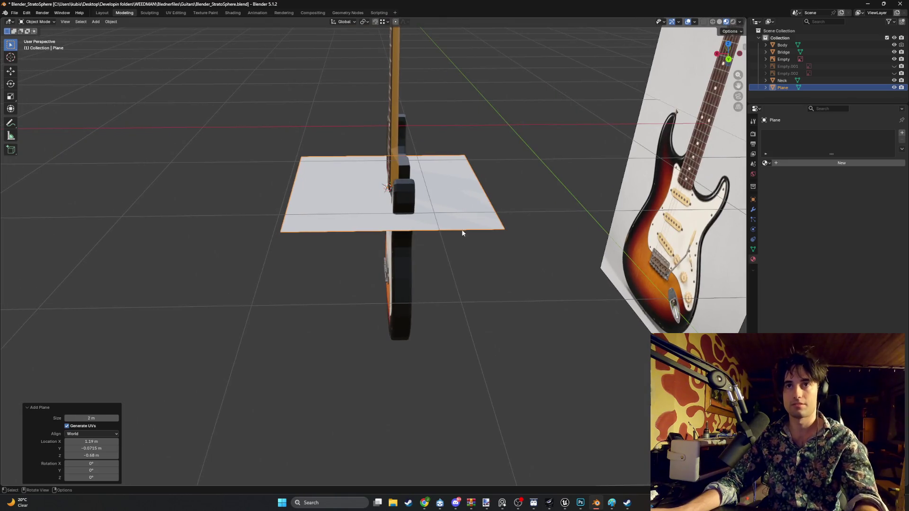
key(ctrl+KP_1)
mouse_move(402, 219)
middle_down()
mouse_move(554, 214)
mouse_move(521, 223)
mouse_move(512, 199)
mouse_move(507, 214)
mouse_move(437, 231)
mouse_move(349, 225)
mouse_move(406, 234)
mouse_move(513, 225)
mouse_move(525, 236)
mouse_move(492, 214)
mouse_move(511, 213)
mouse_move(568, 226)
mouse_move(491, 230)
mouse_move(498, 239)
mouse_move(409, 236)
mouse_move(323, 215)
mouse_move(309, 224)
middle_up()
key(ctrl+s)
key(z)
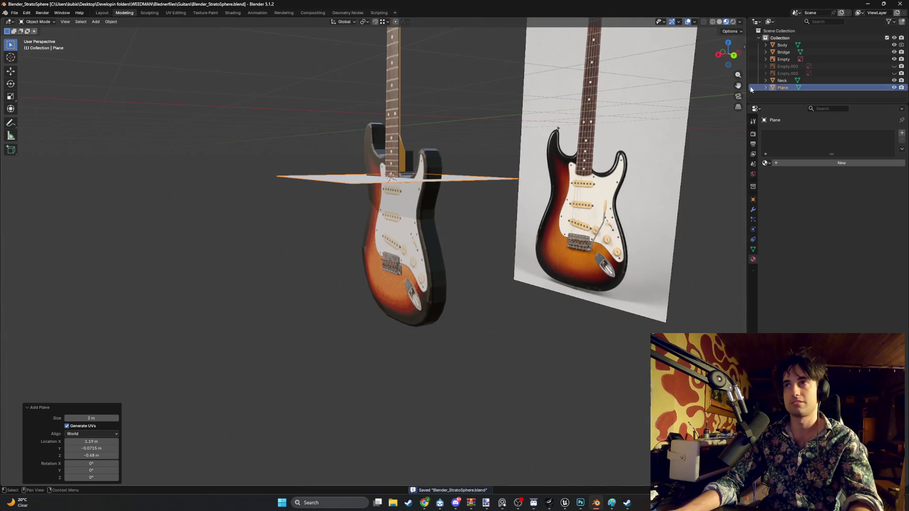
- Rename the plane to Knobs in the Outliner, then delete it
click(780, 87)
double_click(780, 88)
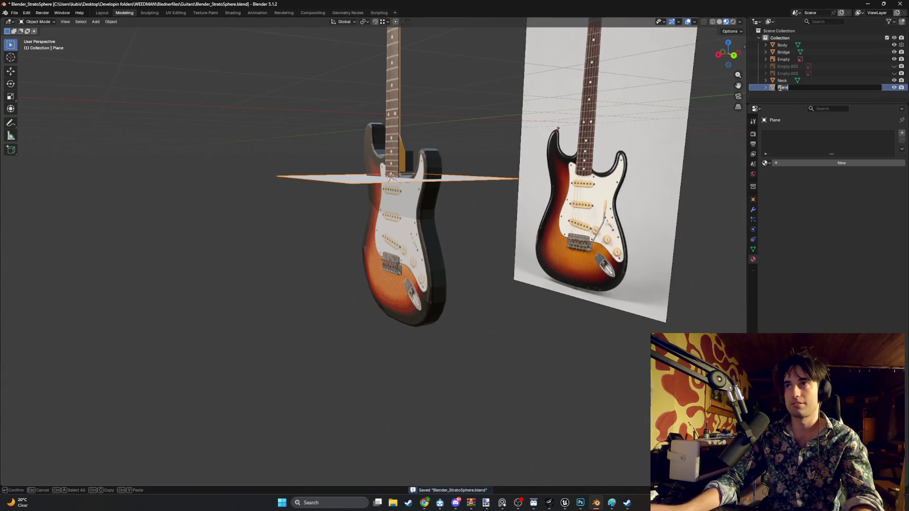
key(BackSpace)
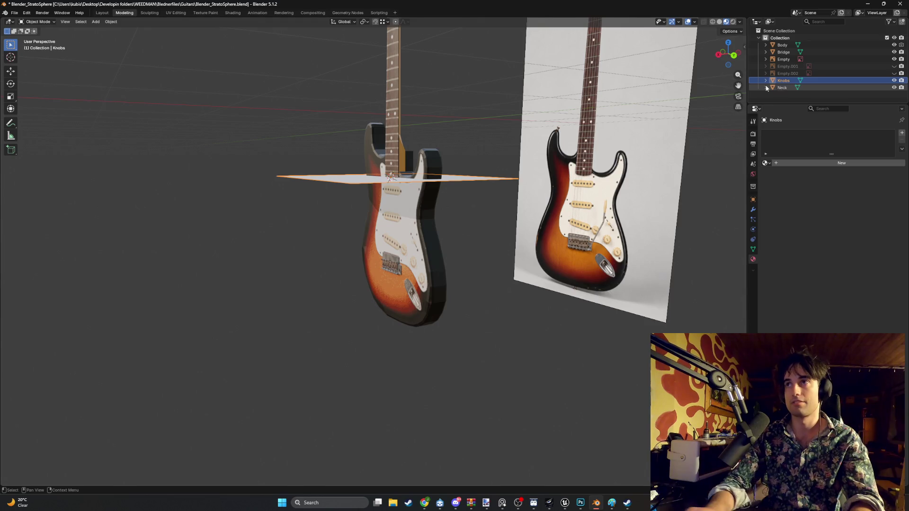
key(Return)
mouse_move(540, 178)
middle_down()
mouse_move(505, 176)
mouse_move(475, 201)
middle_up()
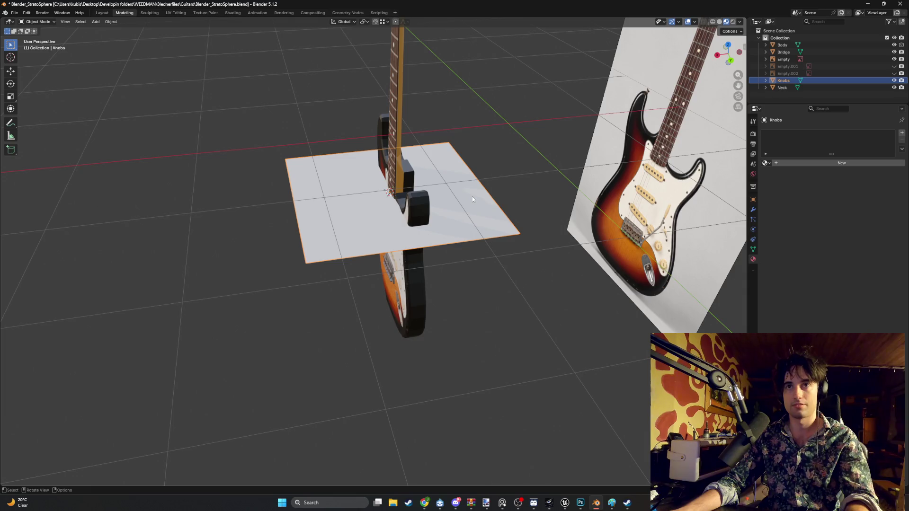
key(Delete)
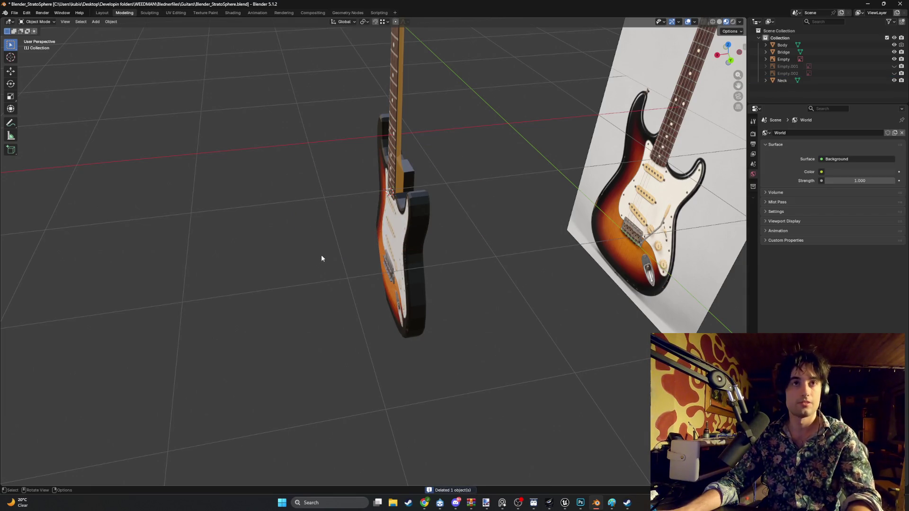
- Add a circle mesh, fill it as a triangle fan, then delete it to start over
key(shift+a)
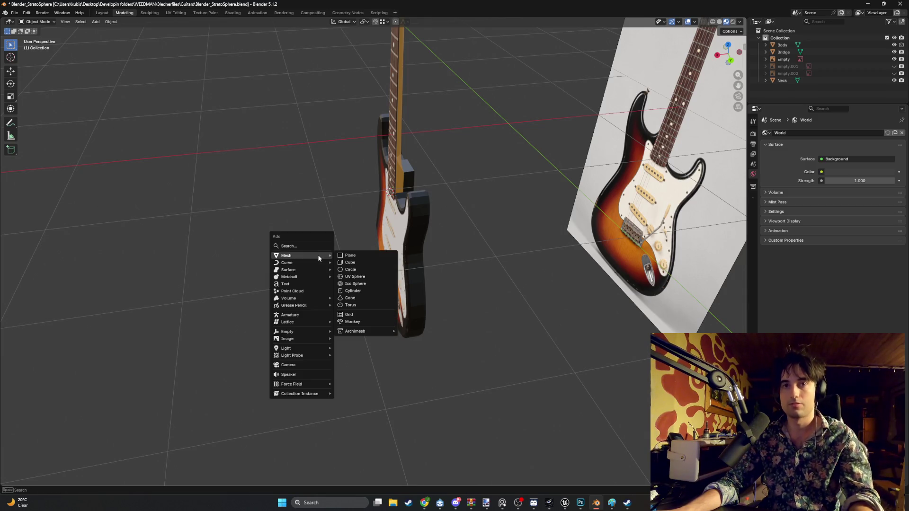
click(350, 270)
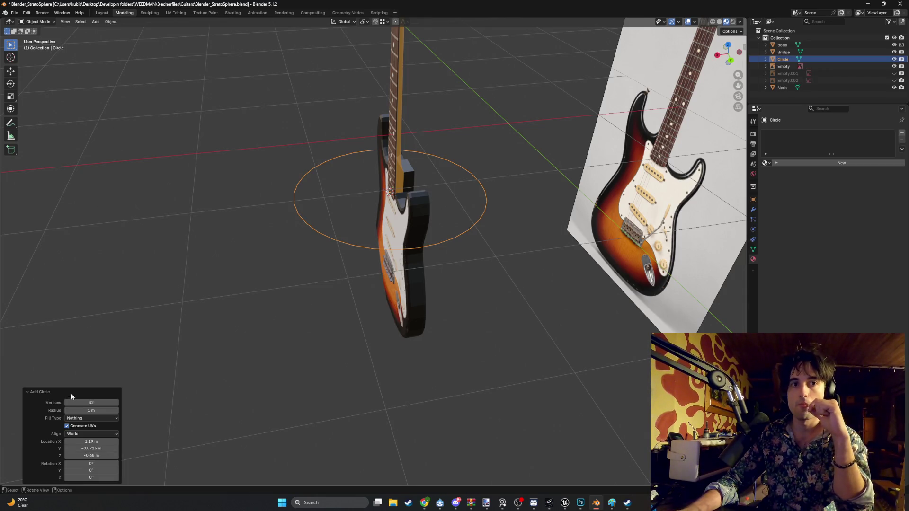
click(97, 419)
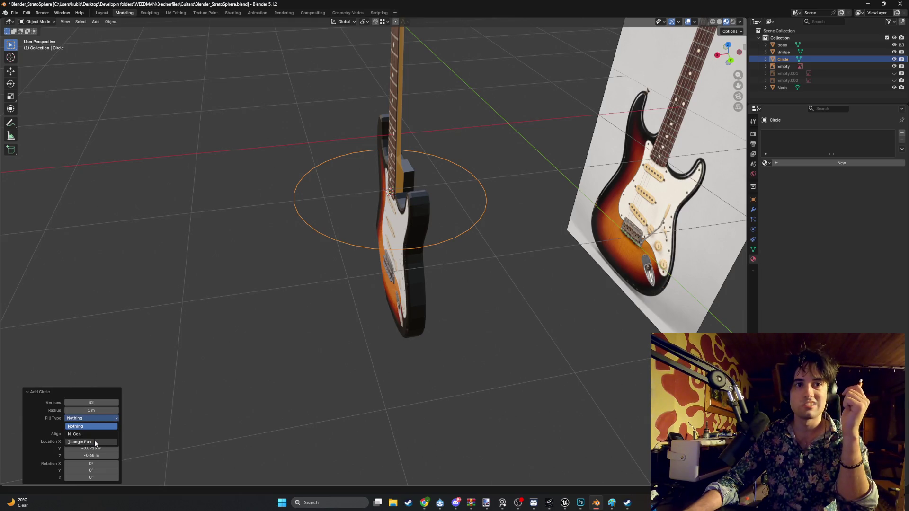
click(95, 440)
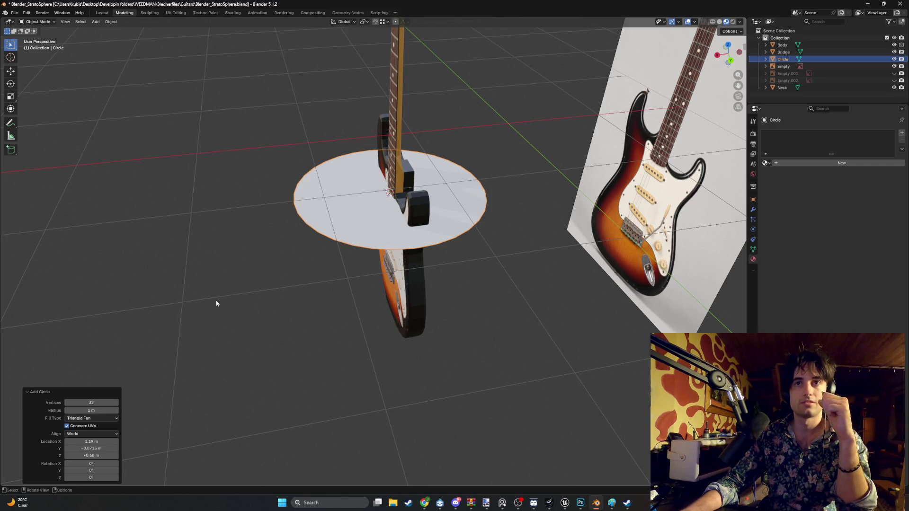
key(Tab)
key(Tab)
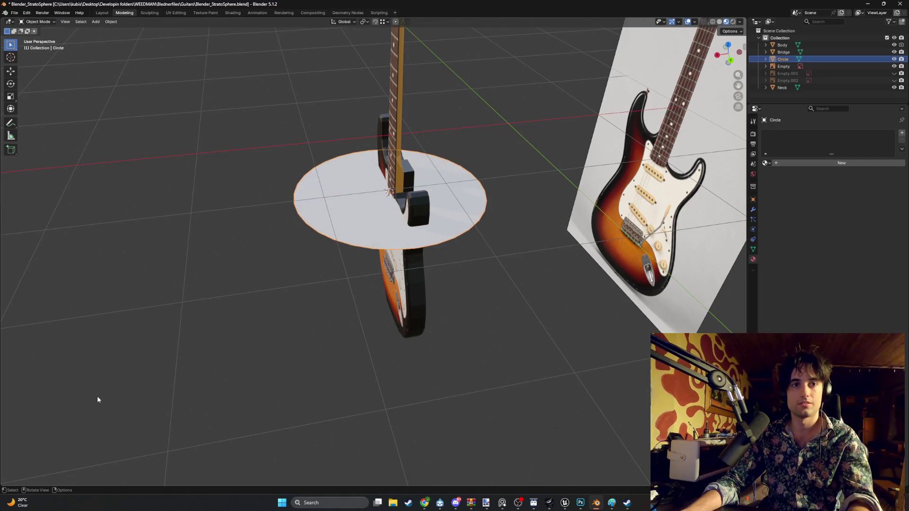
key(Tab)
key(Tab)
key(Delete)
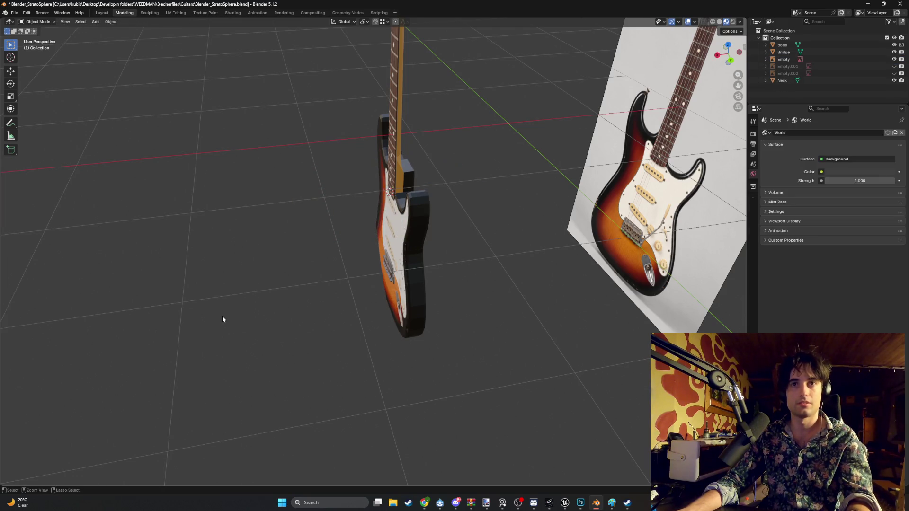
- Add a new filled circle at the guitar with 8 vertices and enter mesh editing
key(shift+a)
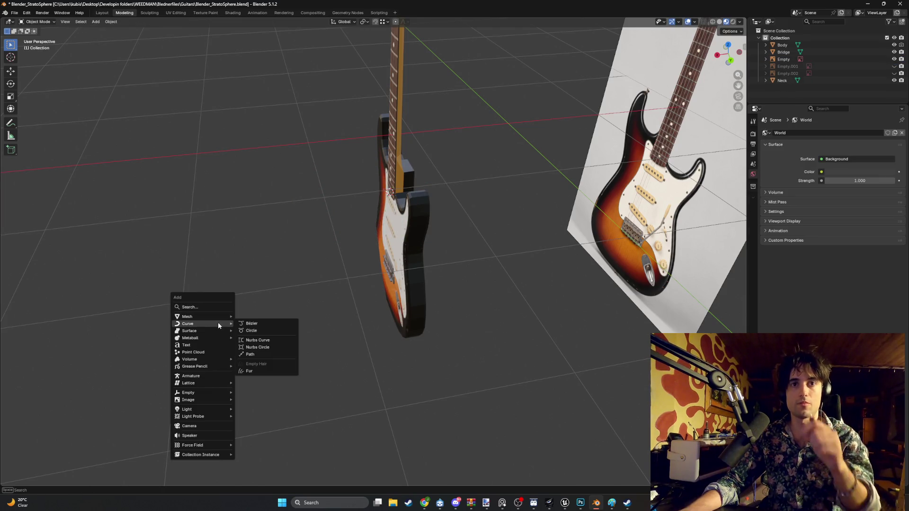
click(252, 330)
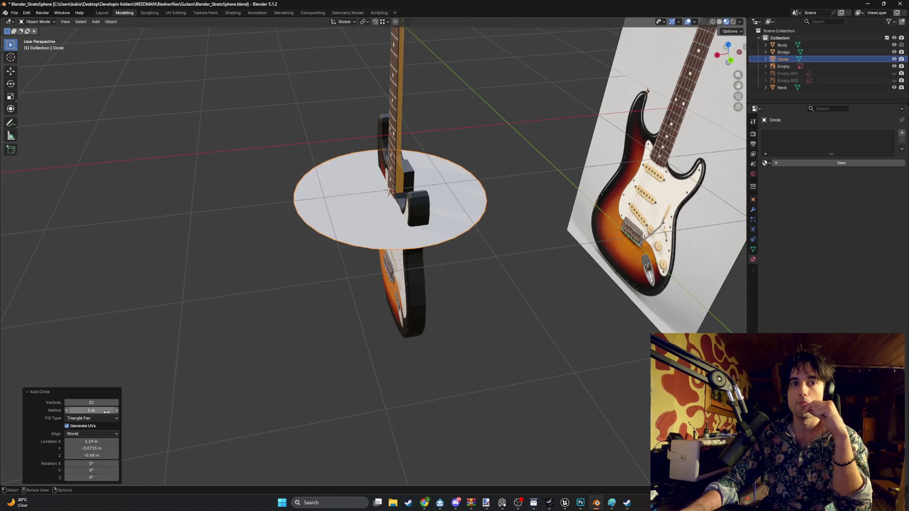
click(100, 404)
text(8)
key(Return)
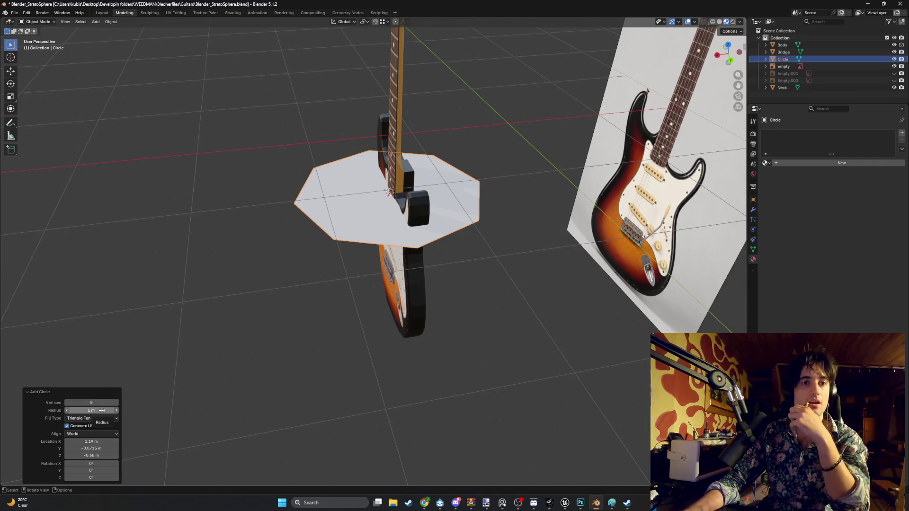
middle_drag(182, 363, 303, 308)
key(Tab)
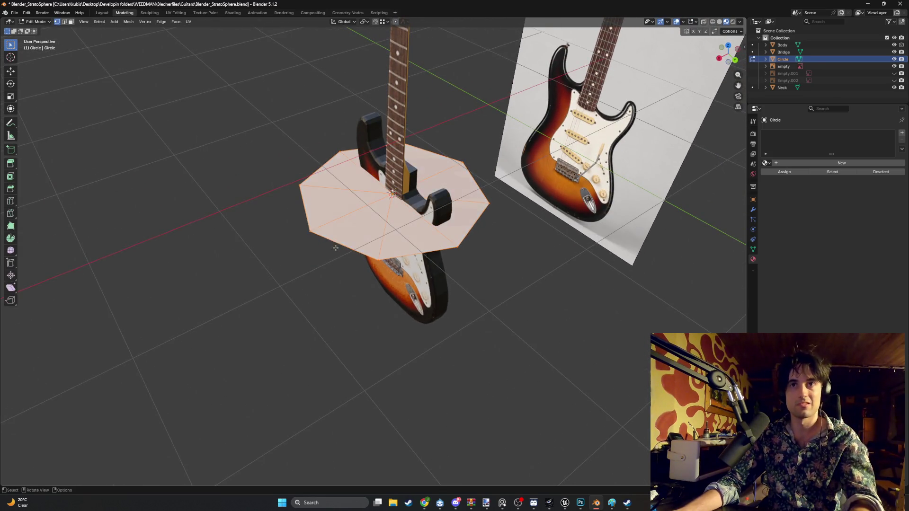
- Extrude the octagon into a slab, scale the top face inward and extrude a taller upper section
middle_drag(453, 196, 419, 252)
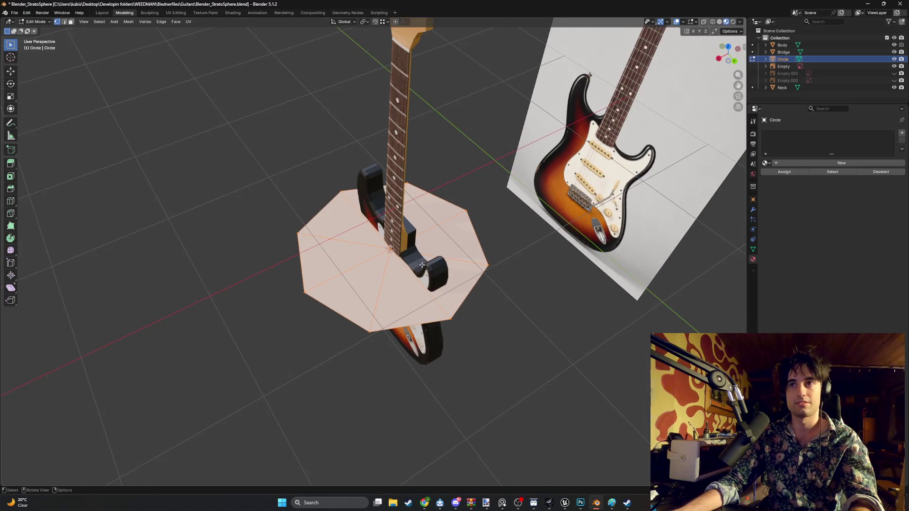
key(e)
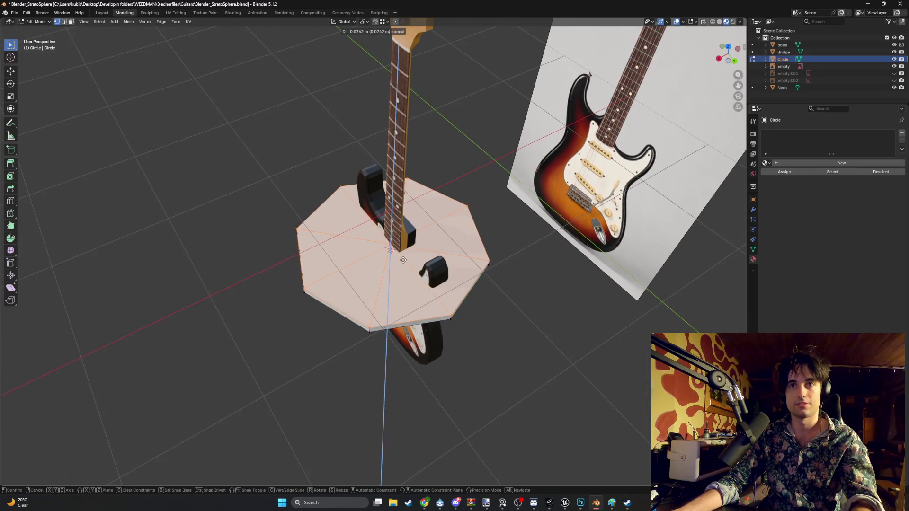
click(432, 250)
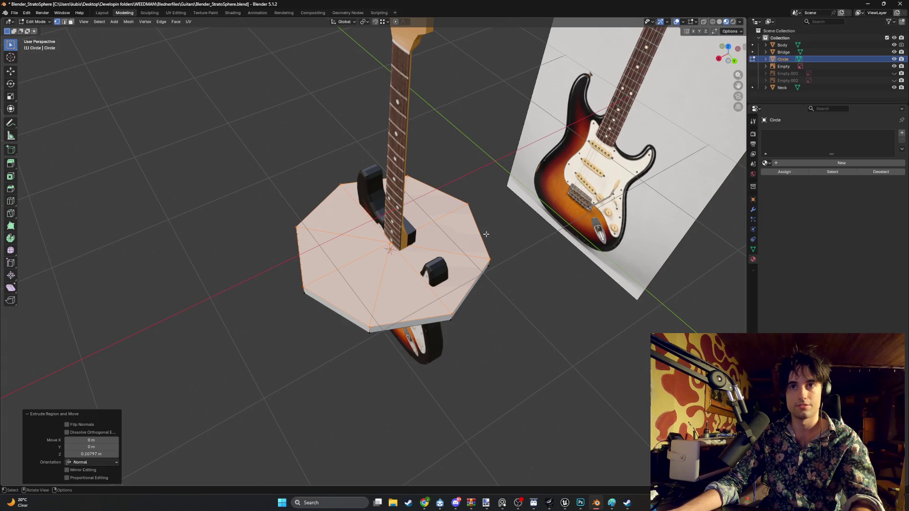
middle_drag(486, 234, 441, 242)
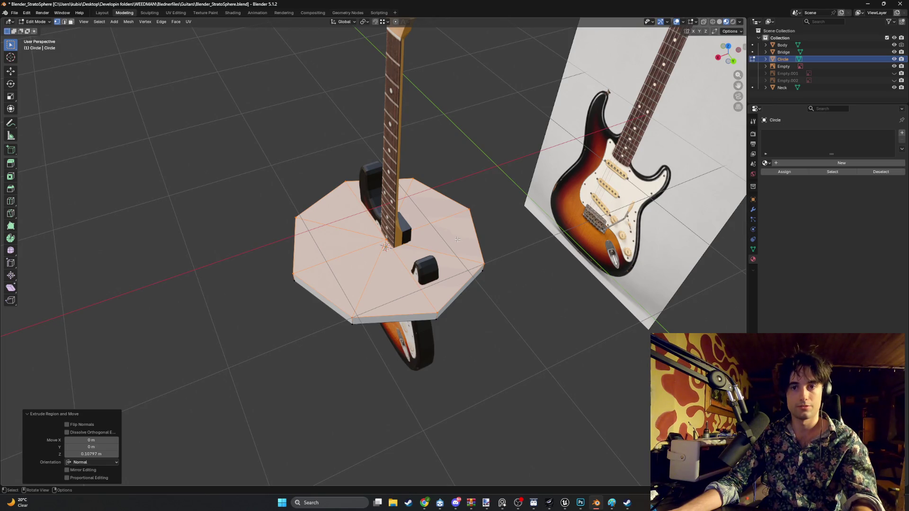
key(s)
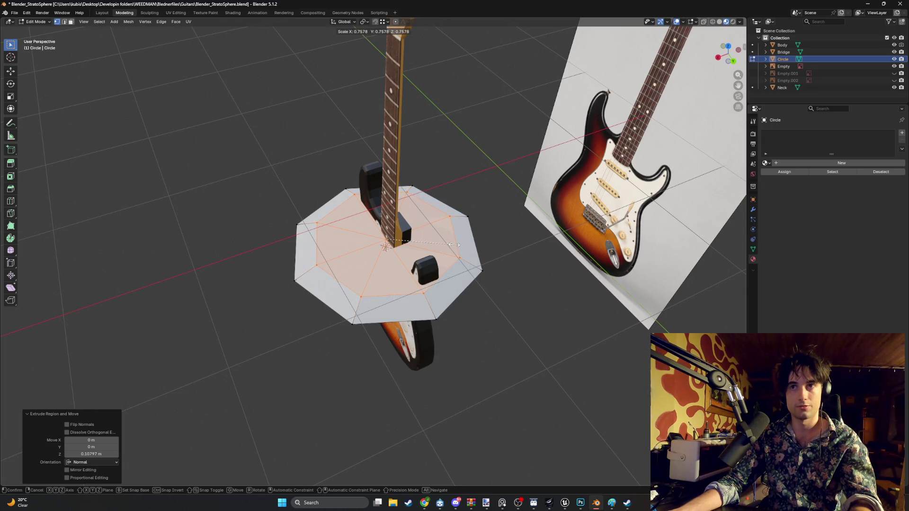
click(456, 245)
key(g)
key(z)
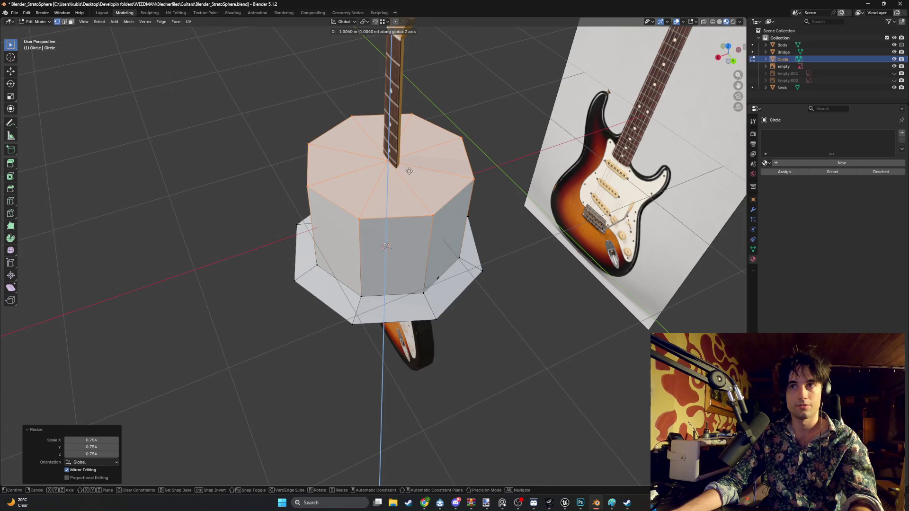
key(Escape)
key(e)
click(399, 200)
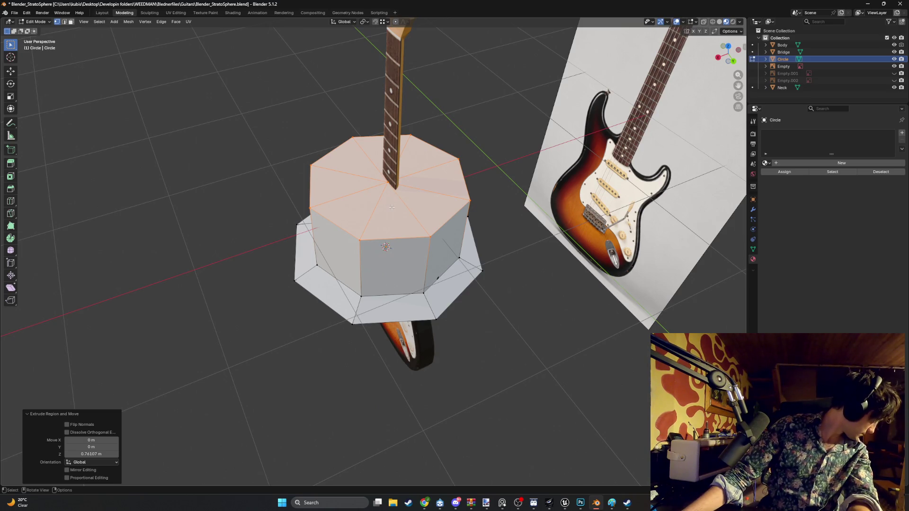
- Adjust the top face height along Z and extrude another upper section for the stepped hat shape
middle_drag(390, 206, 390, 195)
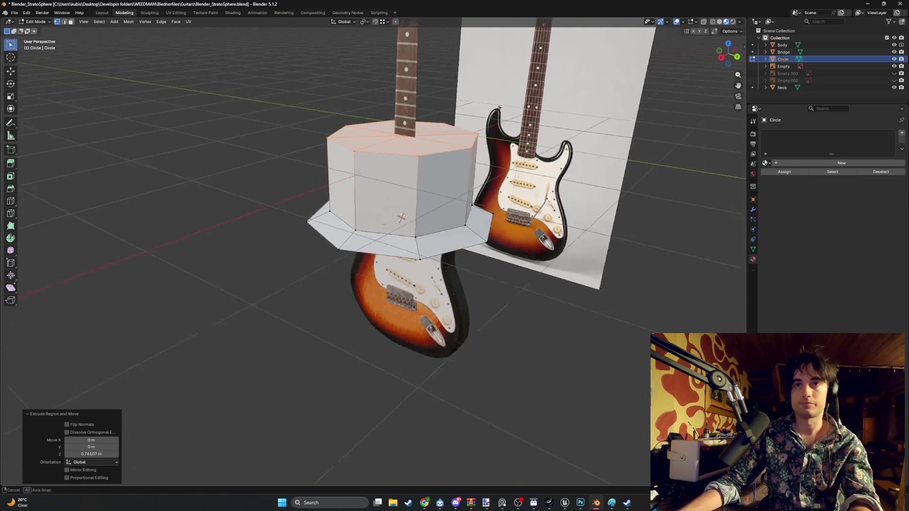
key(g)
key(z)
click(396, 224)
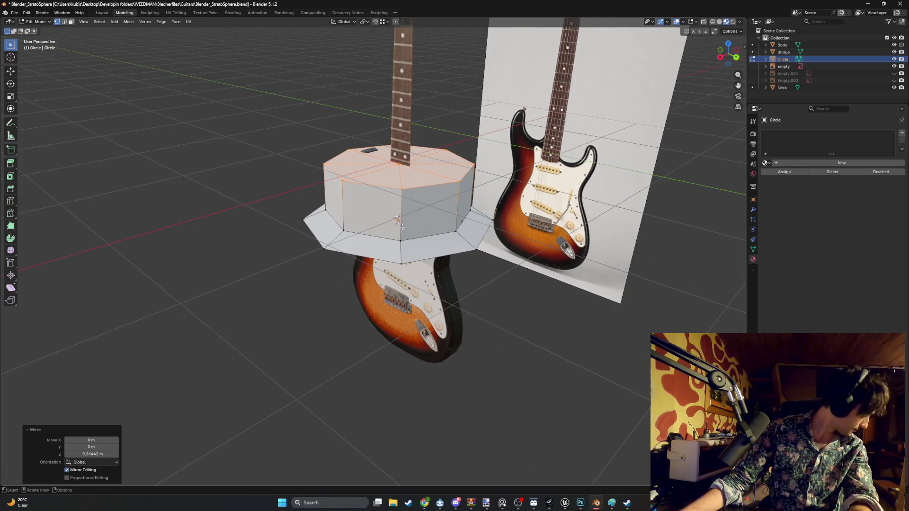
key(g)
key(z)
click(399, 222)
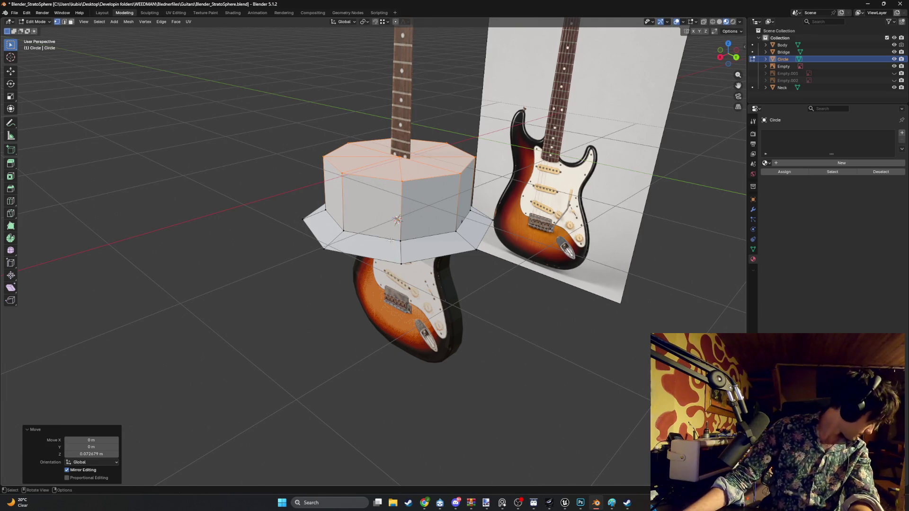
key(ctrl+z)
key(g)
key(z)
click(391, 216)
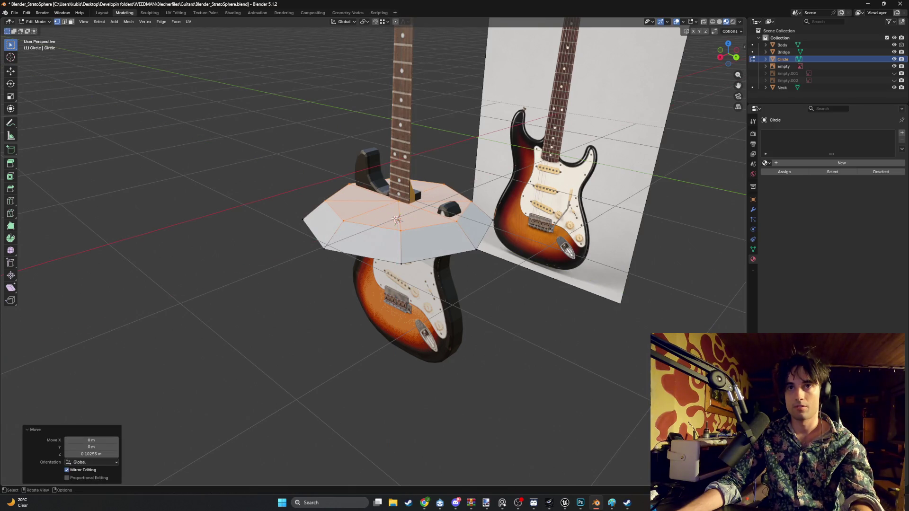
key(e)
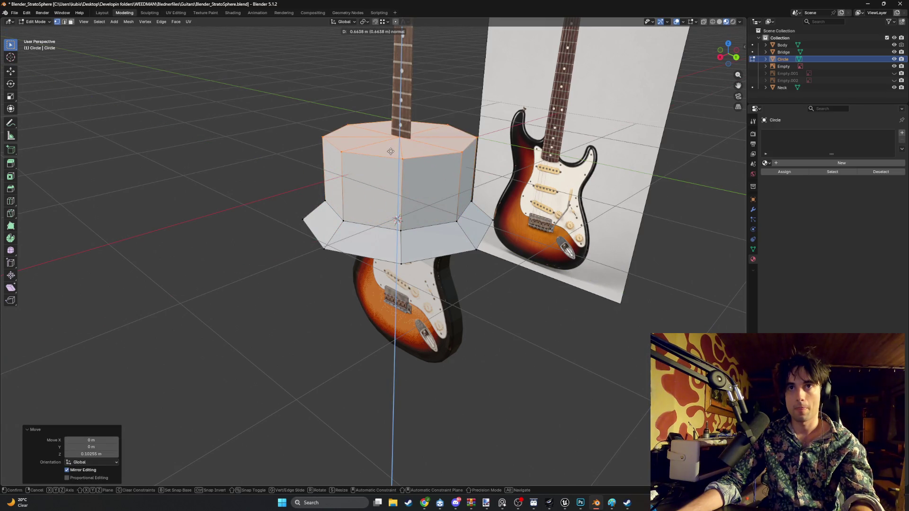
click(391, 151)
- Back in object mode, scale the whole knob down to about 0.222
middle_drag(390, 151, 489, 170)
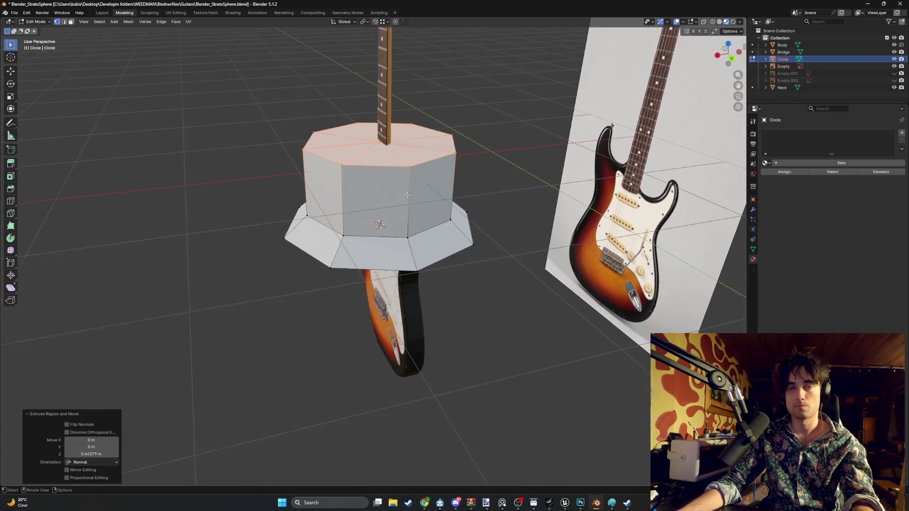
key(Tab)
key(s)
click(409, 209)
middle_drag(408, 209, 462, 197)
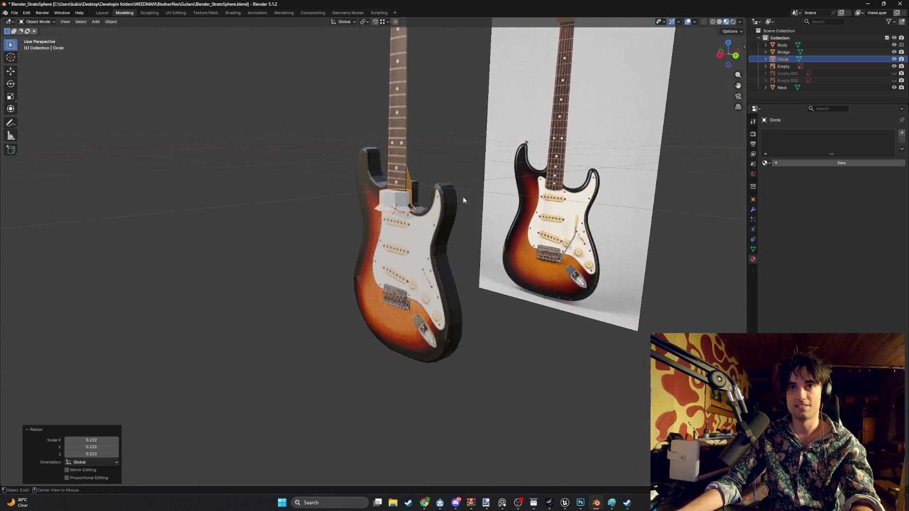
- Lower the knob, turn it 90 degrees and slide it along Y onto the lower body
key(ctrl+KP_1)
key(g)
key(z)
click(395, 290)
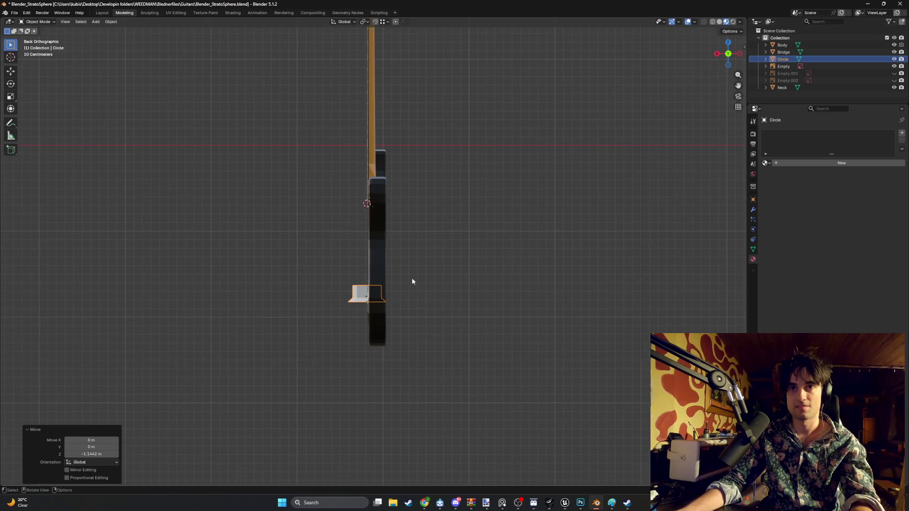
text(r90)
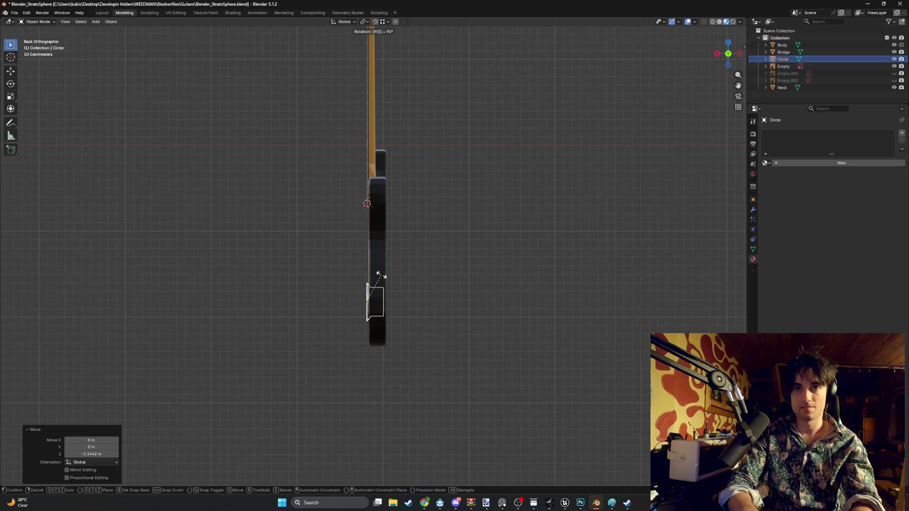
text(-(90)
key(Return)
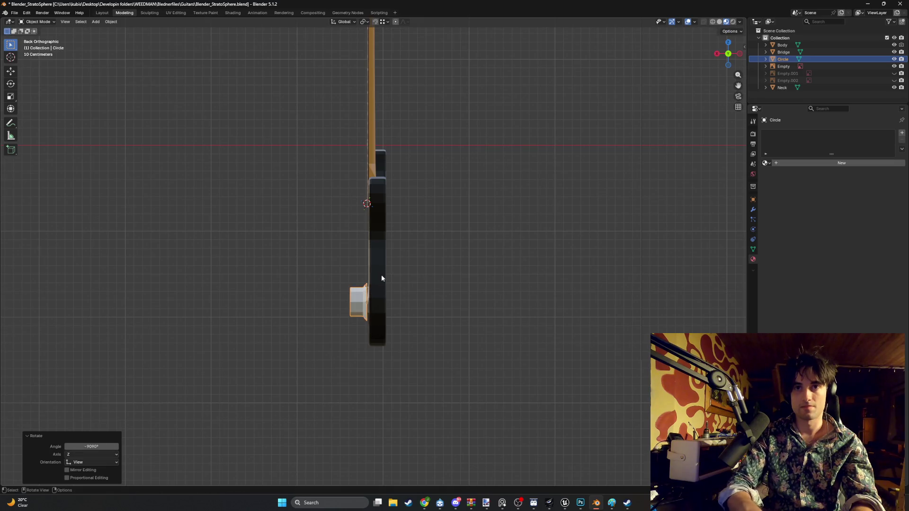
mouse_move(382, 276)
middle_down()
mouse_move(357, 311)
mouse_move(372, 301)
mouse_move(331, 297)
middle_up()
scroll(371, 301, up, 3)
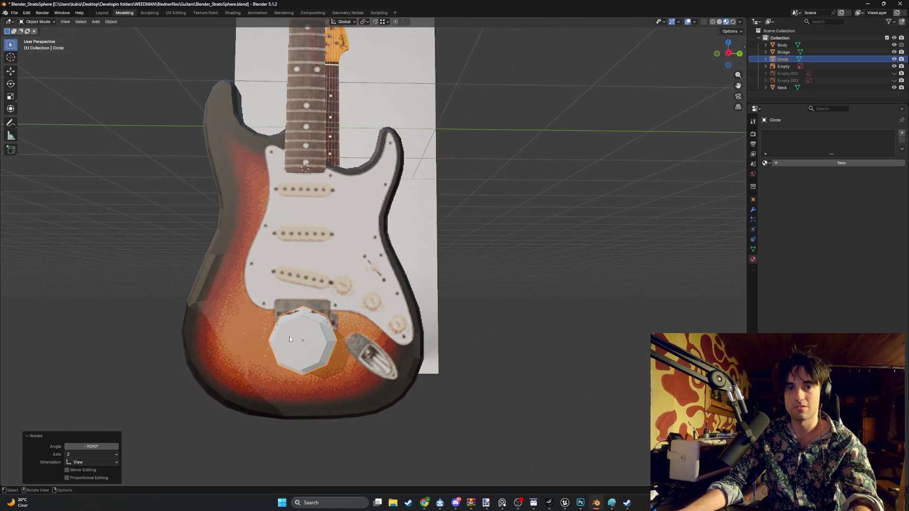
key(g)
key(y)
click(380, 325)
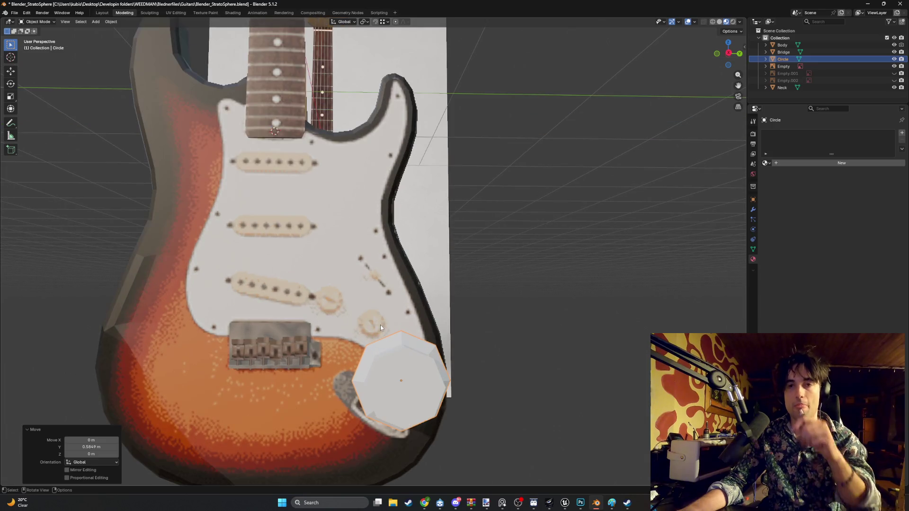
scroll(380, 325, up, 2)
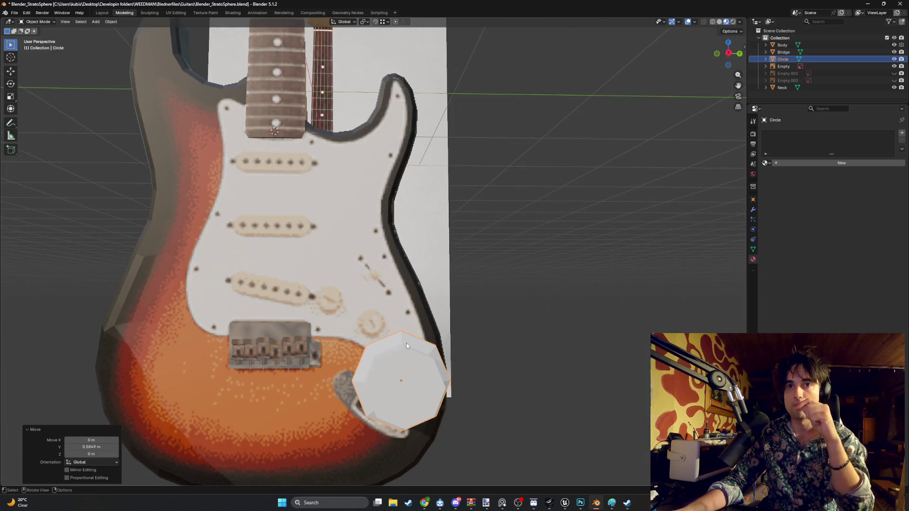
- Shrink the knob to about 0.75 and nudge it into place on the pickguard
key(shift+s)
key(Escape)
key(s)
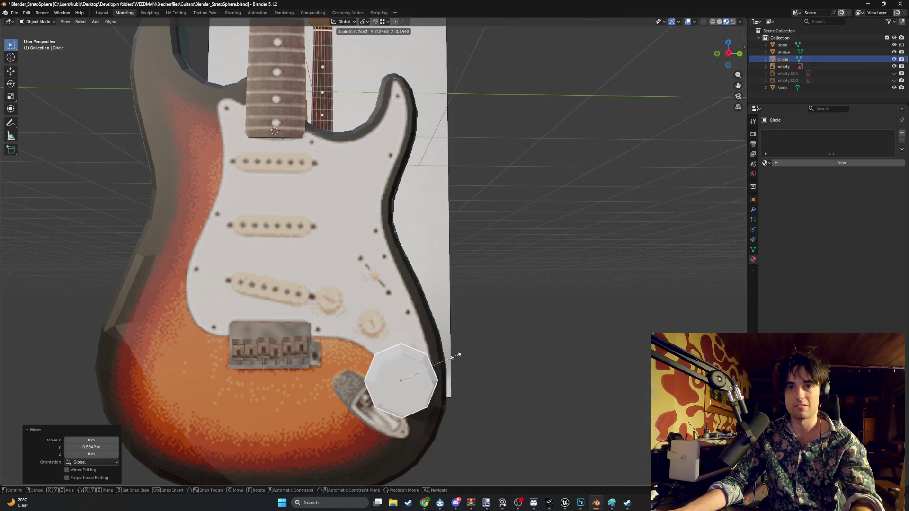
click(456, 355)
mouse_move(457, 355)
middle_down()
mouse_move(398, 365)
mouse_move(434, 348)
mouse_move(297, 371)
middle_up()
key(g)
click(401, 353)
text(s.75)
key(Return)
key(g)
click(425, 354)
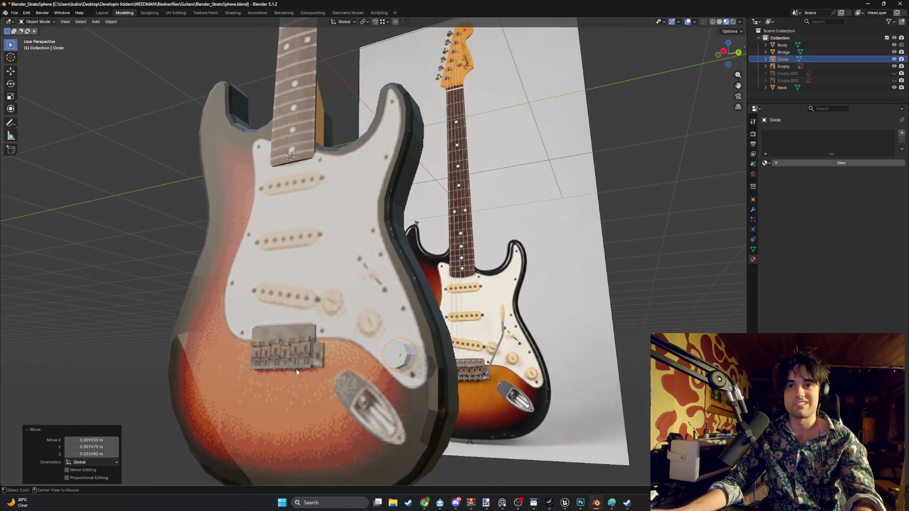
- From side views, shrink the knob further and move it toward the body near the pickguard's lower edge
key(KP_3)
scroll(400, 363, up, 3)
shift+middle_drag(448, 383, 419, 337)
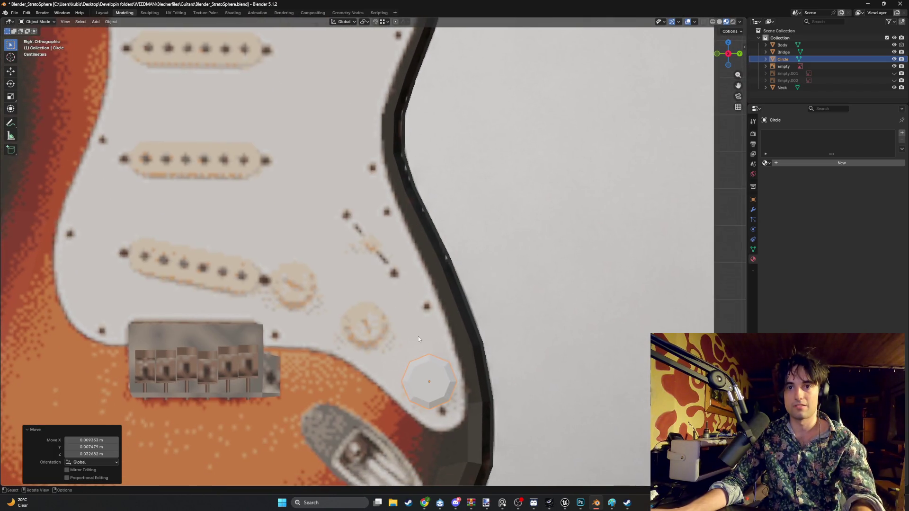
key(s)
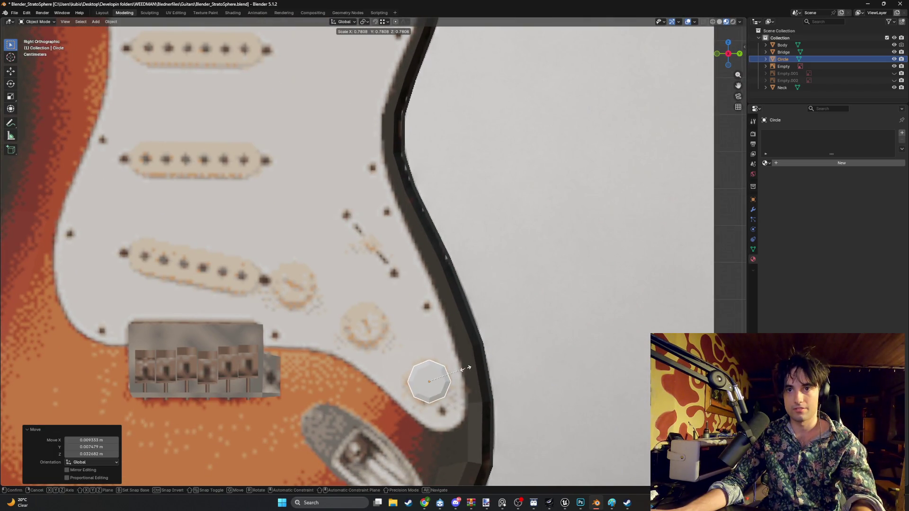
click(468, 369)
key(g)
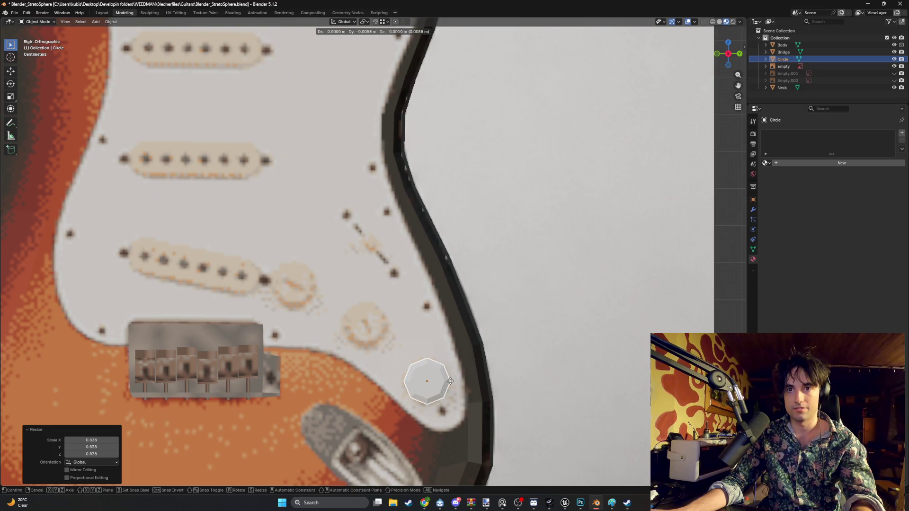
click(449, 381)
mouse_move(449, 382)
middle_down()
mouse_move(357, 380)
mouse_move(441, 356)
middle_up()
key(KP_1)
key(g)
click(348, 380)
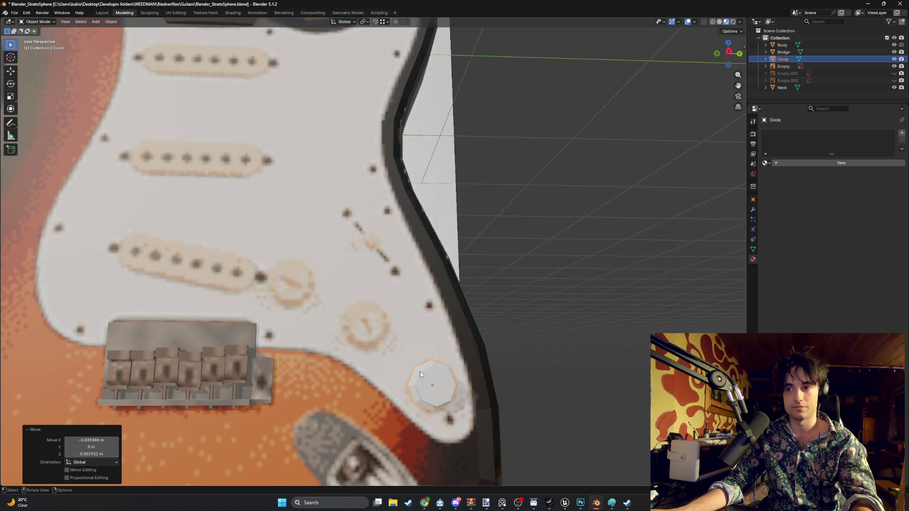
scroll(420, 372, down, 4)
- Check the knob's depth against the body from the side and enter its mesh editing
middle_drag(419, 371, 351, 369)
mouse_move(339, 372)
middle_down()
mouse_move(300, 278)
mouse_move(267, 263)
mouse_move(281, 245)
mouse_move(352, 228)
mouse_move(342, 195)
mouse_move(338, 402)
middle_up()
alt+middle_click(339, 402)
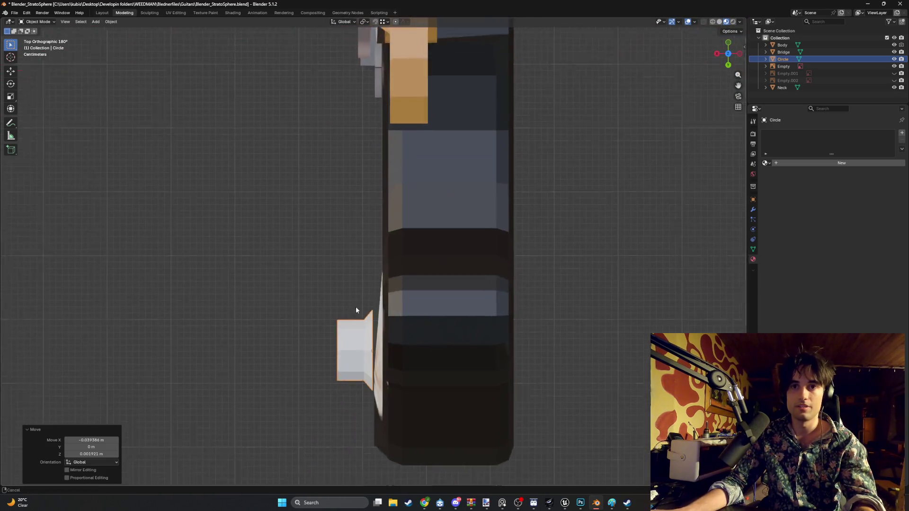
scroll(388, 265, up, 1)
key(Tab)
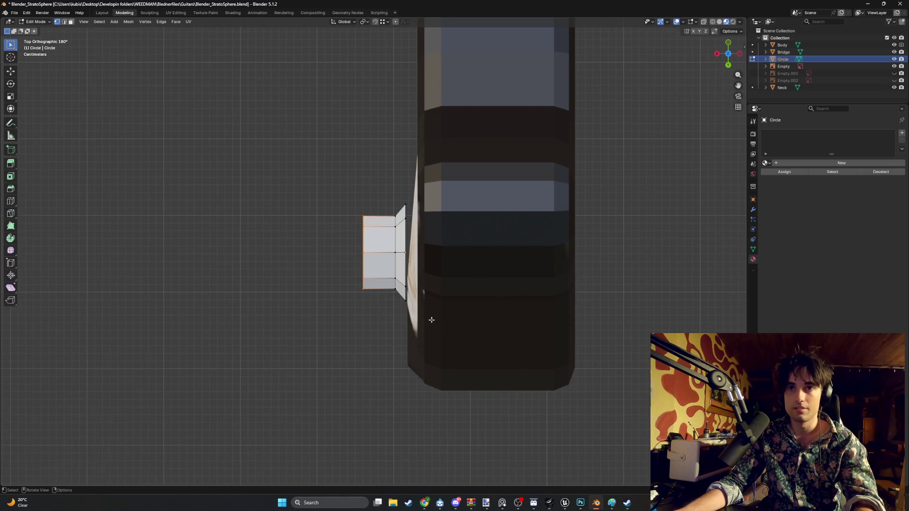
- Switch to the body mesh and move its slanted edge vertices along X so the side runs vertically
key(alt+q)
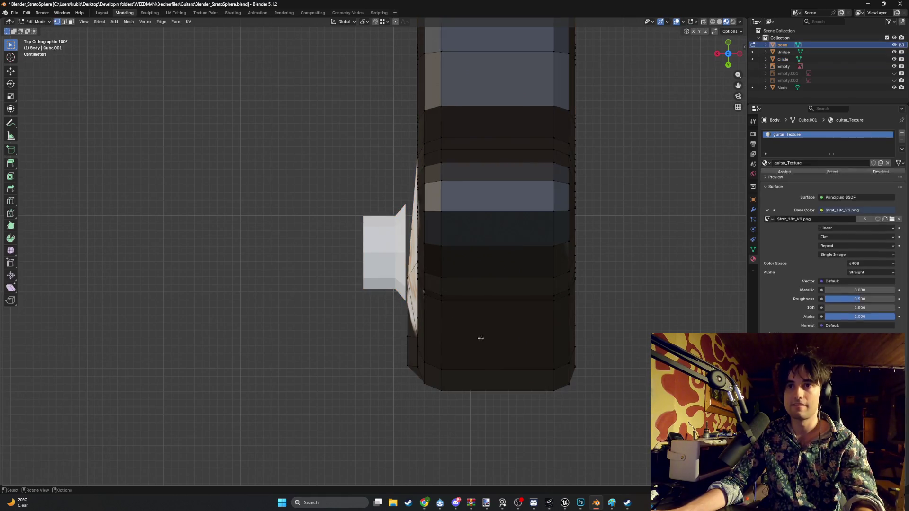
scroll(386, 329, up, 1)
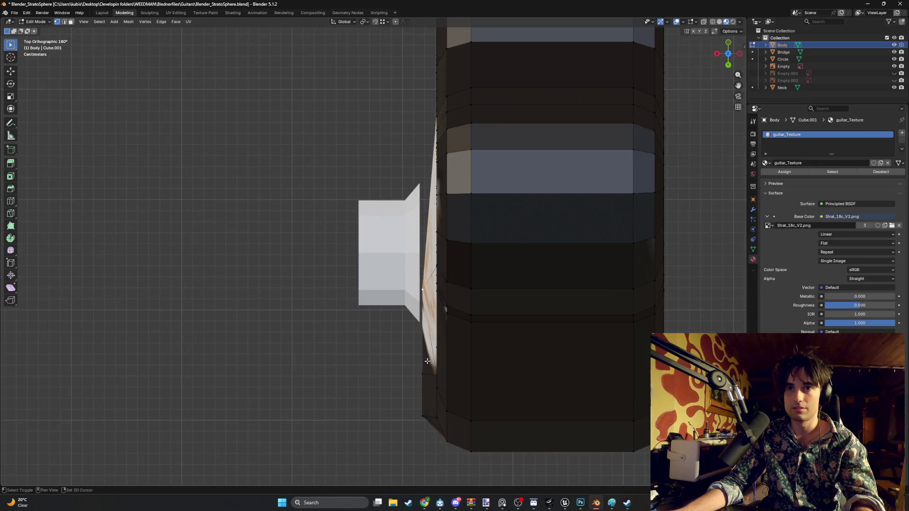
key(g)
key(x)
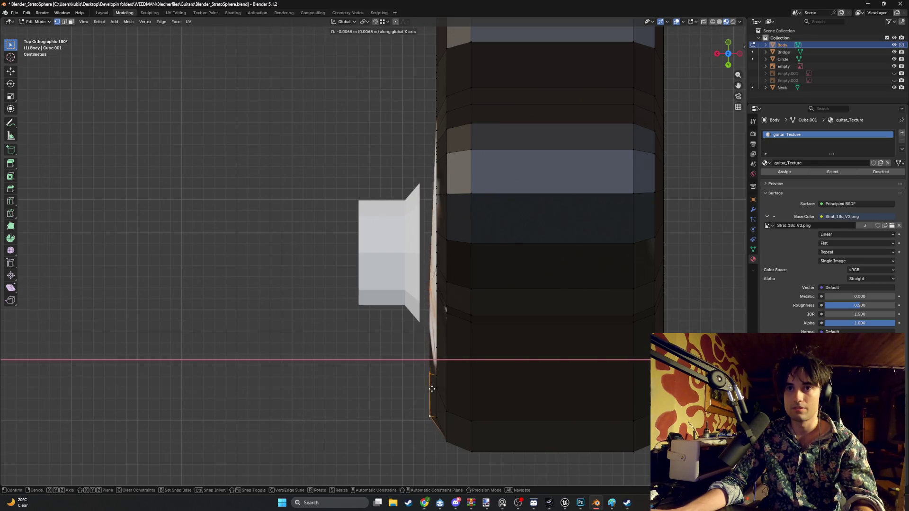
click(437, 400)
mouse_move(437, 400)
middle_down()
mouse_move(460, 275)
mouse_move(490, 330)
middle_up()
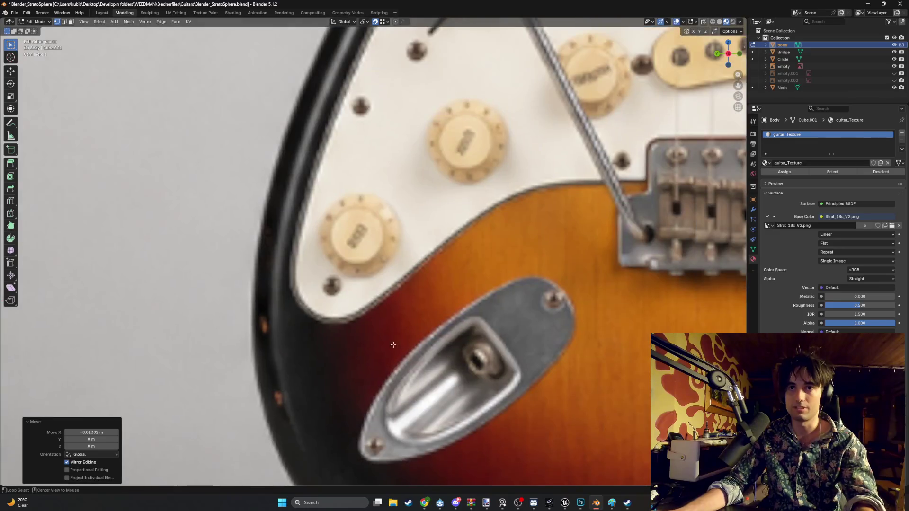
mouse_move(490, 330)
middle_down()
mouse_move(391, 353)
mouse_move(466, 250)
mouse_move(463, 260)
mouse_move(462, 245)
middle_up()
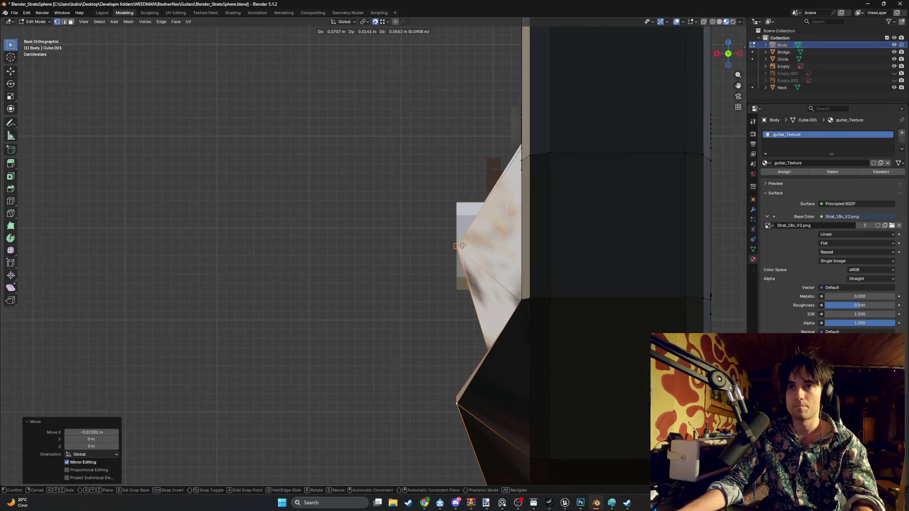
key(Tab)
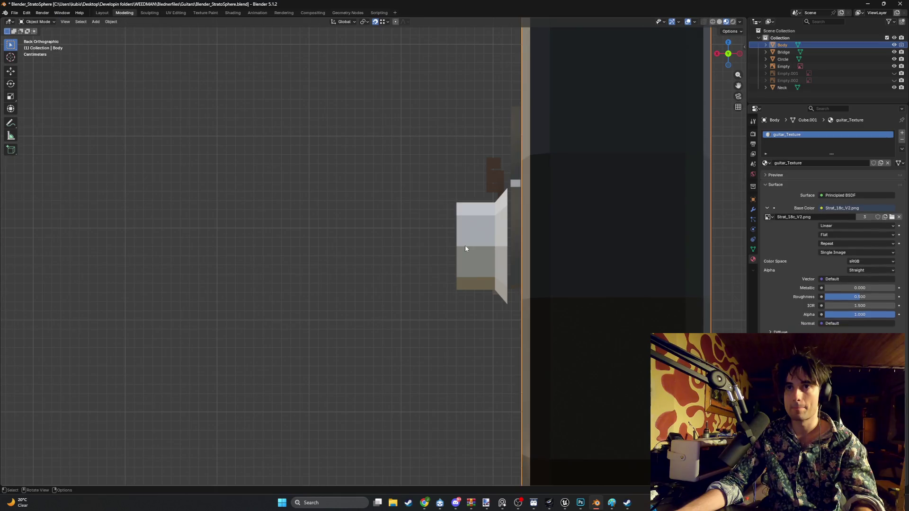
- Move the knob along X until it sits flush against the guitar body
click(465, 246)
key(g)
key(x)
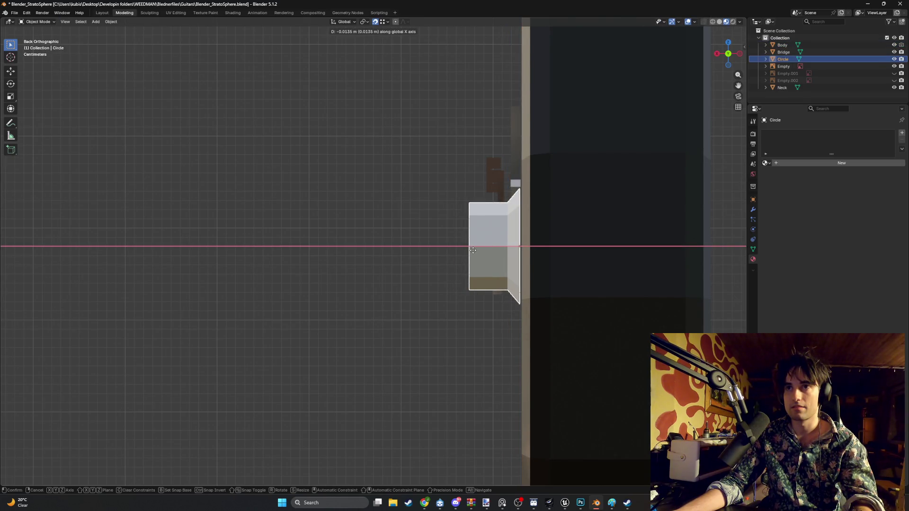
click(474, 250)
mouse_move(474, 250)
middle_down()
mouse_move(494, 248)
mouse_move(409, 239)
middle_up()
scroll(493, 249, down, 3)
scroll(473, 291, up, 3)
scroll(436, 288, down, 2)
middle_drag(412, 282, 475, 295)
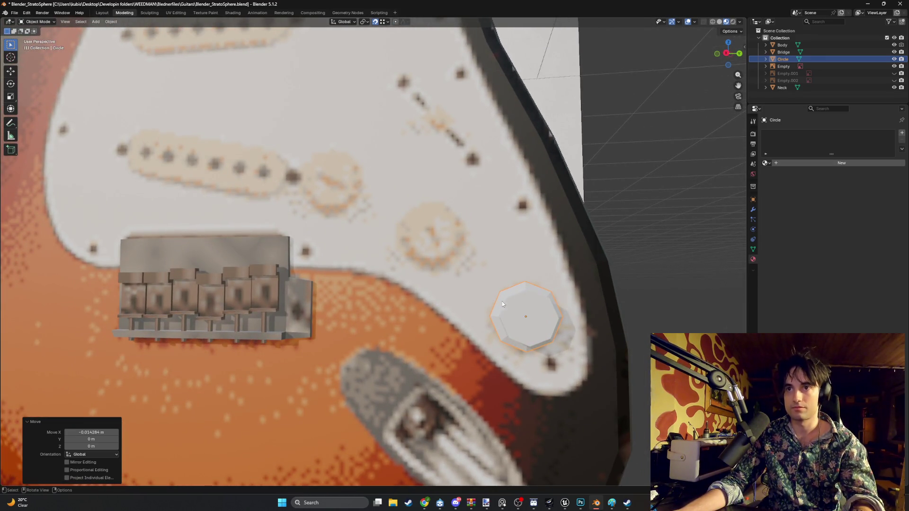
- Rotate the knob slightly and duplicate it as Circle.001 for the next control
key(r)
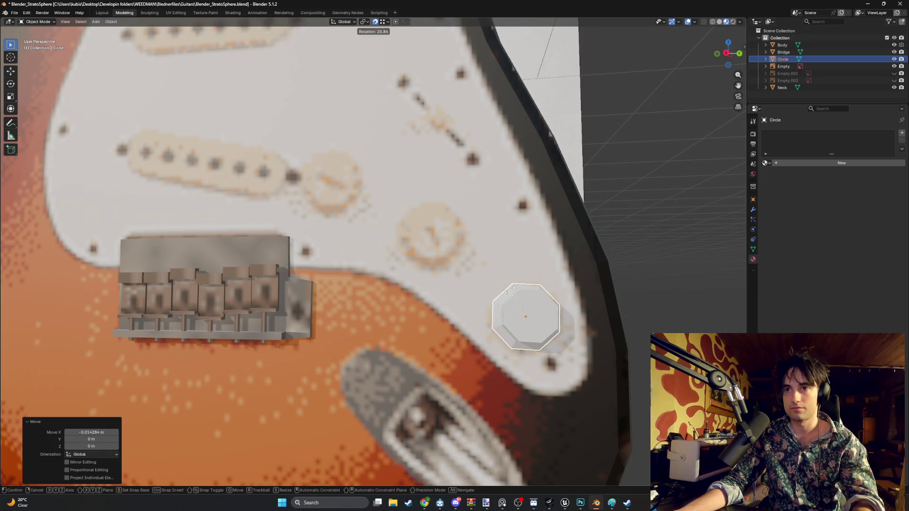
click(506, 291)
scroll(506, 291, up, 2)
key(shift+d)
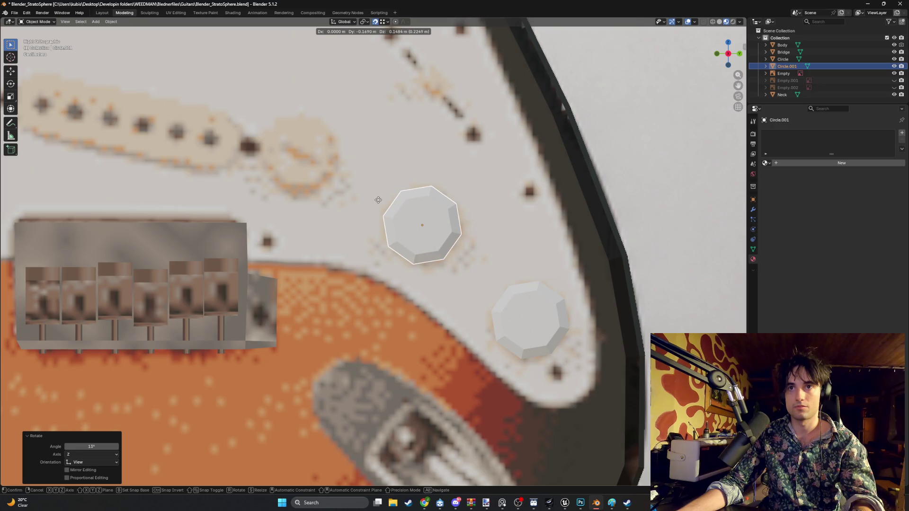
- Place the knob copy on the middle control, rotate it and duplicate it as Circle.002
click(378, 200)
key(r)
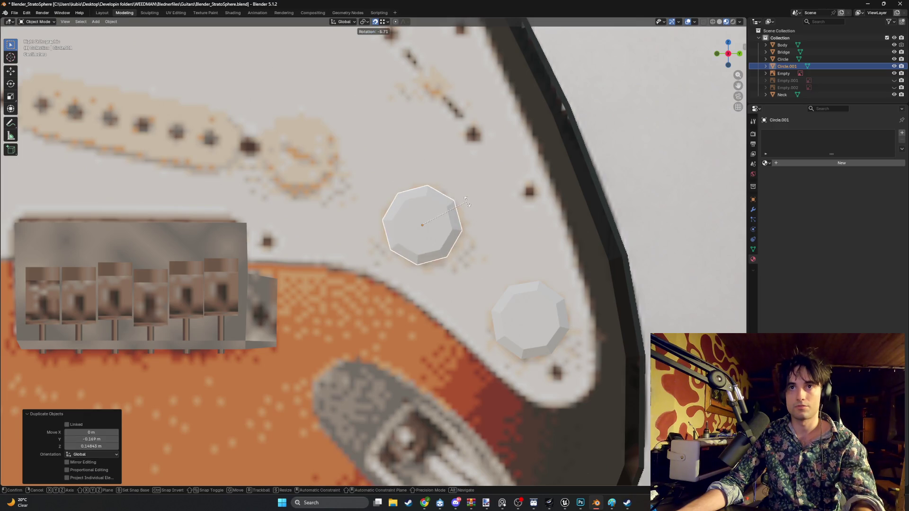
click(437, 205)
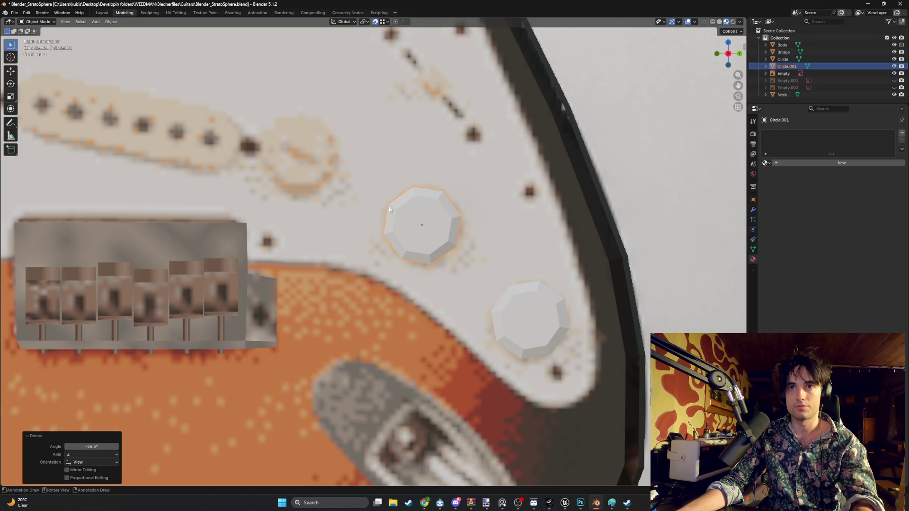
key(shift+d)
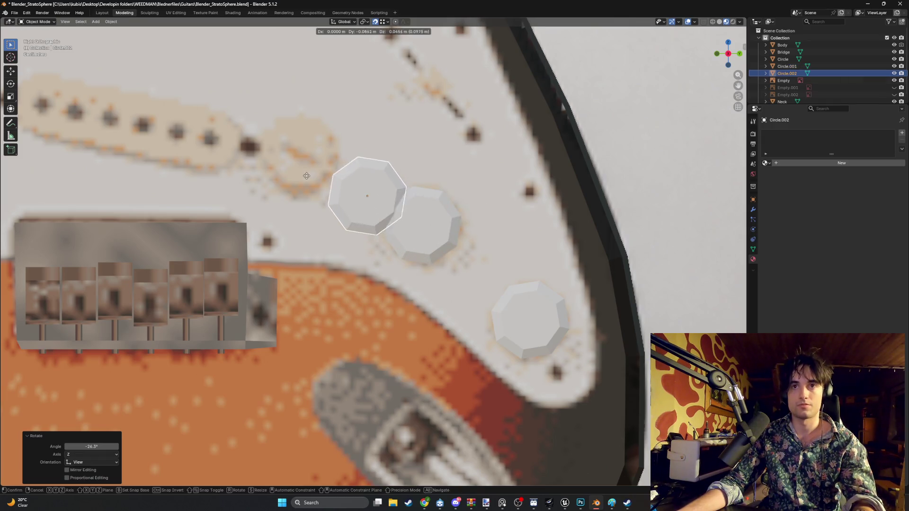
- Place the third knob by the upper control and rotate it, giving the pickguard three knobs
click(245, 137)
key(r)
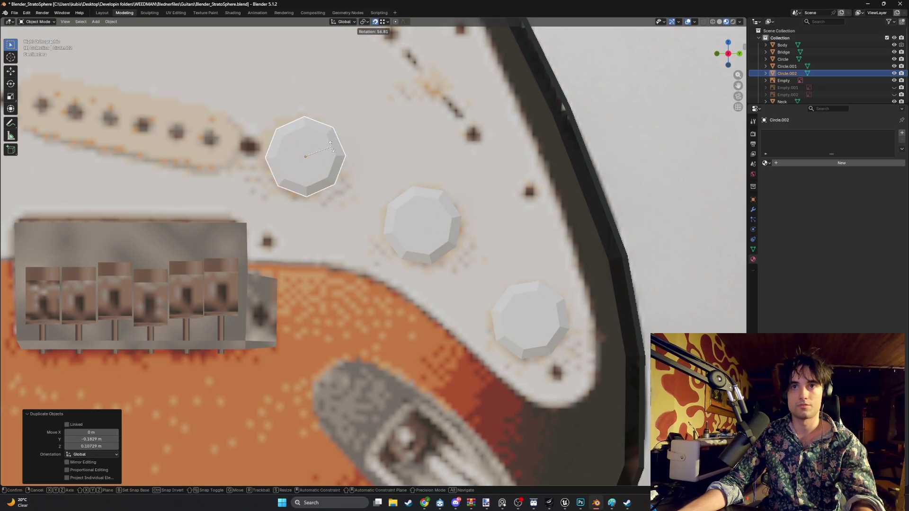
click(332, 146)
scroll(331, 145, down, 4)
mouse_move(340, 165)
middle_down()
mouse_move(280, 136)
mouse_move(266, 150)
middle_up()
scroll(309, 175, up, 3)
scroll(309, 175, up, 2)
mouse_move(309, 175)
middle_down()
mouse_move(359, 217)
mouse_move(321, 217)
mouse_move(377, 247)
mouse_move(333, 229)
mouse_move(330, 238)
mouse_move(353, 240)
mouse_move(321, 245)
mouse_move(333, 234)
mouse_move(327, 229)
middle_up()
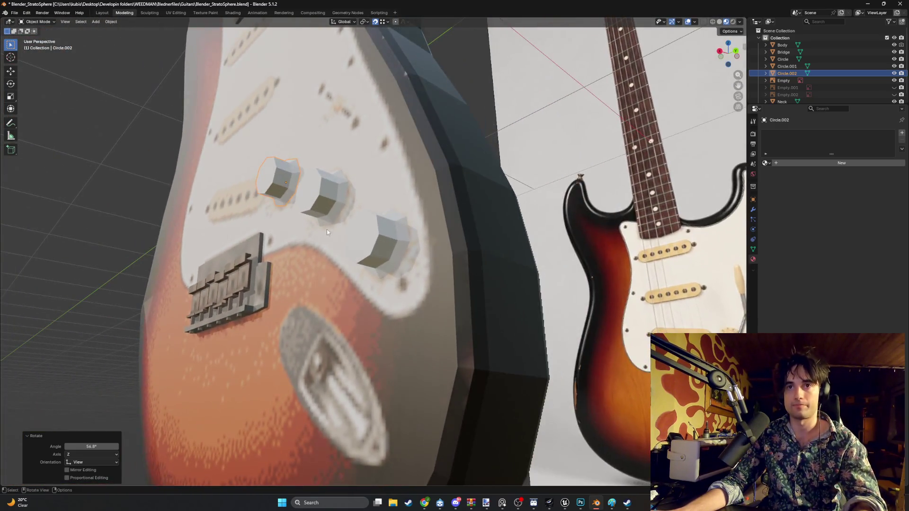
- Remove the knob copies and create a new material named Knob on the remaining knob
key(Tab)
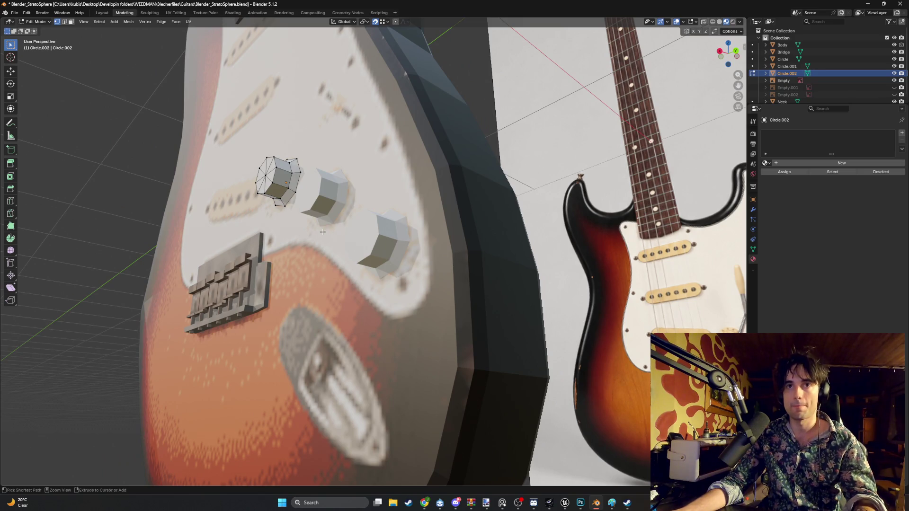
key(ctrl+z)
key(ctrl+z)
key(ctrl+z)
middle_drag(323, 233, 351, 244)
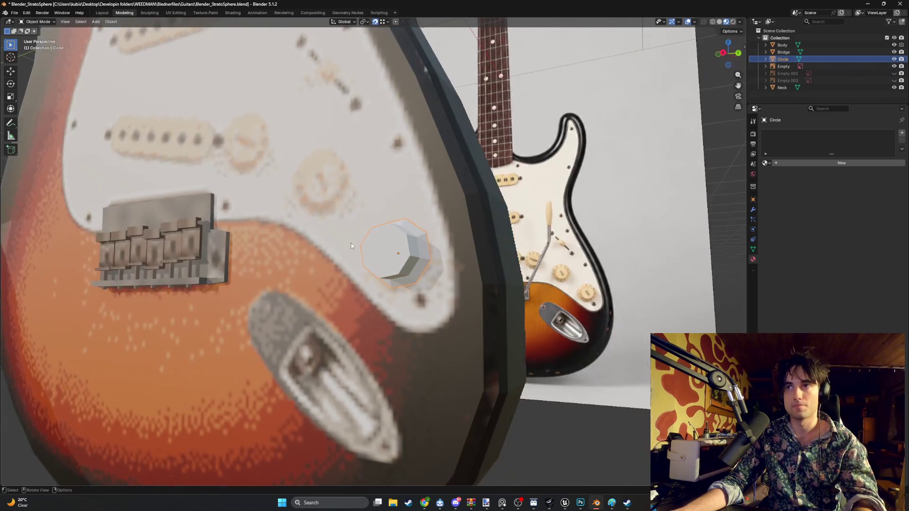
click(807, 162)
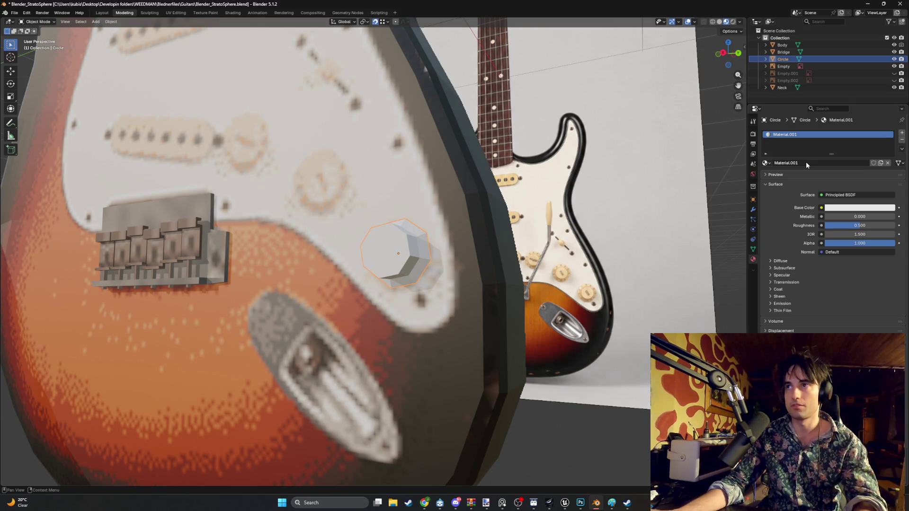
double_click(807, 162)
text(Knob)
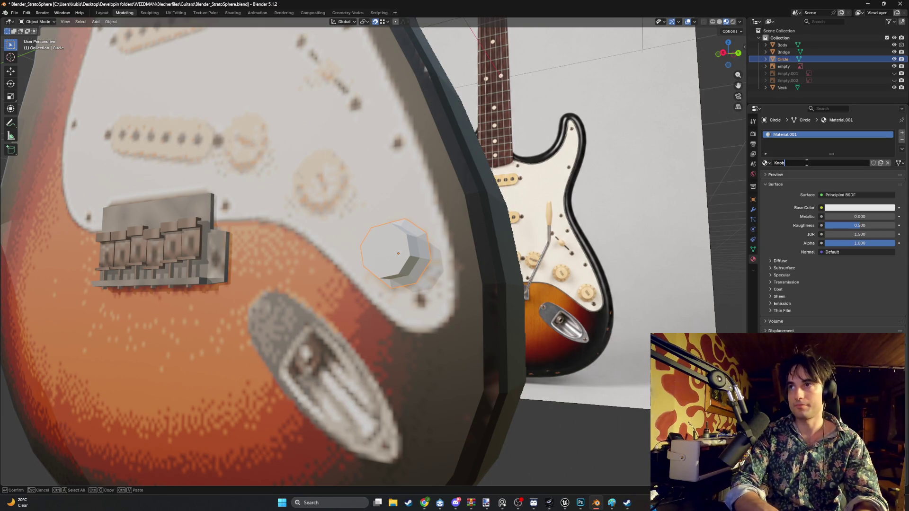
key(Return)
- Drive the Knob material's Base Color with the Strat_18c_V2.png image texture and go to UV Editing
click(821, 211)
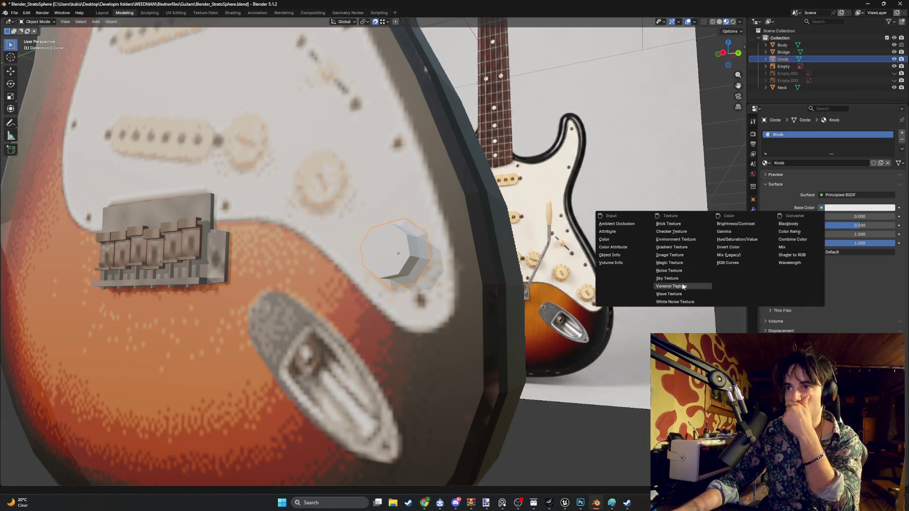
click(684, 257)
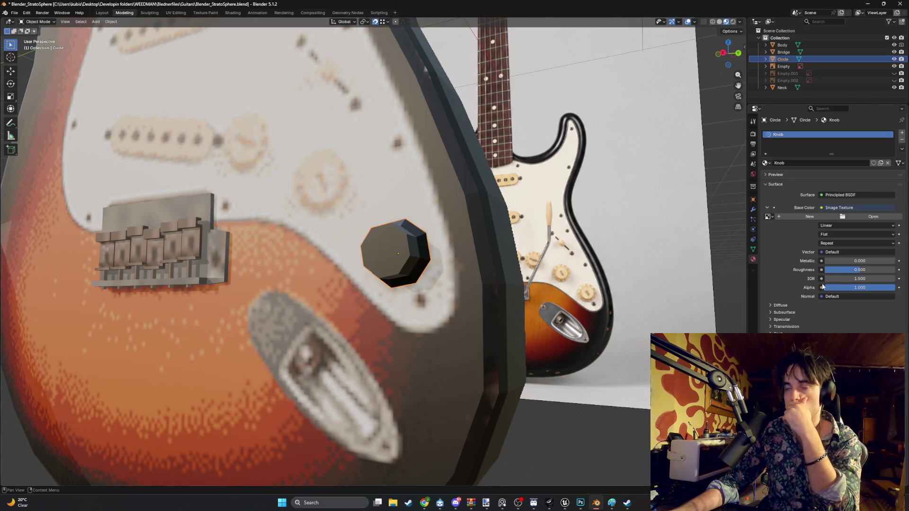
click(873, 216)
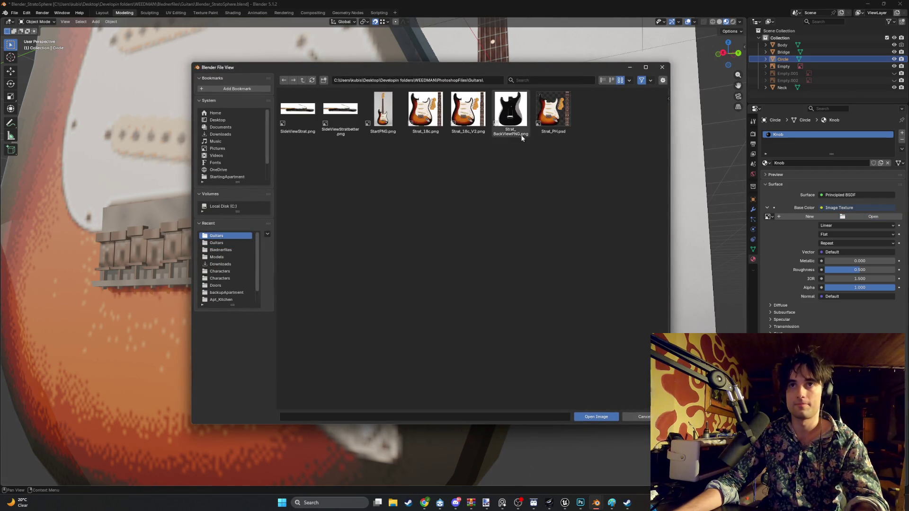
double_click(469, 114)
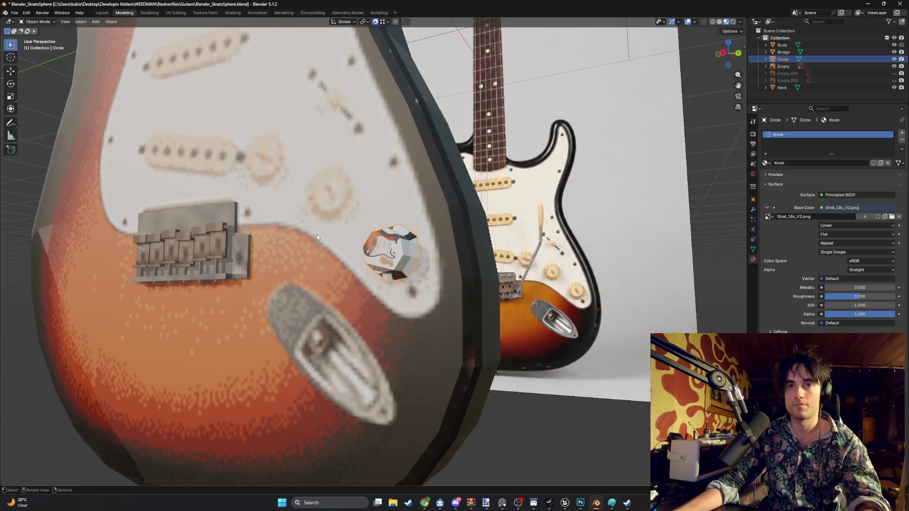
scroll(317, 235, down, 3)
click(181, 13)
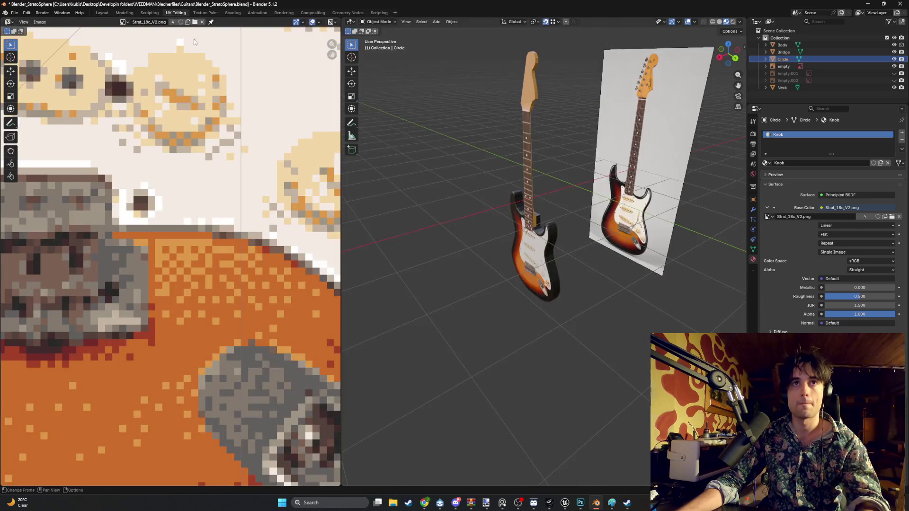
scroll(329, 242, down, 2)
scroll(284, 242, down, 1)
scroll(242, 242, down, 1)
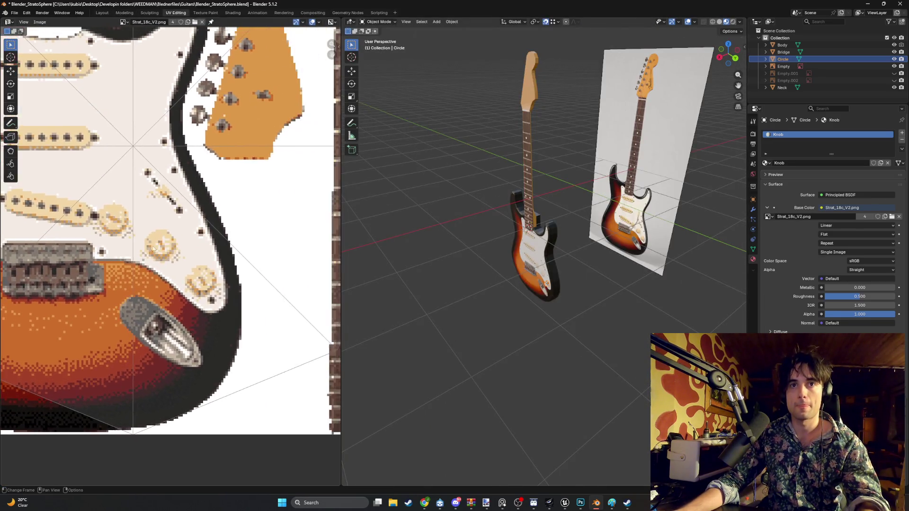
scroll(203, 243, down, 2)
- Select all the knob's UVs, shrink the island and move it toward a painted knob on the texture
key(KP_1)
scroll(590, 292, up, 4)
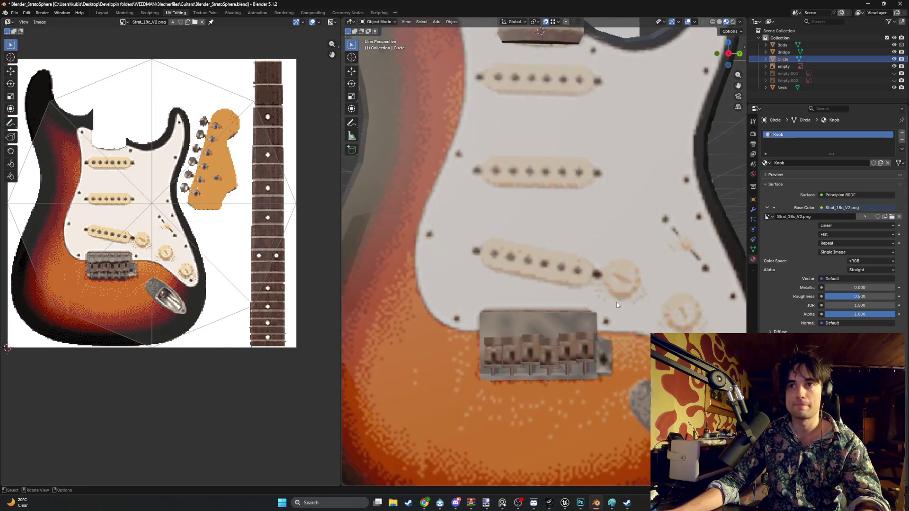
scroll(617, 302, up, 3)
key(Tab)
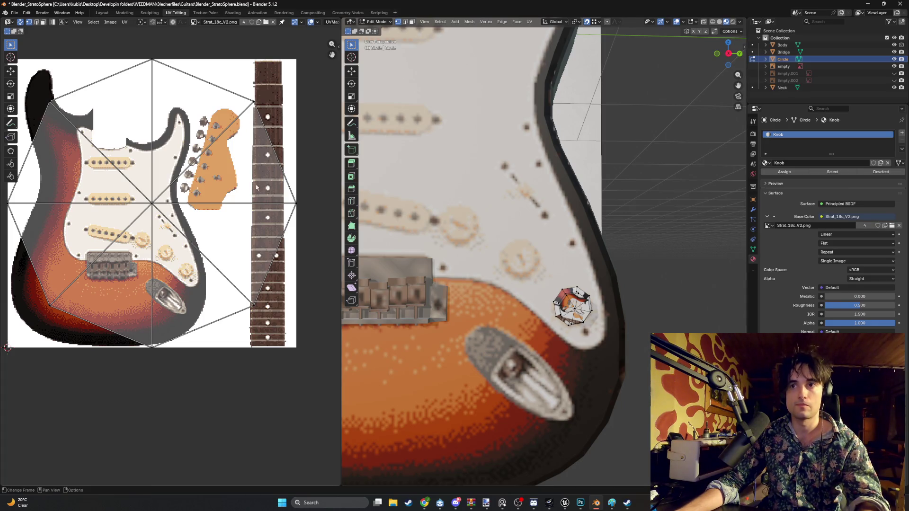
key(a)
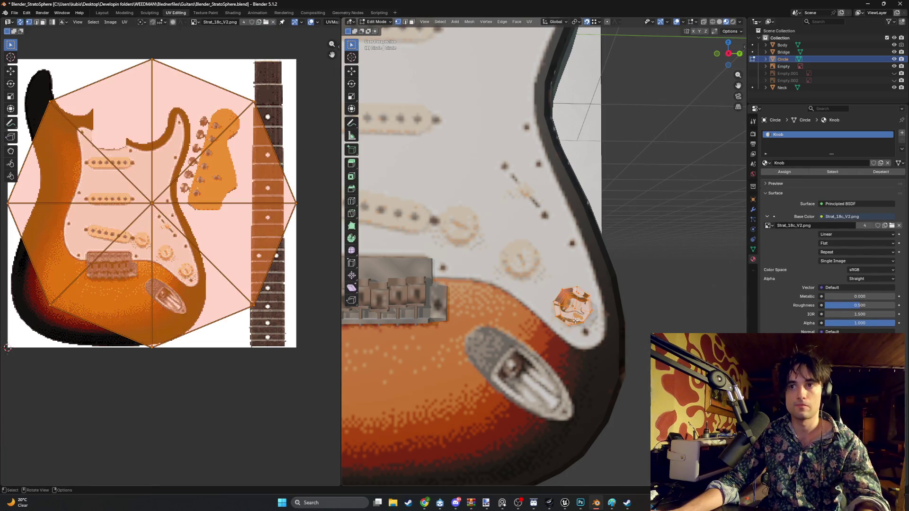
key(s)
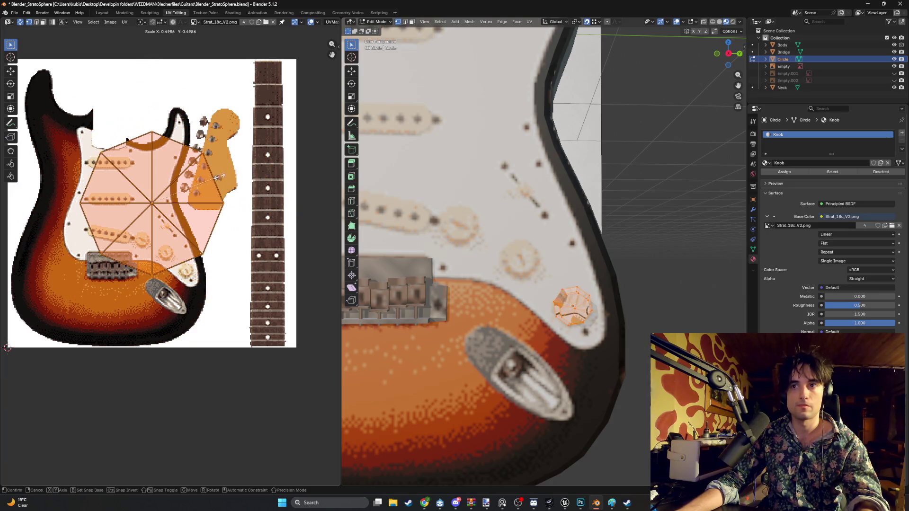
click(174, 218)
scroll(174, 218, up, 5)
middle_drag(173, 216, 200, 209)
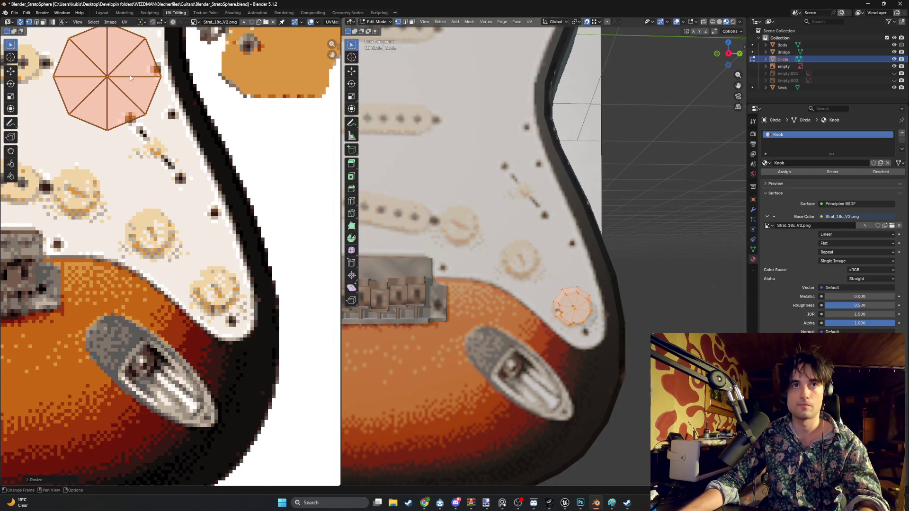
key(g)
click(172, 232)
key(s)
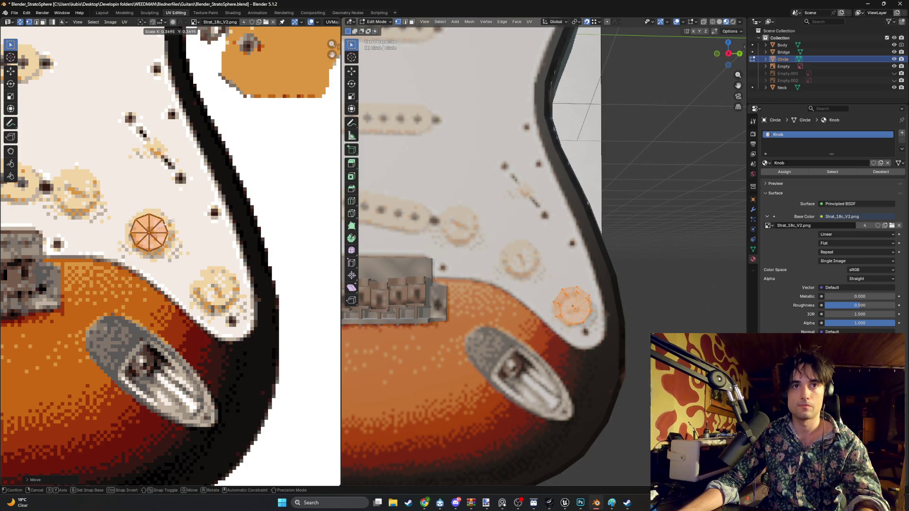
click(171, 221)
scroll(614, 261, up, 2)
scroll(614, 260, up, 3)
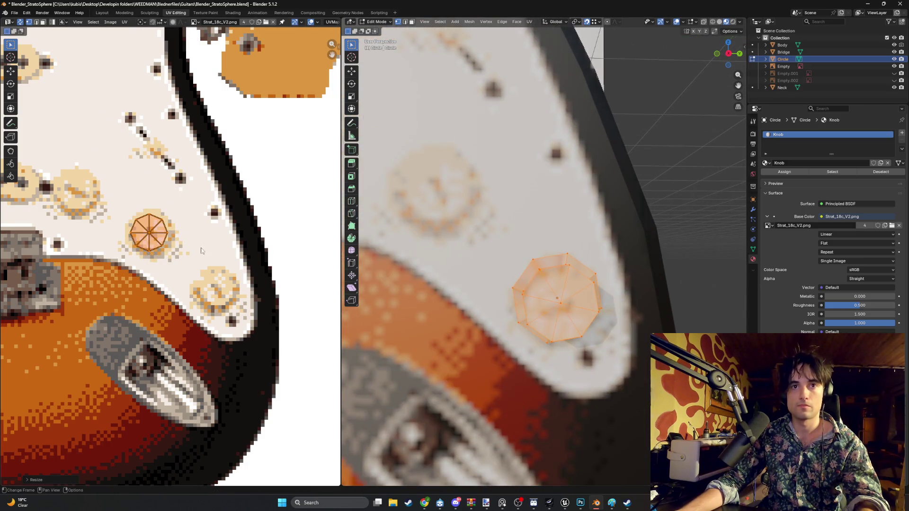
- Fine-tune the island's size and settle it over one of the painted cream knobs, checking in 3D
key(s)
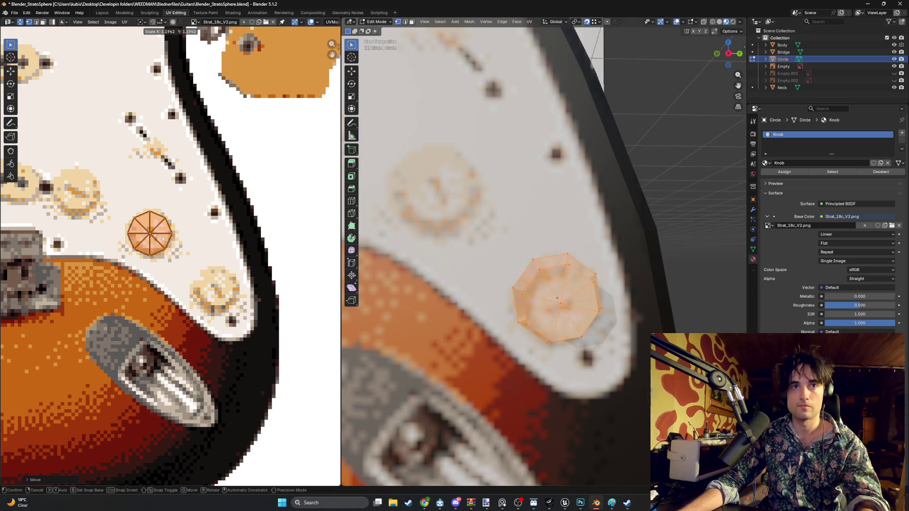
click(161, 238)
key(g)
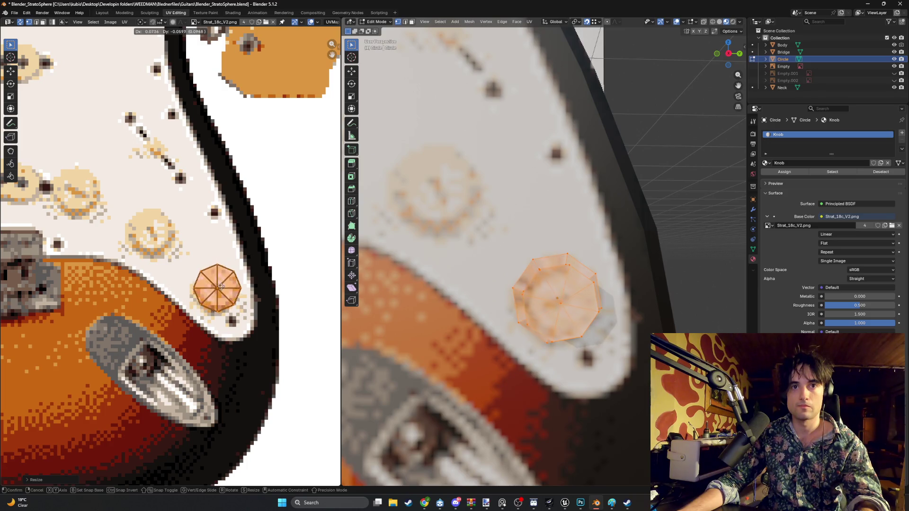
click(217, 290)
mouse_move(525, 291)
middle_down()
mouse_move(555, 272)
mouse_move(463, 265)
middle_up()
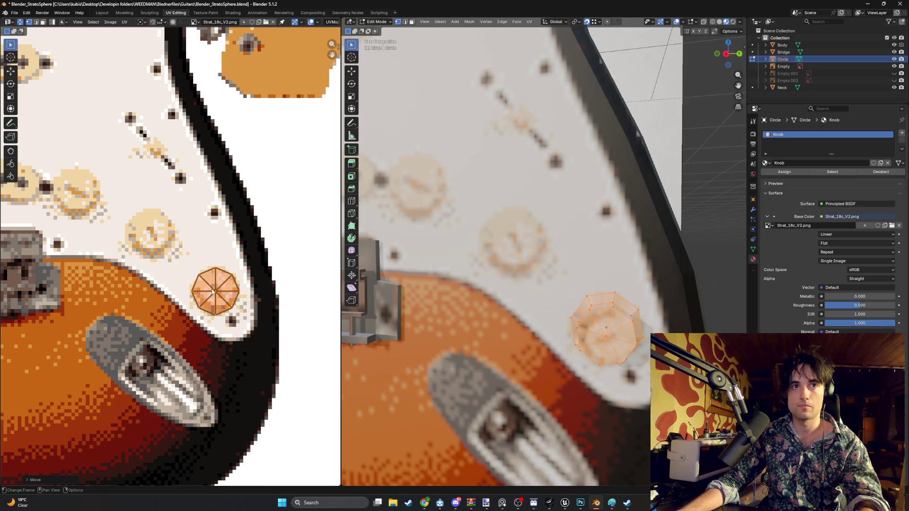
key(g)
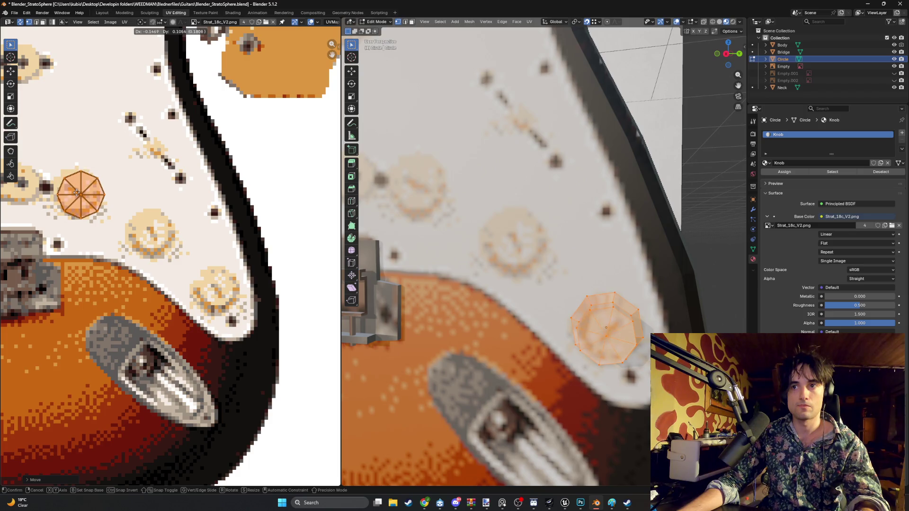
click(73, 193)
key(s)
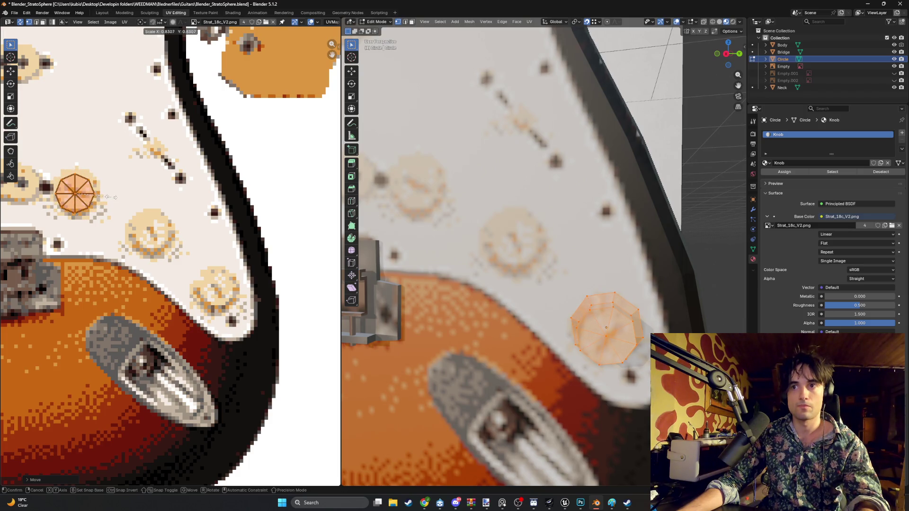
click(73, 192)
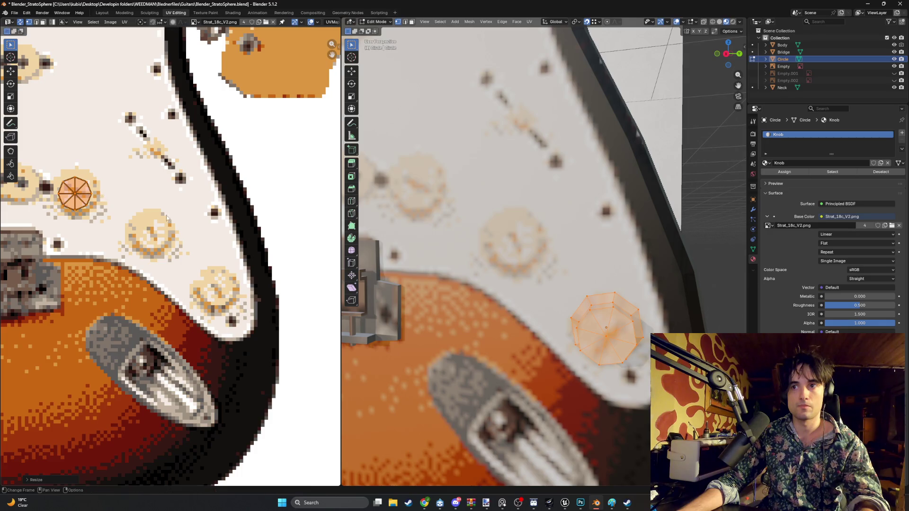
mouse_move(512, 256)
middle_down()
mouse_move(565, 237)
mouse_move(506, 245)
middle_up()
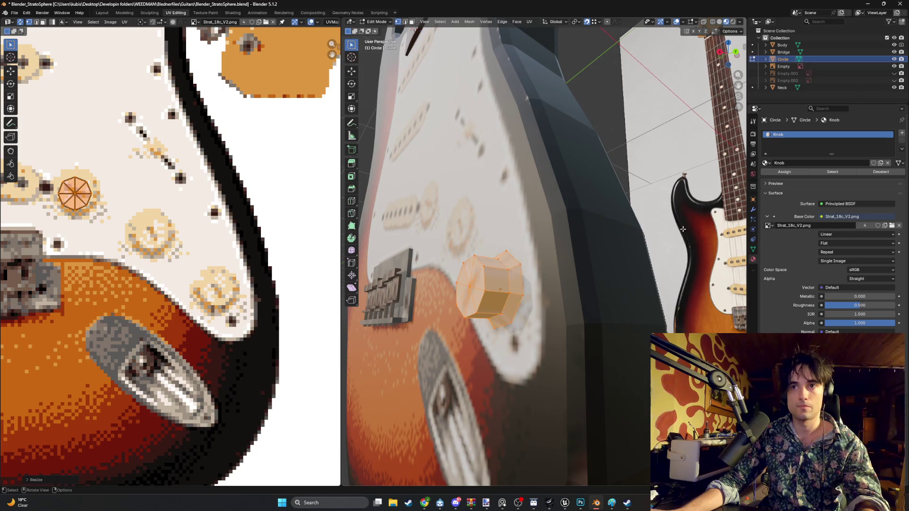
- Extrude the octagonal knob's top face upward to give the knob its height
click(682, 229)
middle_drag(682, 229, 614, 236)
middle_drag(539, 240, 513, 244)
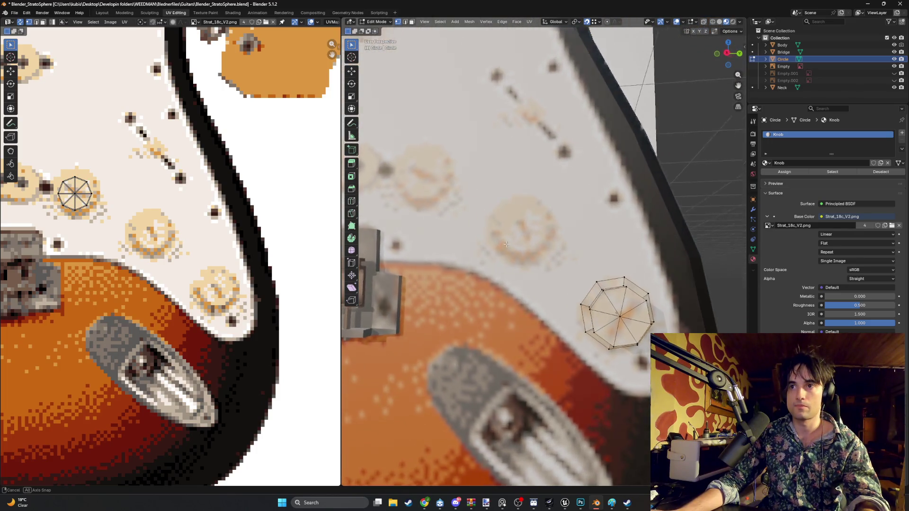
key(Tab)
key(Tab)
key(Tab)
key(Tab)
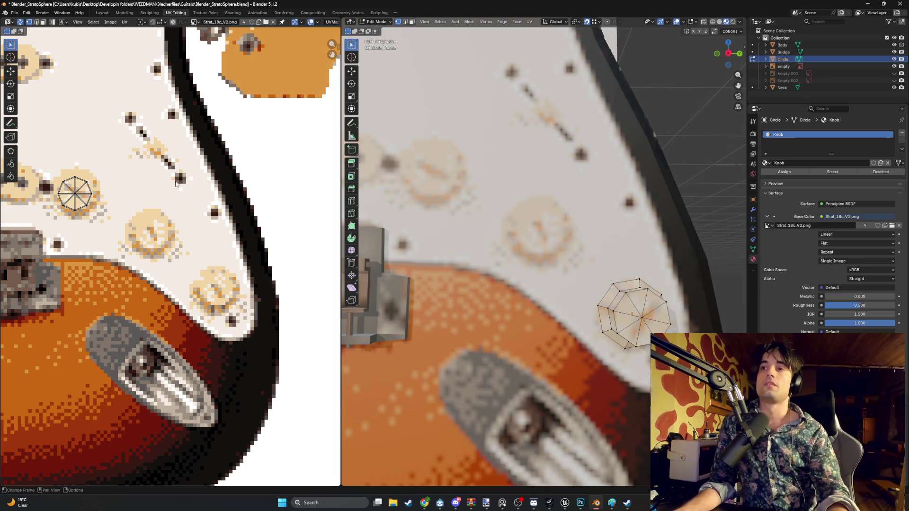
key(e)
mouse_move(540, 234)
middle_down()
mouse_move(640, 185)
mouse_move(540, 284)
middle_up()
click(676, 169)
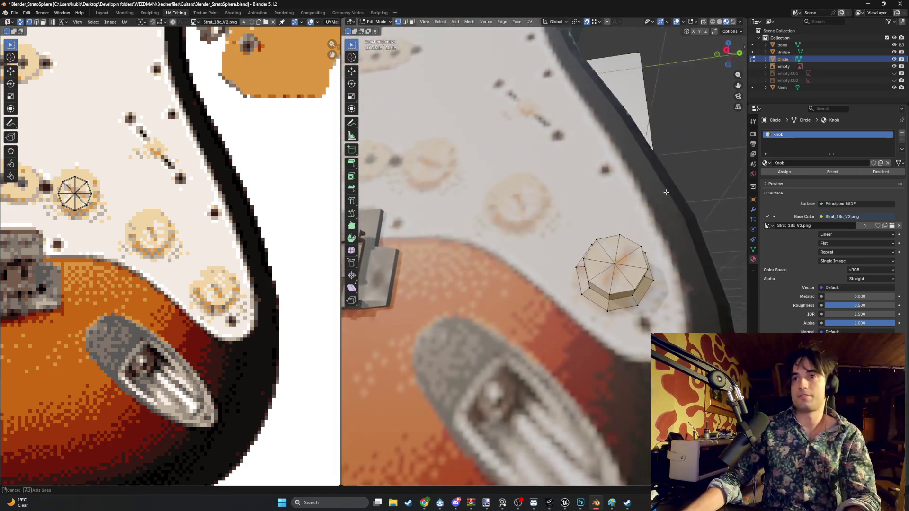
- Move the whole knob's UV island onto a painted knob on the texture
key(a)
key(g)
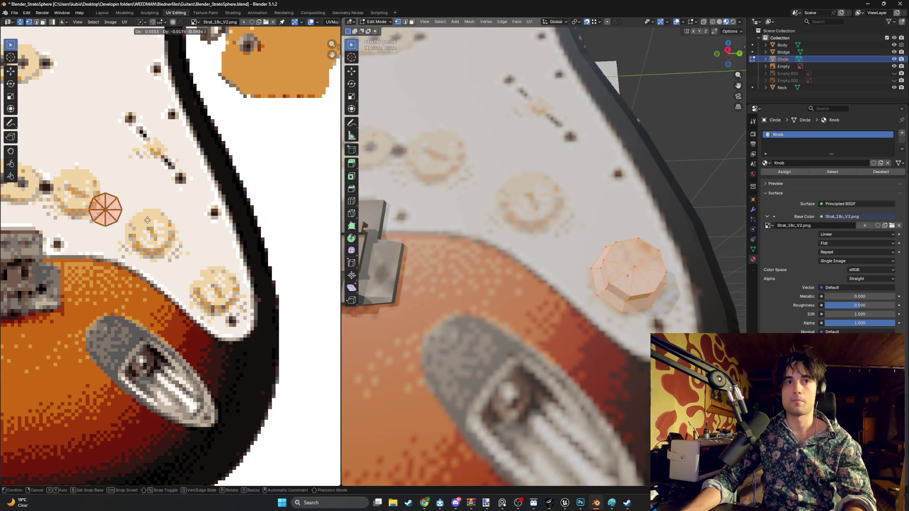
click(191, 243)
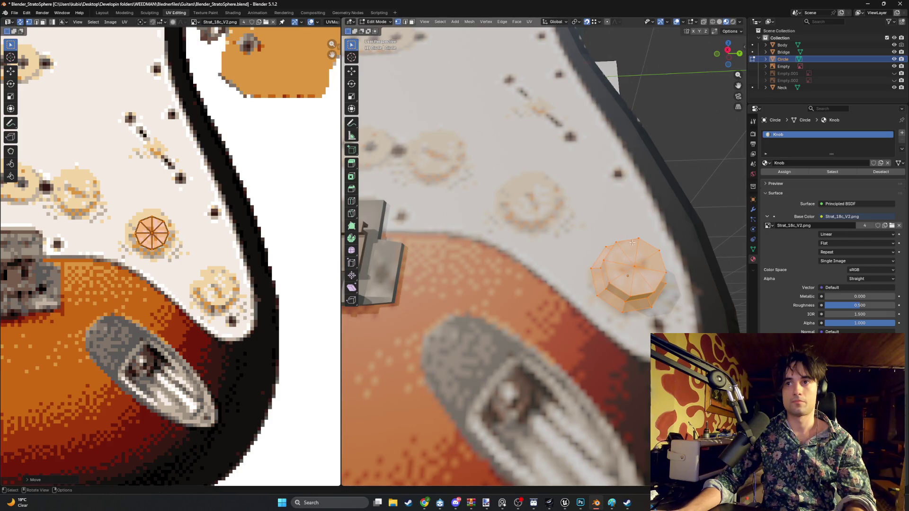
click(712, 198)
mouse_move(713, 198)
middle_down()
mouse_move(702, 221)
mouse_move(494, 210)
mouse_move(540, 224)
mouse_move(603, 262)
mouse_move(590, 272)
middle_up()
scroll(703, 221, down, 5)
scroll(560, 232, up, 5)
scroll(568, 242, up, 3)
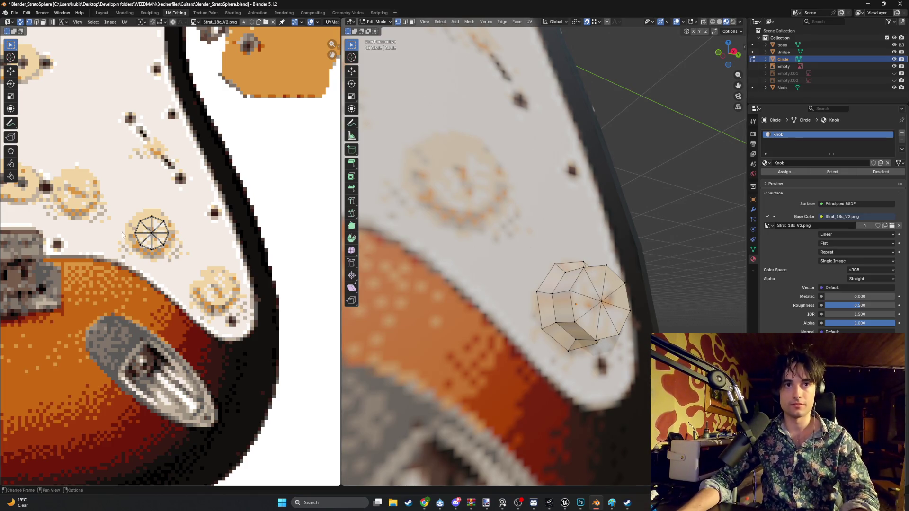
scroll(152, 234, up, 5)
scroll(303, 277, down, 2)
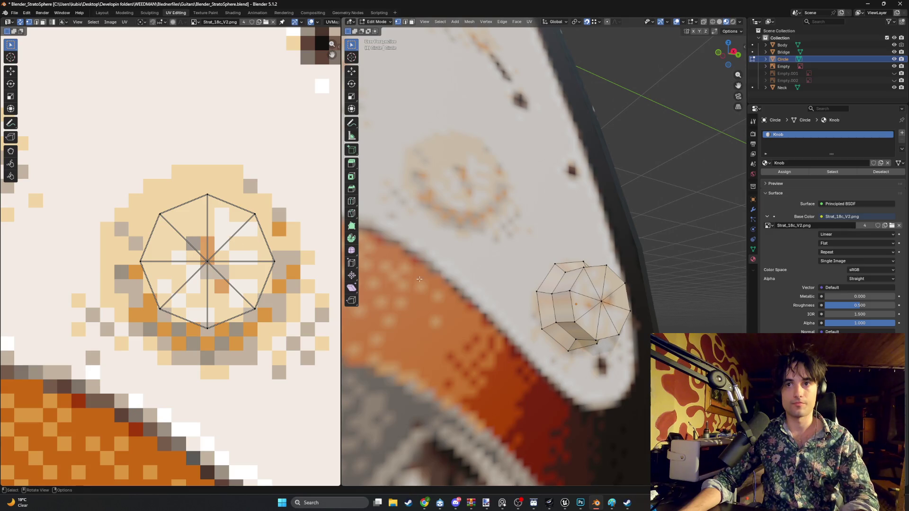
- Shrink the knob's UV island to a tiny spot and view the textured result on the body
key(a)
key(s)
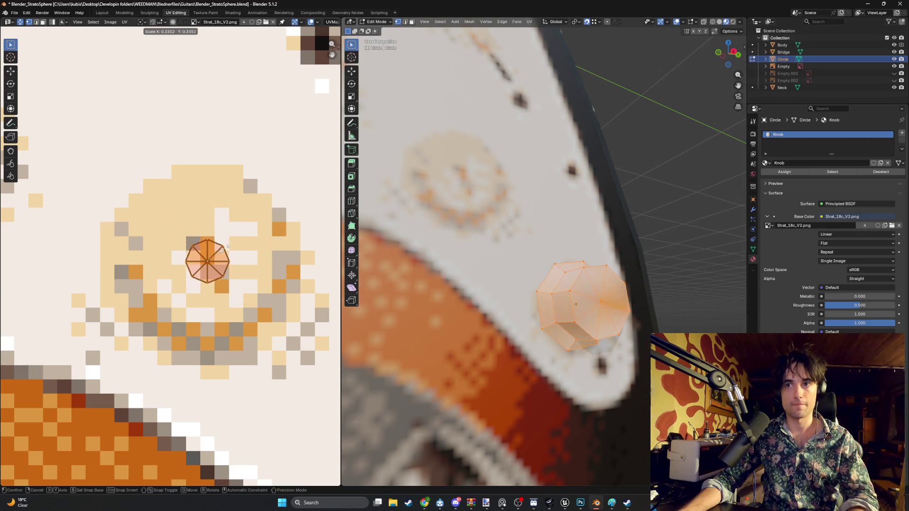
key(Return)
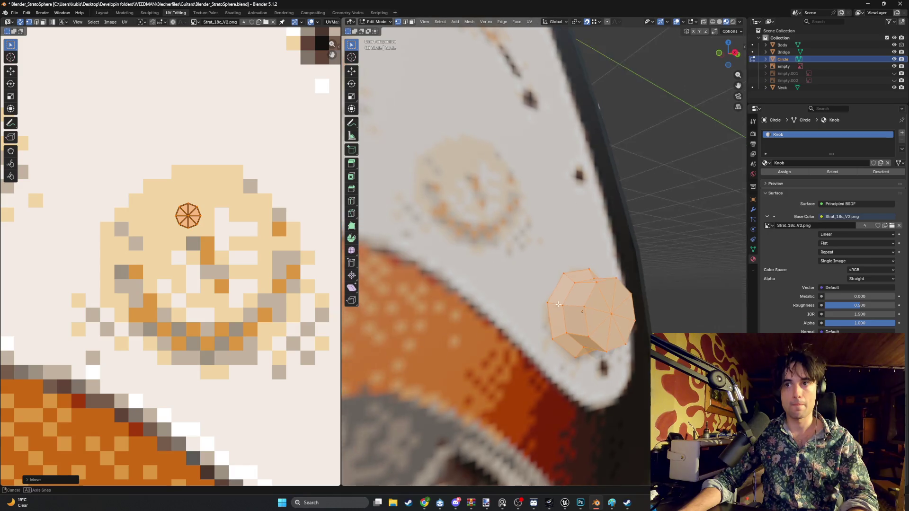
scroll(613, 274, down, 6)
click(613, 274)
key(Tab)
scroll(613, 273, down, 3)
mouse_move(613, 274)
middle_down()
mouse_move(591, 287)
mouse_move(549, 280)
mouse_move(608, 275)
mouse_move(626, 292)
mouse_move(584, 283)
middle_up()
scroll(581, 284, up, 2)
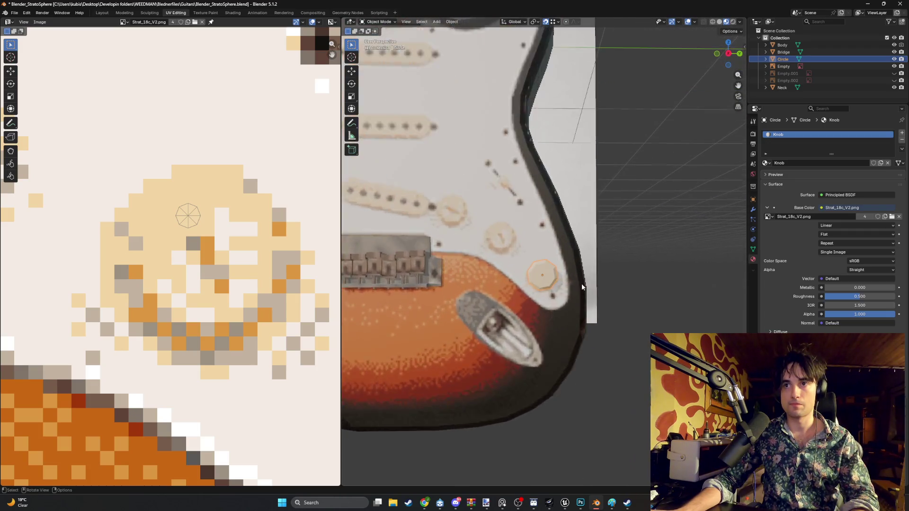
scroll(581, 283, up, 2)
mouse_move(513, 289)
middle_down()
mouse_move(545, 306)
mouse_move(584, 299)
mouse_move(557, 302)
mouse_move(571, 298)
middle_up()
scroll(191, 247, down, 3)
scroll(190, 248, down, 3)
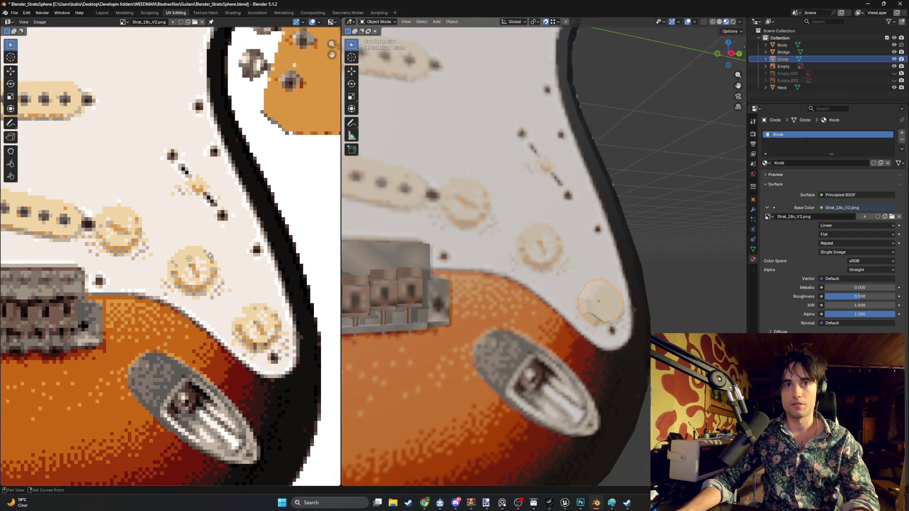
scroll(205, 278, up, 1)
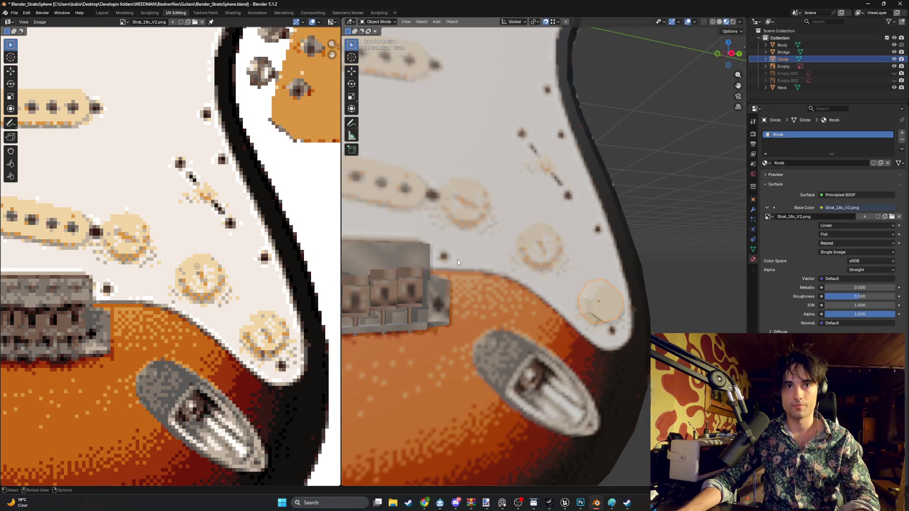
- Clear the scene selection and reopen the knob mesh to resize its UV island
key(a)
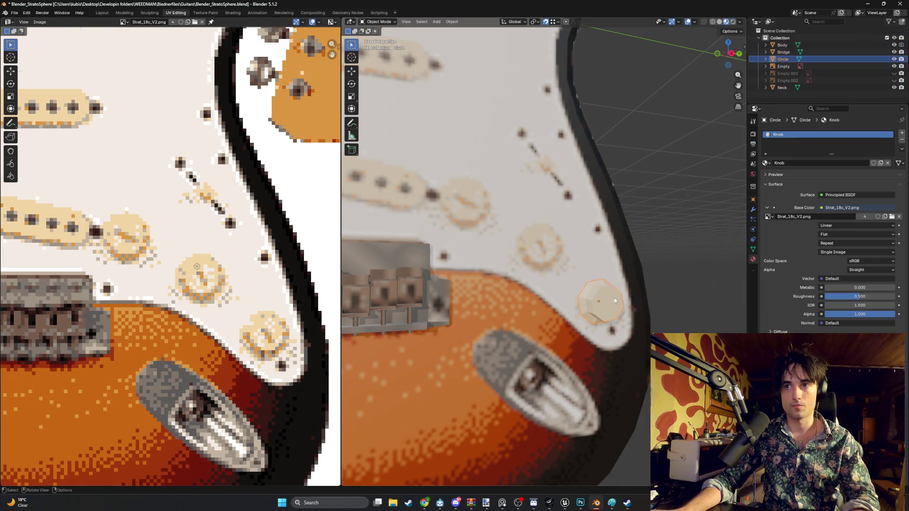
key(alt+a)
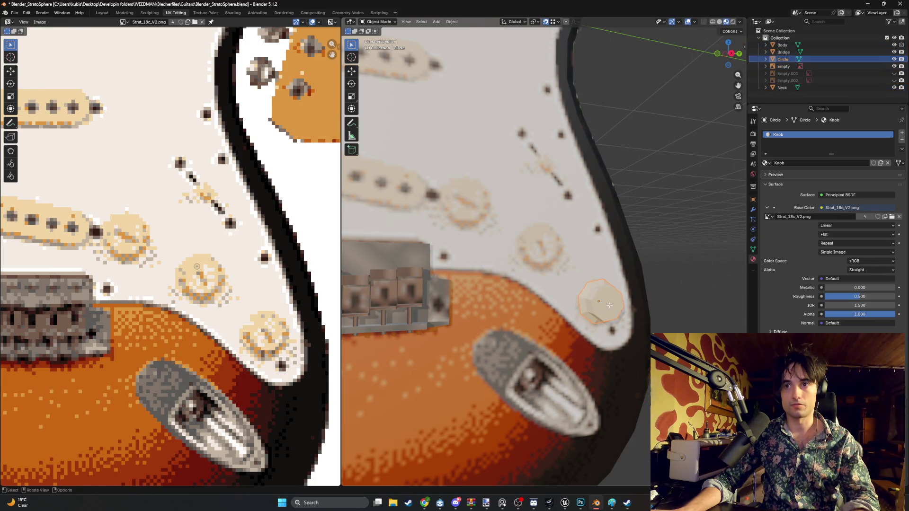
key(Tab)
key(s)
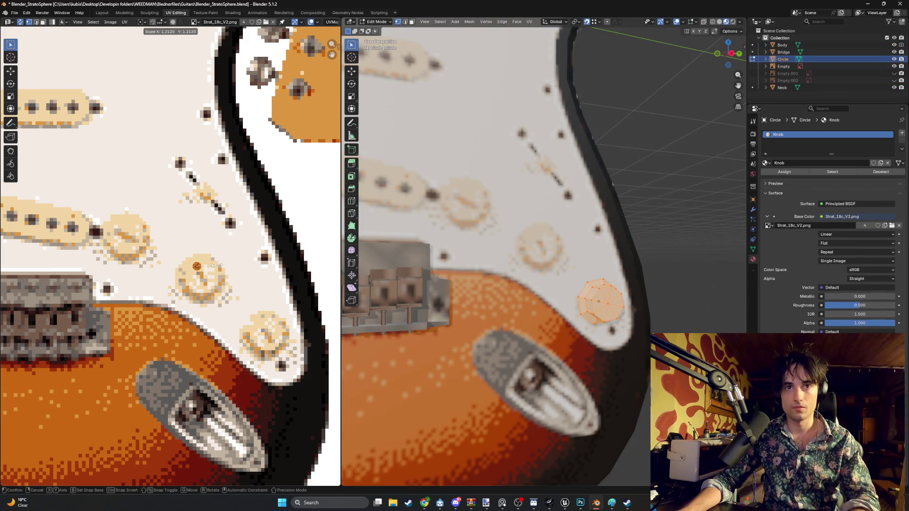
- Resize and reposition the knob's UV island onto another painted spot on the texture
click(217, 265)
key(g)
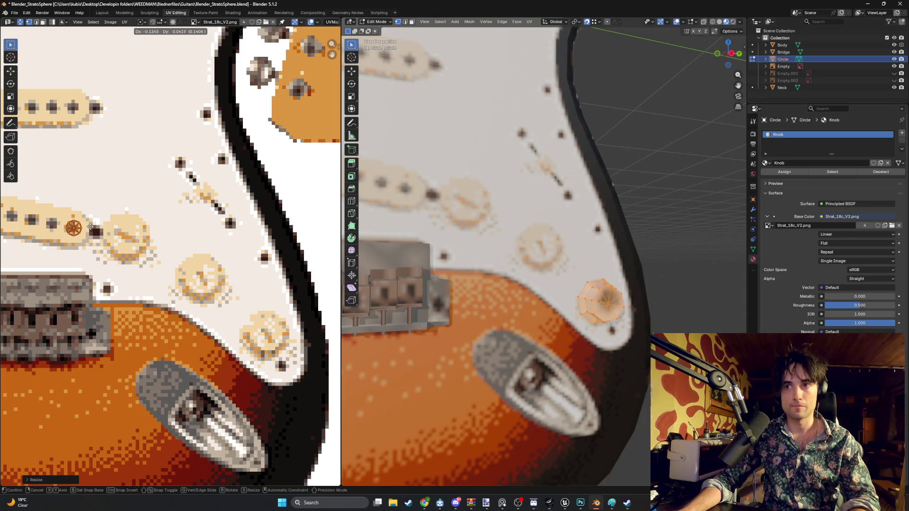
click(89, 230)
key(s)
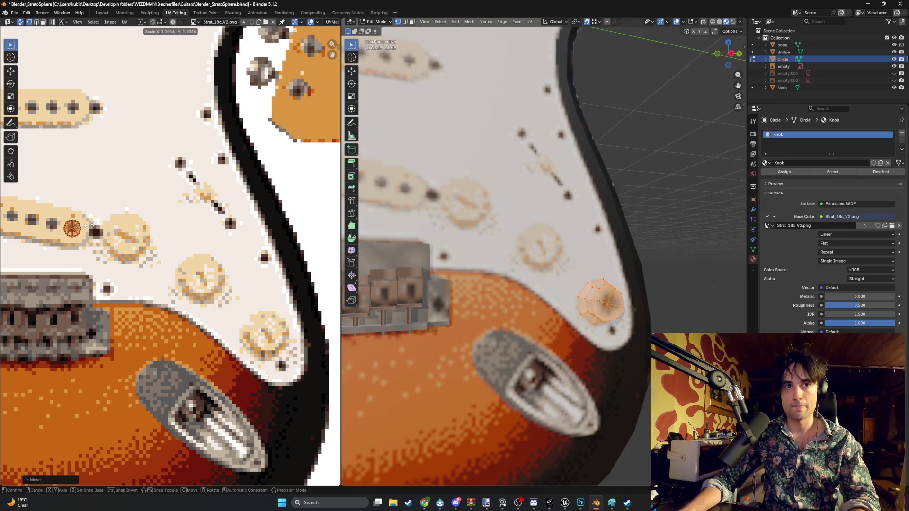
click(95, 220)
key(g)
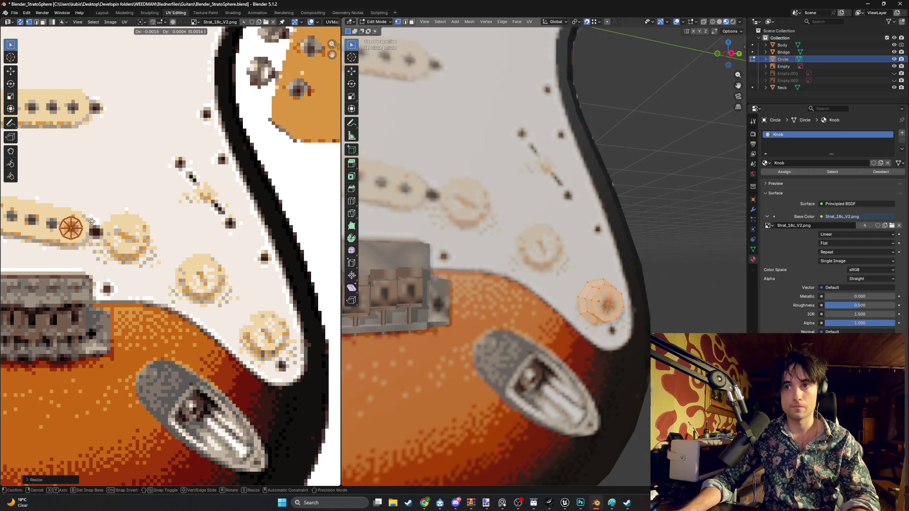
click(92, 222)
- Leave mesh editing and orbit to inspect the cream-topped knob on the guitar body
click(646, 228)
mouse_move(626, 235)
middle_down()
mouse_move(645, 227)
mouse_move(600, 237)
mouse_move(689, 328)
middle_up()
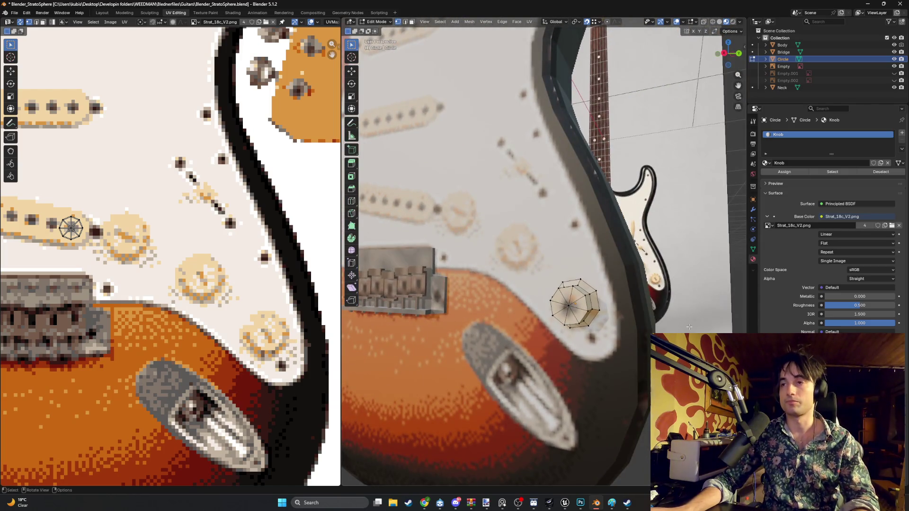
key(Tab)
mouse_move(699, 297)
middle_down()
mouse_move(709, 295)
mouse_move(608, 311)
middle_up()
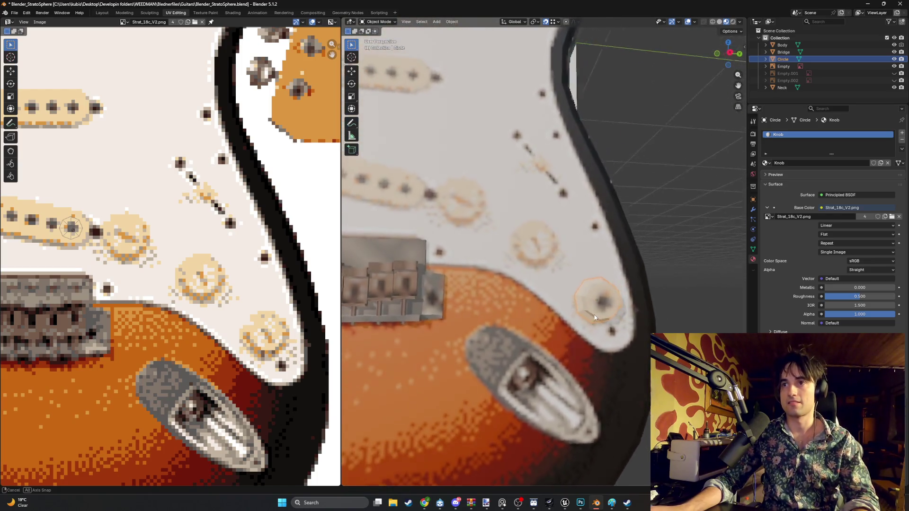
middle_drag(609, 312, 491, 299)
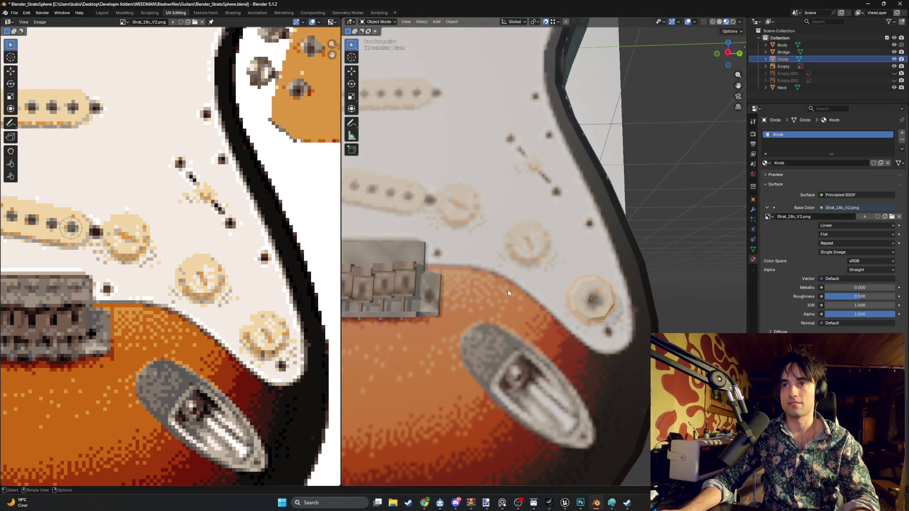
- Reopen the knob mesh and select all its faces to show the full UV island
key(Tab)
key(a)
scroll(213, 248, down, 1)
mouse_move(439, 262)
middle_down()
mouse_move(667, 257)
mouse_move(652, 313)
middle_up()
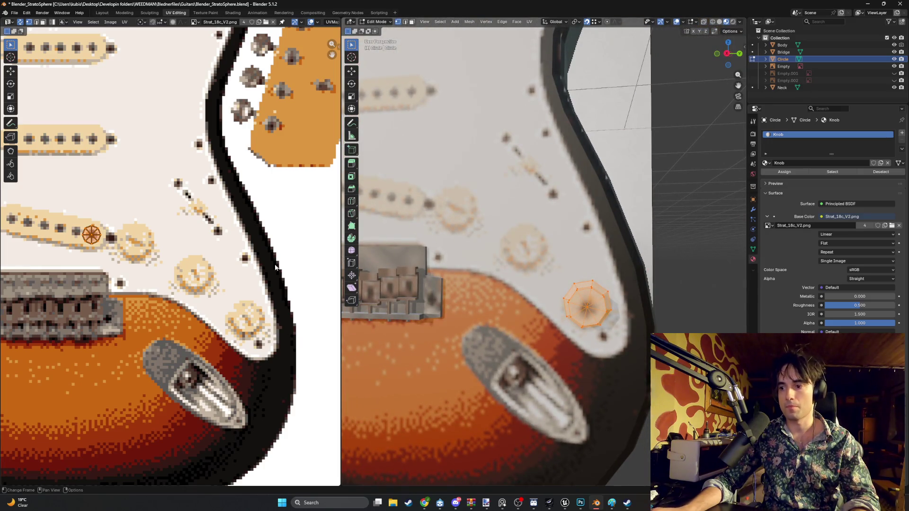
- Scale the knob's UV island down to a tiny island and check it on the knob
key(s)
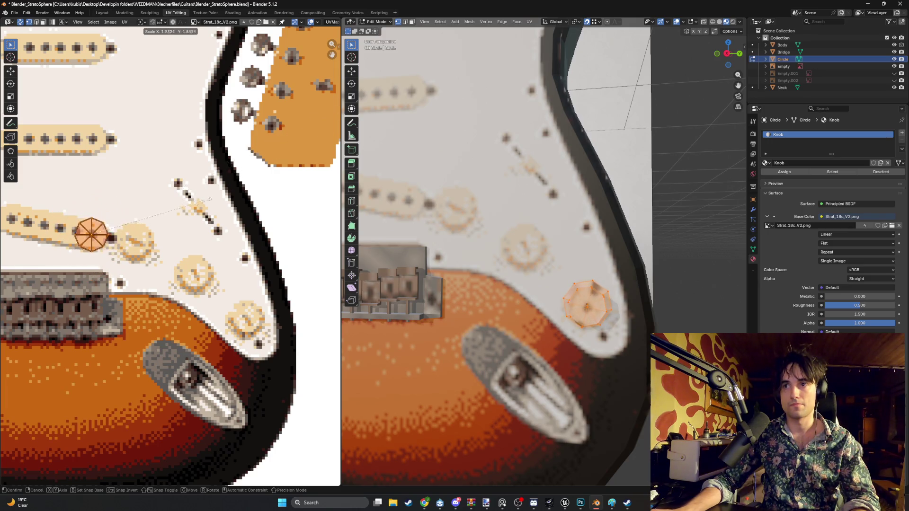
click(111, 235)
click(584, 248)
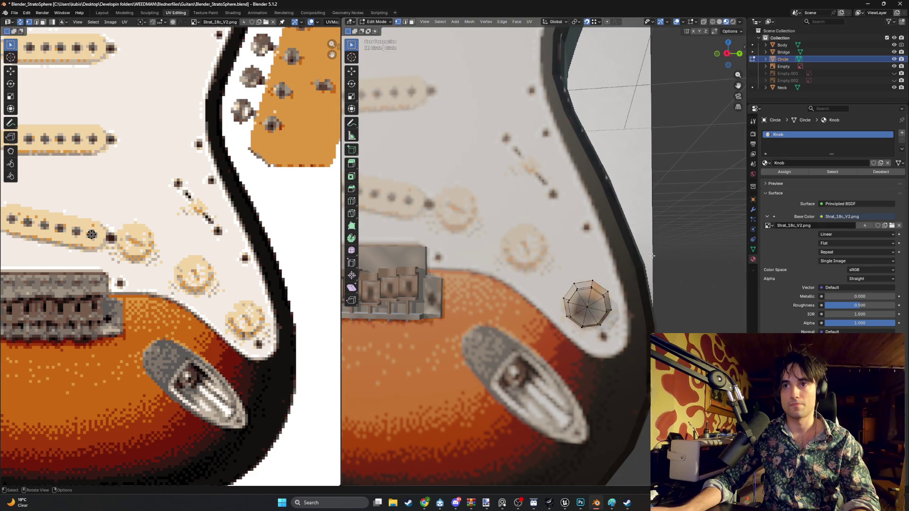
scroll(584, 248, down, 5)
scroll(584, 249, up, 5)
mouse_move(584, 248)
middle_down()
mouse_move(687, 240)
mouse_move(639, 213)
middle_up()
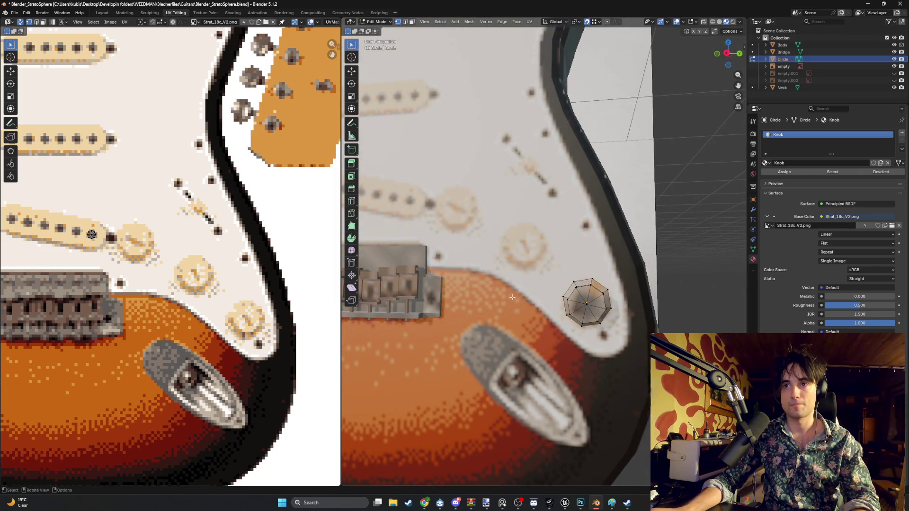
- Enlarge the whole knob's UV island (about 1.57) and view the cream top with dark centre
key(a)
key(s)
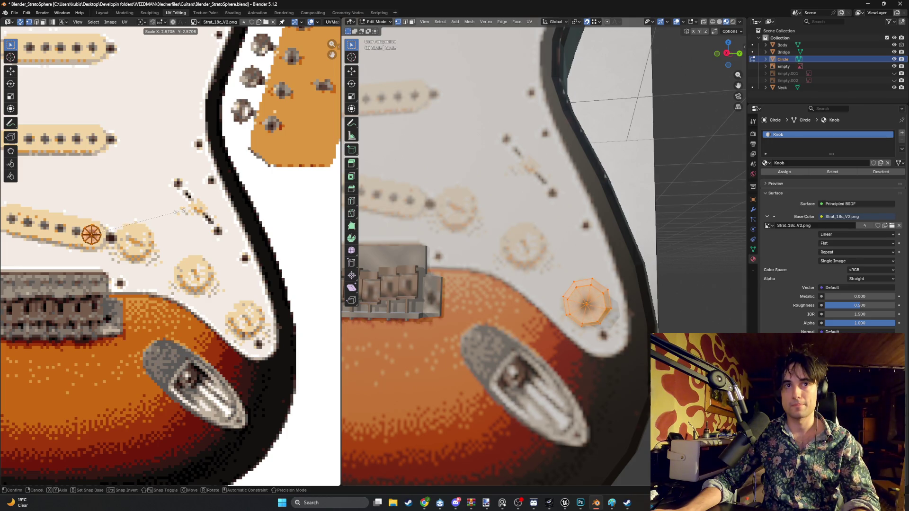
key(Return)
key(alt+a)
mouse_move(661, 269)
middle_down()
mouse_move(681, 256)
mouse_move(653, 231)
mouse_move(719, 227)
mouse_move(566, 307)
middle_up()
key(Tab)
- Briefly show all guitar meshes' UVs, then select only the Circle knob object
key(a)
key(Tab)
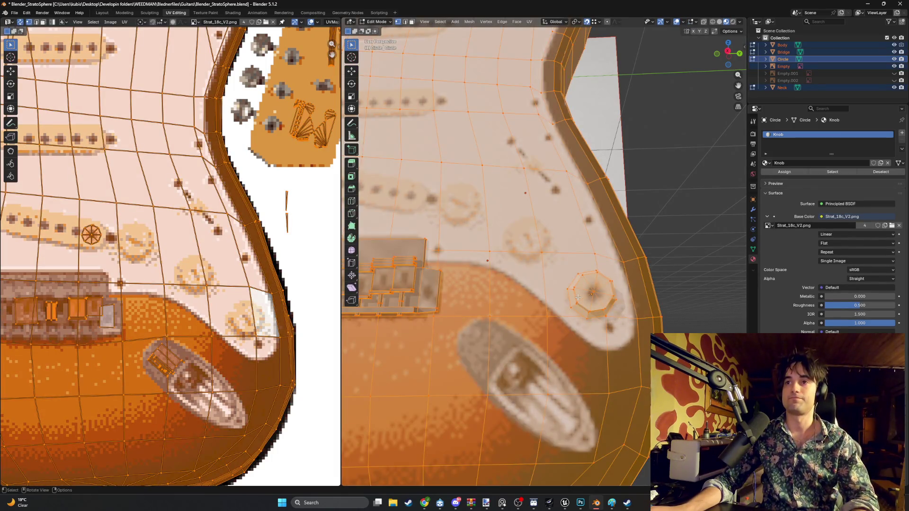
key(Tab)
click(594, 299)
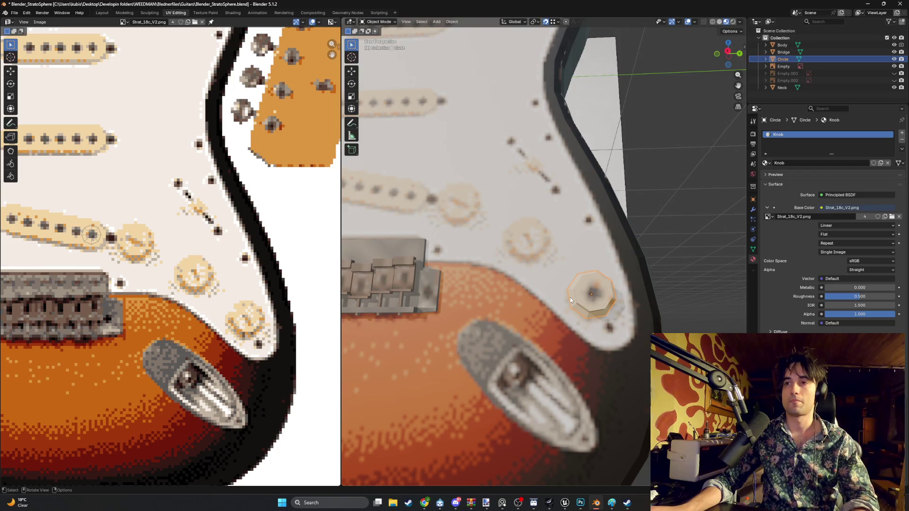
- Place and size the knob's UV island over a painted knob on the texture
key(Tab)
key(g)
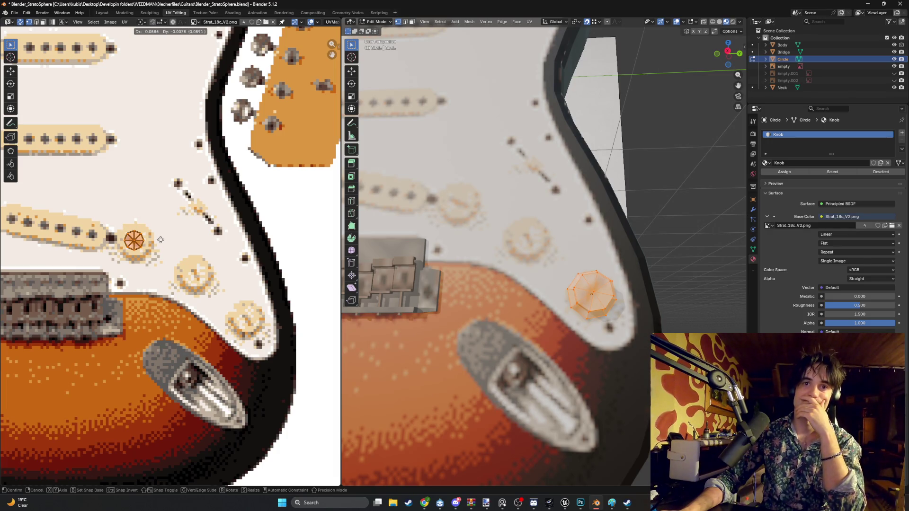
click(161, 239)
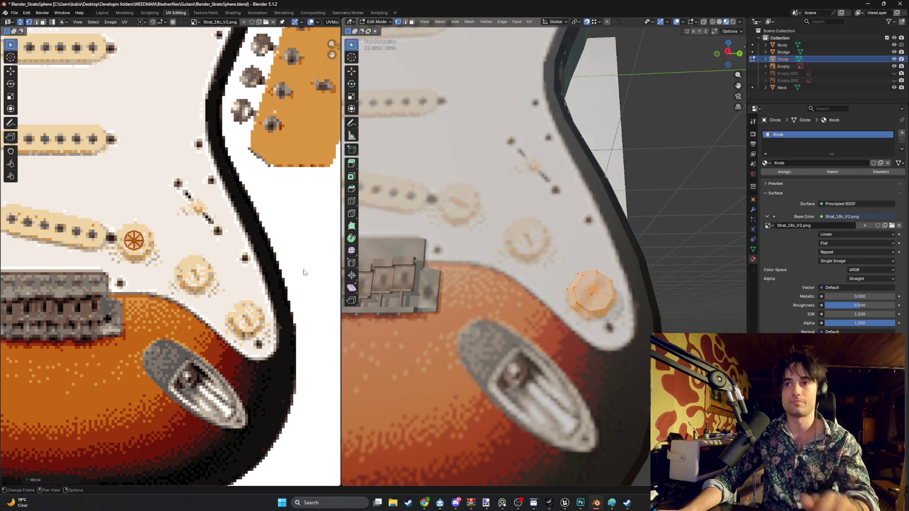
key(s)
click(142, 243)
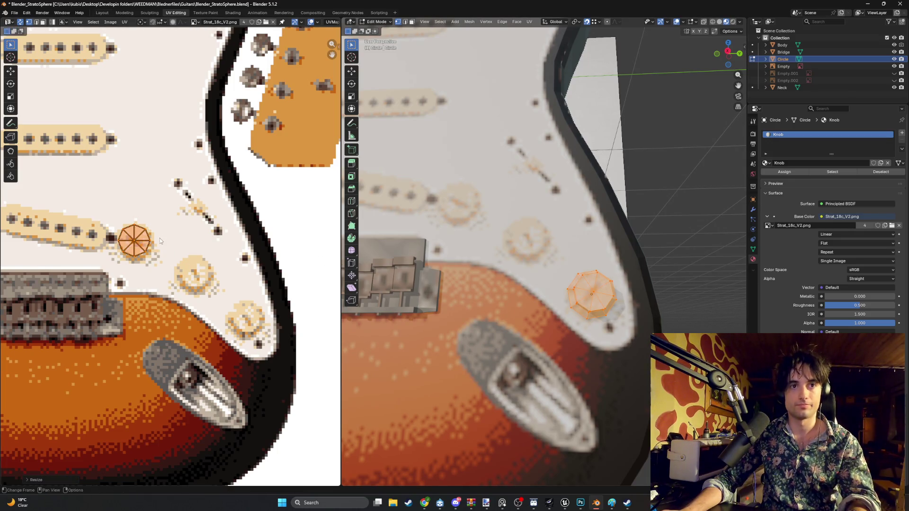
scroll(163, 248, down, 2)
scroll(180, 257, up, 1)
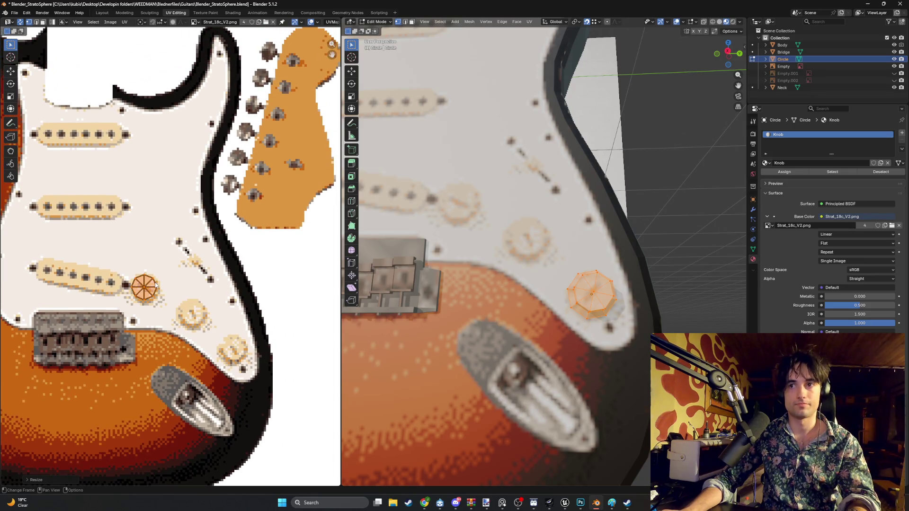
- Move the island onto the lower painted knob and check the tint on the body
key(g)
click(201, 314)
key(g)
click(202, 315)
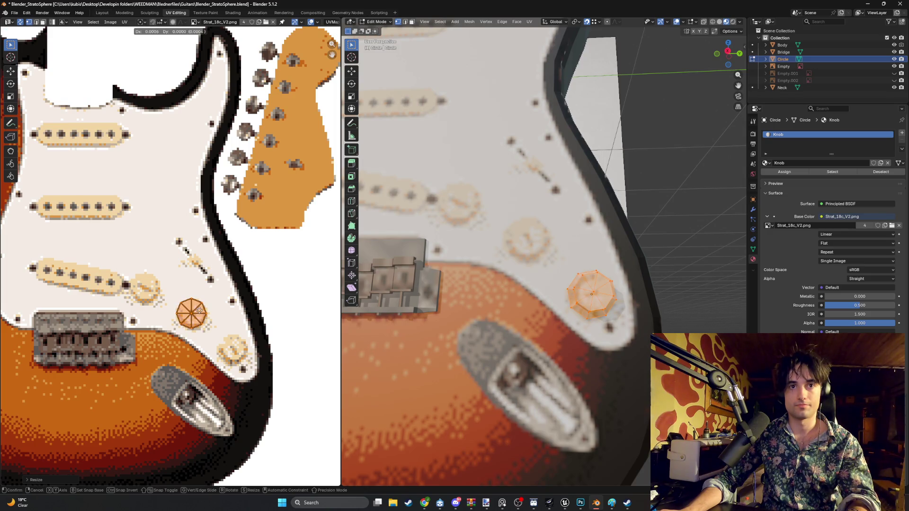
middle_drag(639, 263, 673, 266)
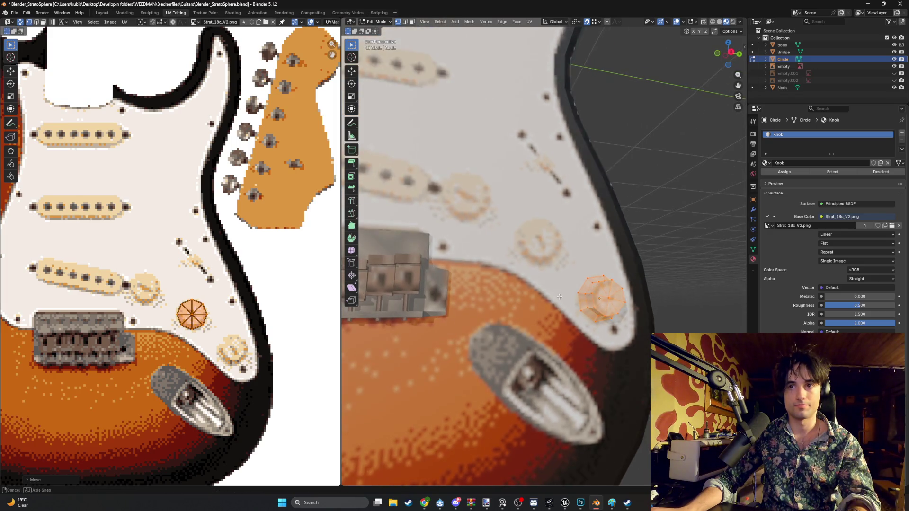
click(675, 281)
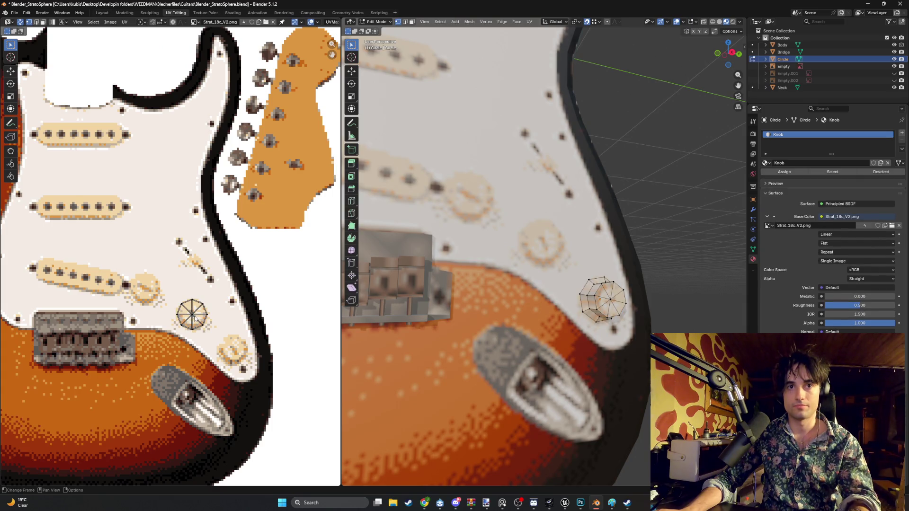
- Fit the knob island beside the bottom pickup, smaller, then switch to Photoshop's guitar texture
key(l)
key(g)
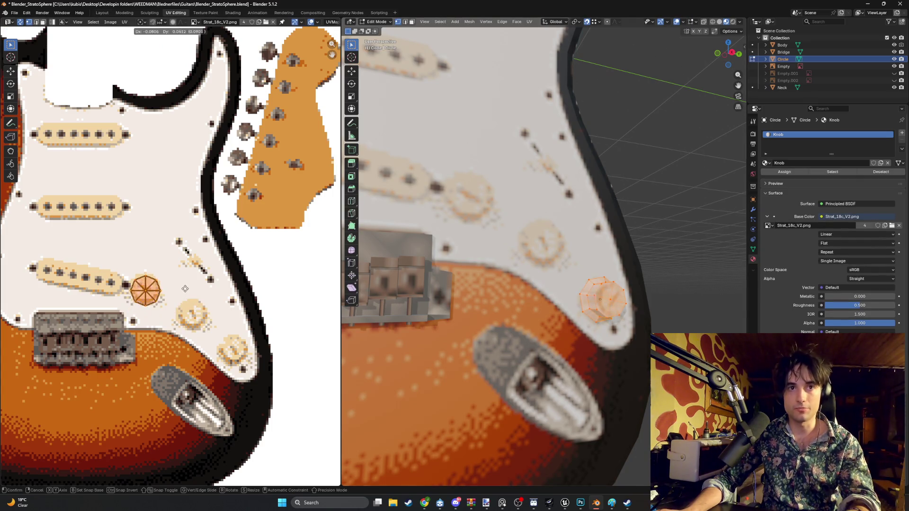
scroll(142, 276, up, 1)
scroll(163, 282, up, 1)
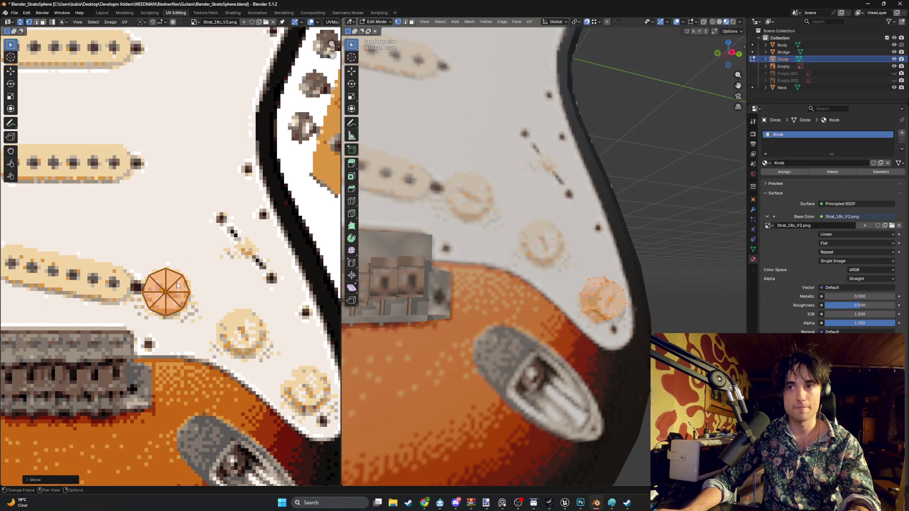
scroll(178, 286, down, 1)
key(s)
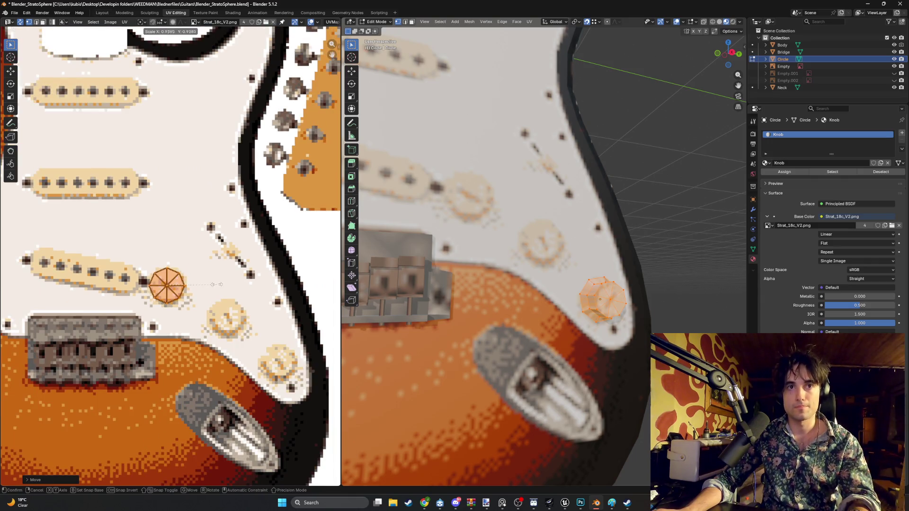
click(179, 278)
scroll(185, 275, up, 1)
scroll(214, 266, up, 1)
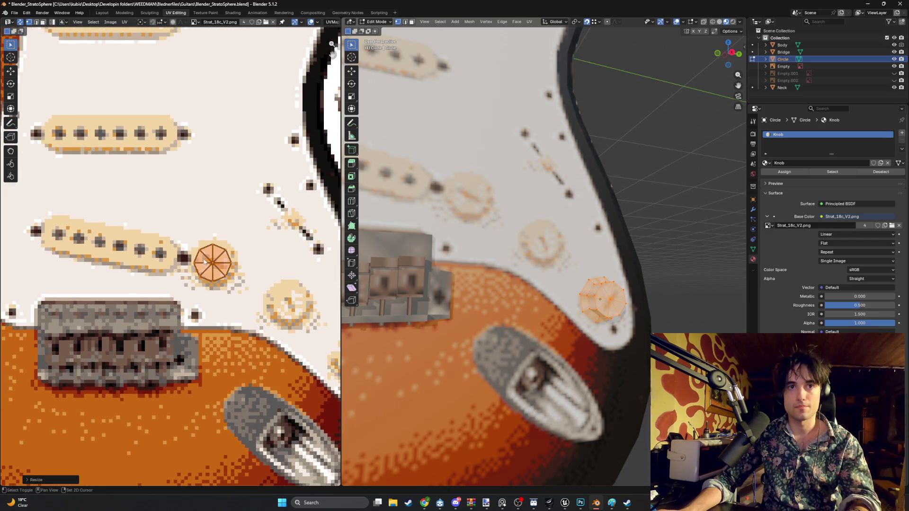
scroll(227, 261, up, 1)
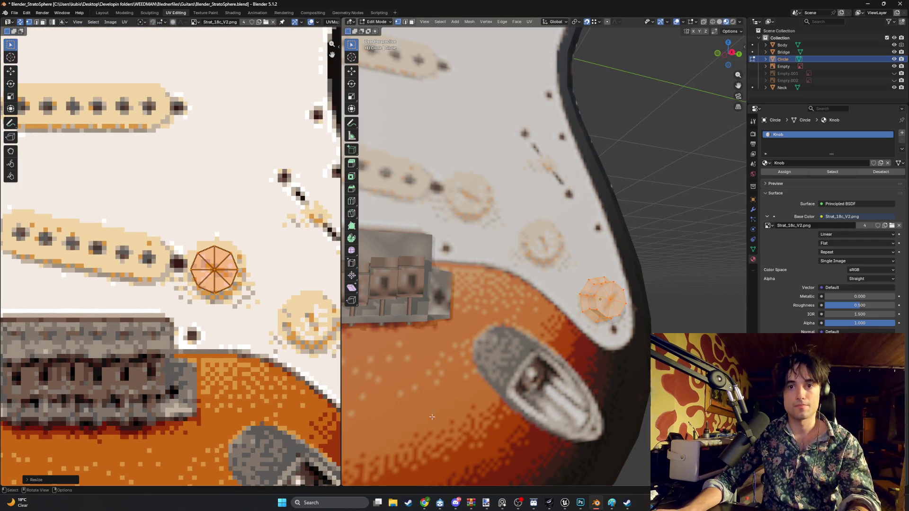
click(581, 503)
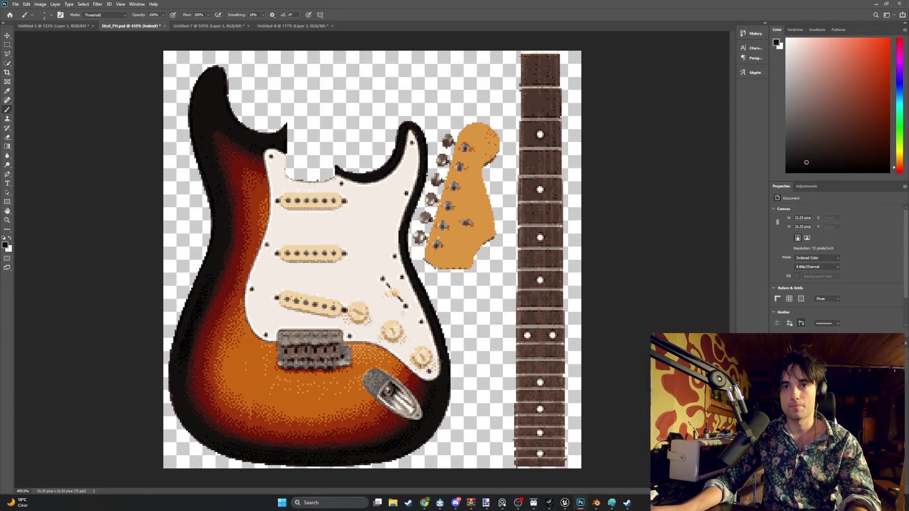
alt+scroll(404, 331, up, 2)
alt+scroll(404, 331, up, 2)
alt+scroll(404, 331, up, 3)
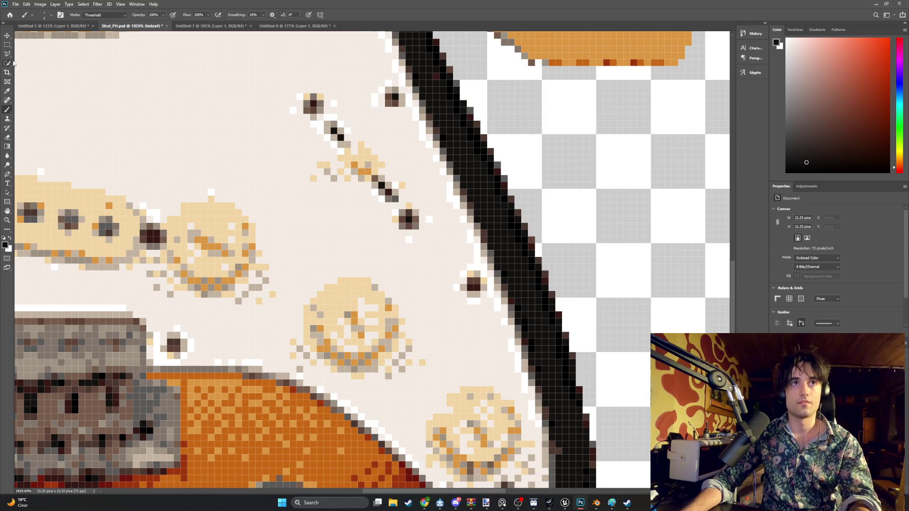
- Sample the knob's light beige with the Eyedropper and ready the Brush, checking its size picker
click(10, 93)
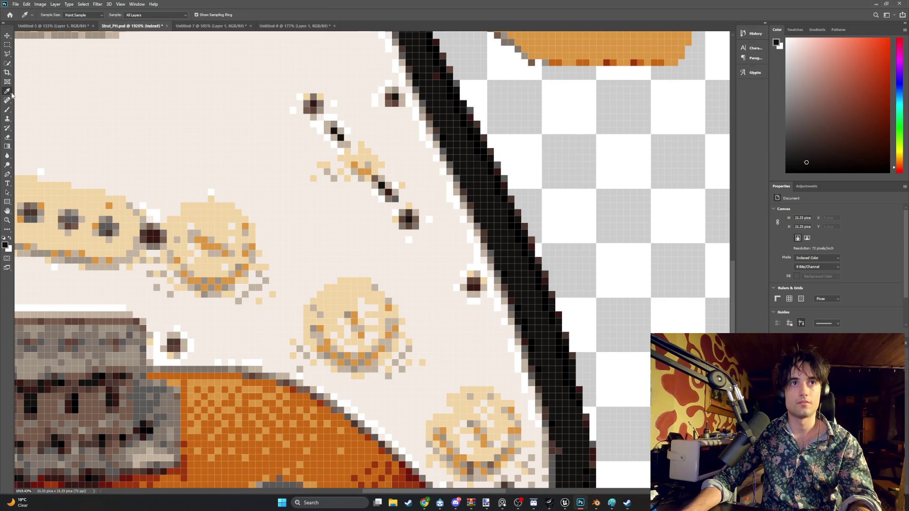
click(320, 340)
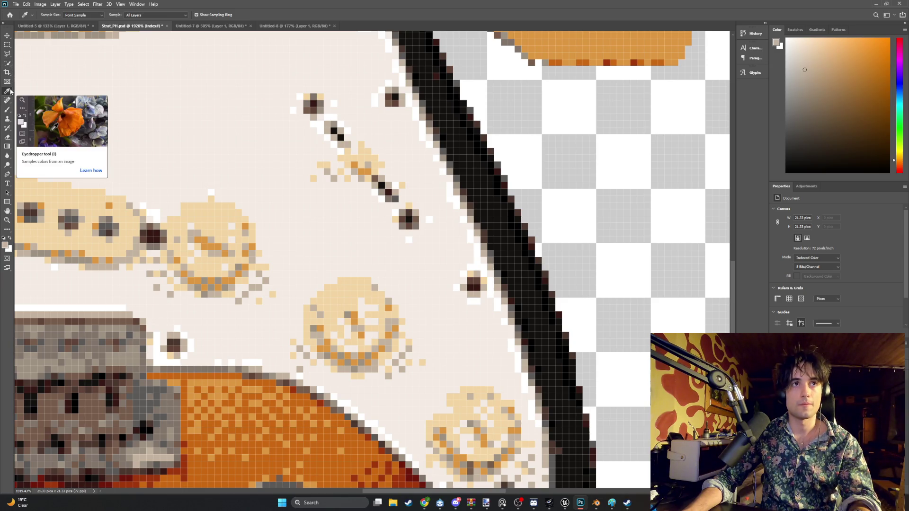
key(b)
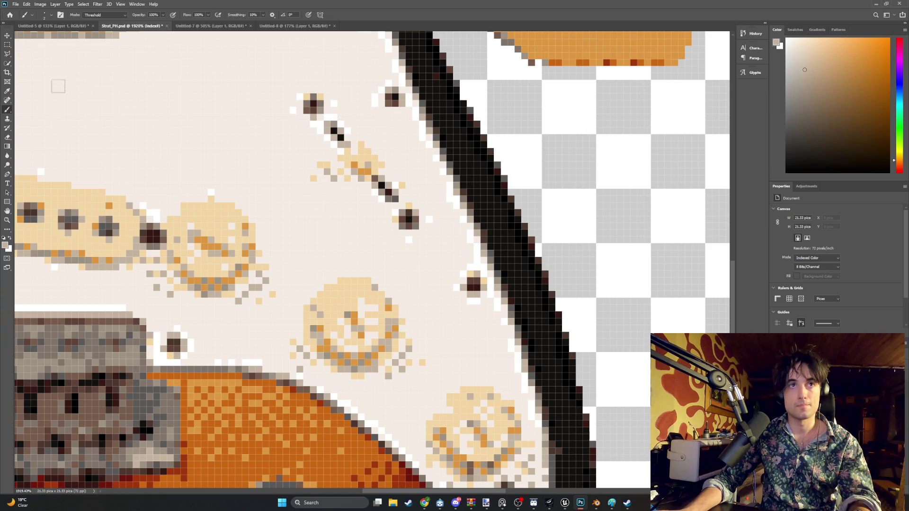
click(49, 16)
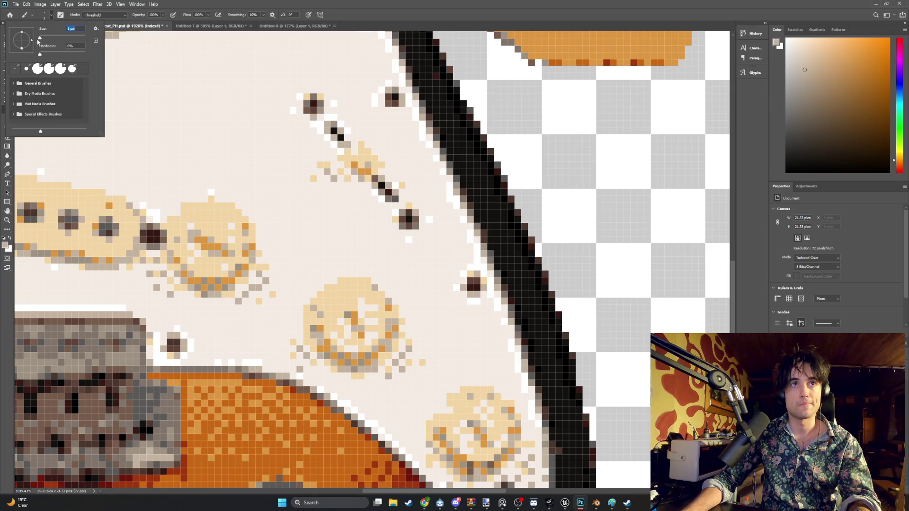
click(358, 325)
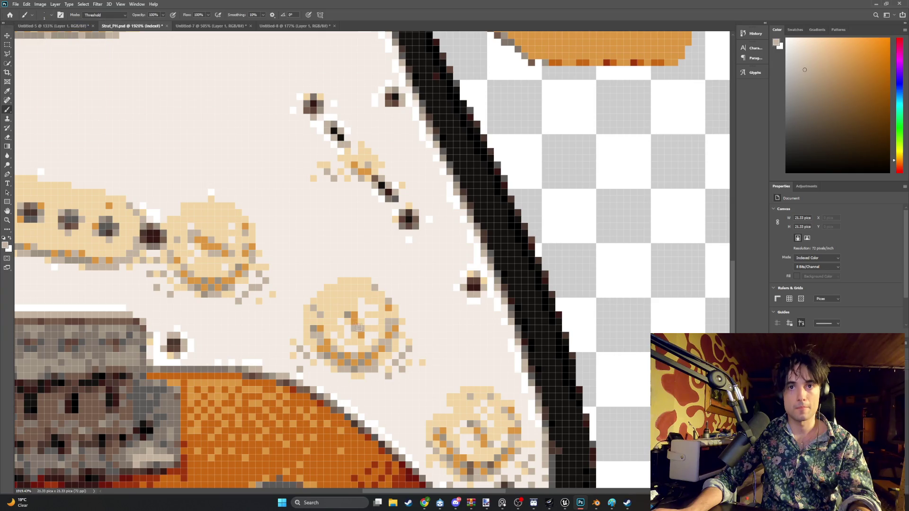
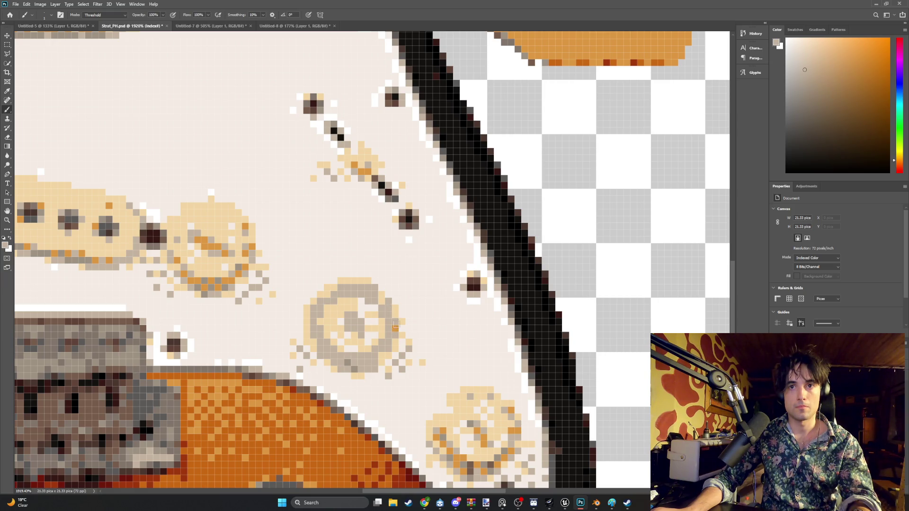
scroll(369, 316, down, 1)
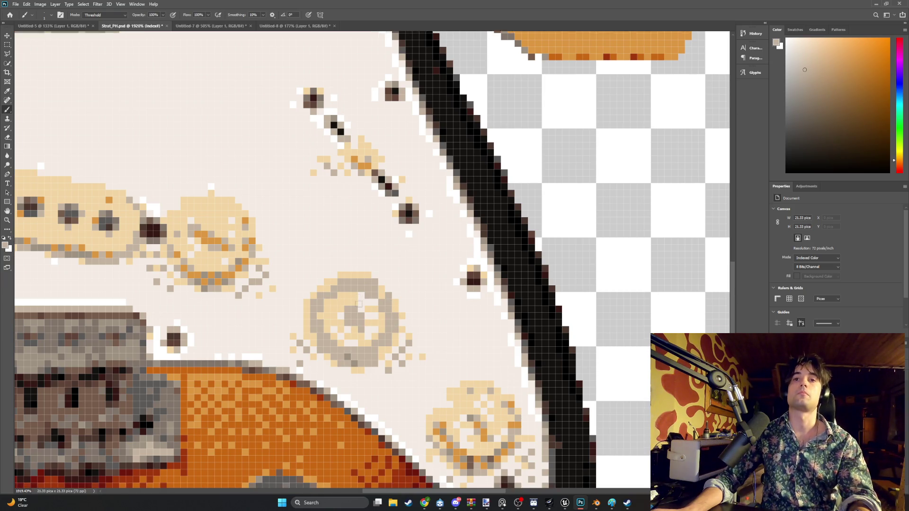
alt+scroll(354, 298, down, 3)
alt+scroll(359, 300, down, 2)
alt+scroll(363, 301, up, 2)
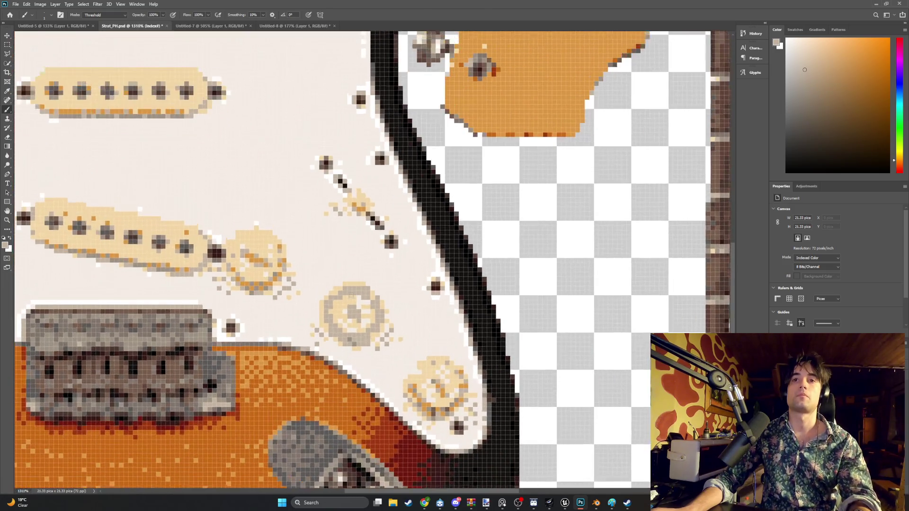
alt+scroll(365, 302, up, 2)
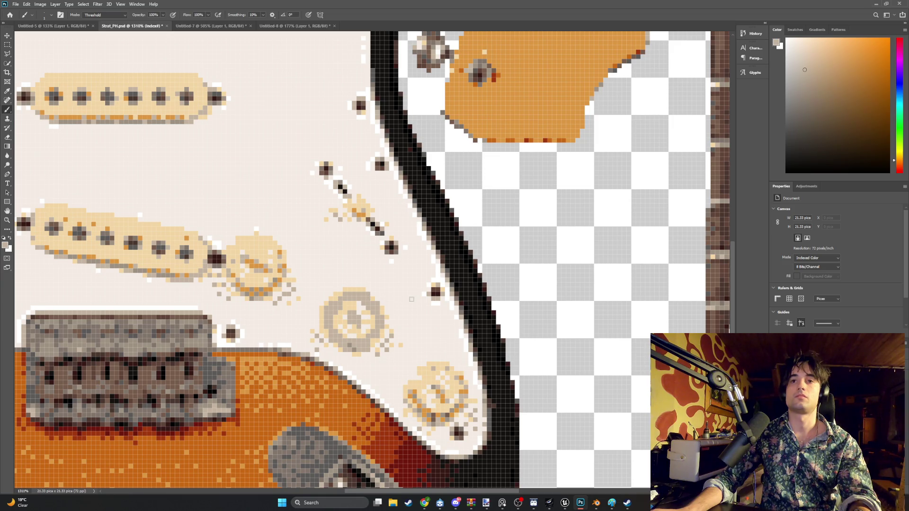
alt+scroll(411, 299, down, 5)
alt+scroll(412, 298, up, 2)
alt+scroll(412, 297, up, 1)
alt+scroll(414, 296, up, 1)
alt+scroll(414, 296, down, 3)
alt+scroll(414, 297, up, 3)
alt+scroll(414, 296, down, 1)
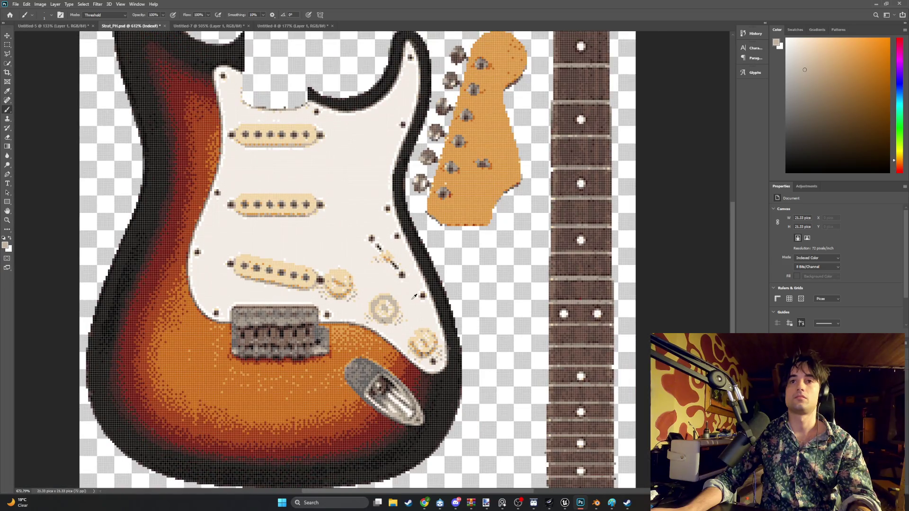
scroll(413, 297, up, 2)
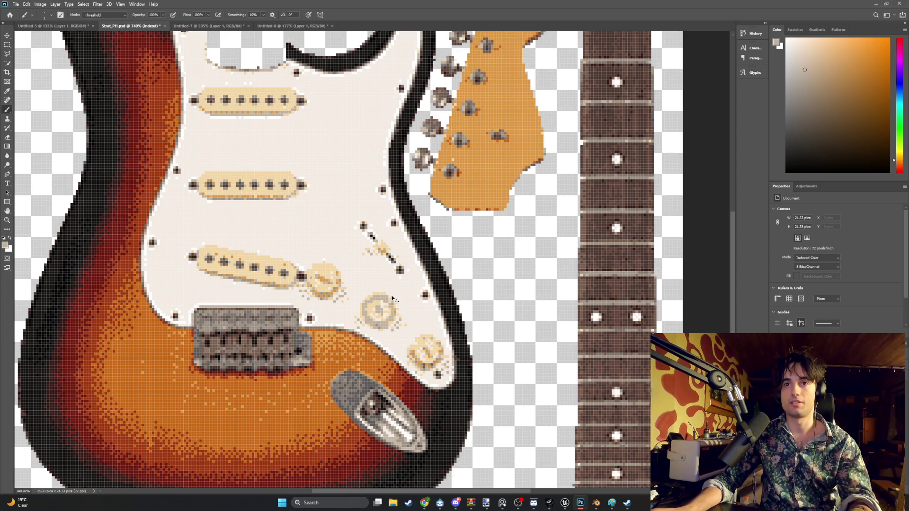
- Sample the pickguard cream and paint over the lower tan knob with a 12 px brush
click(8, 91)
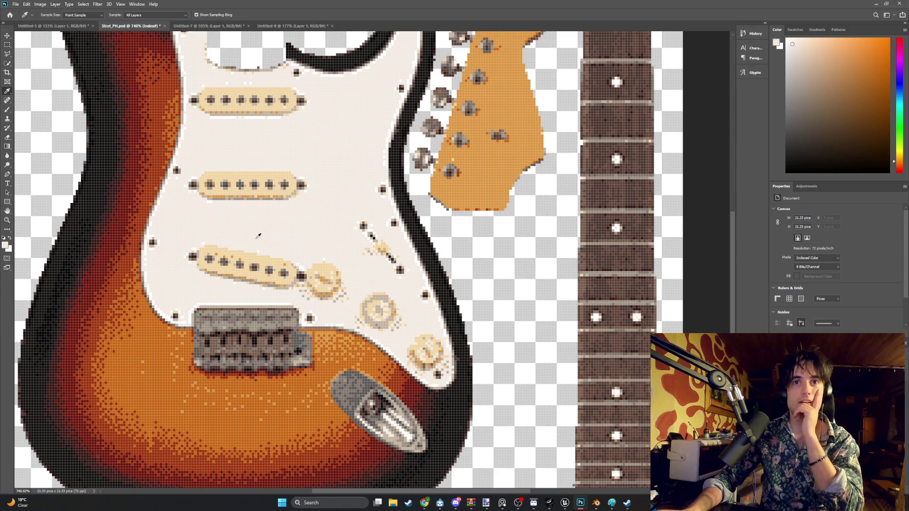
click(8, 109)
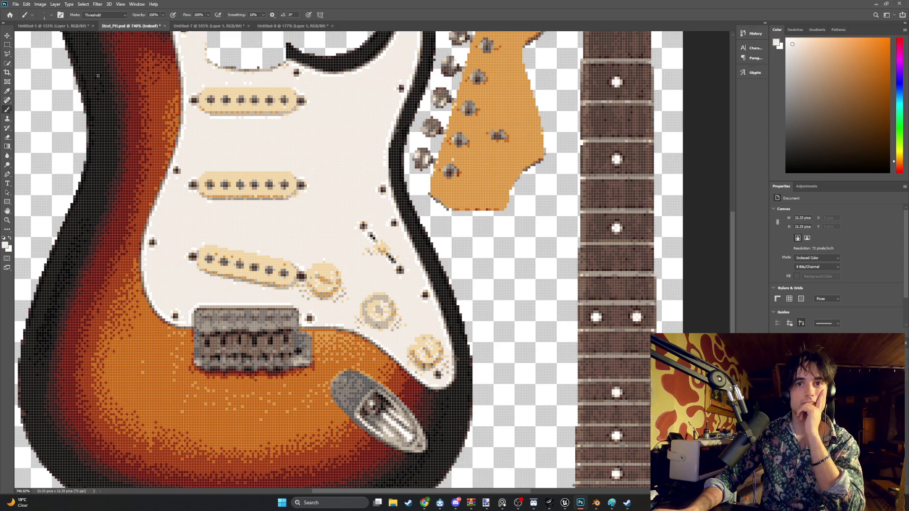
click(52, 19)
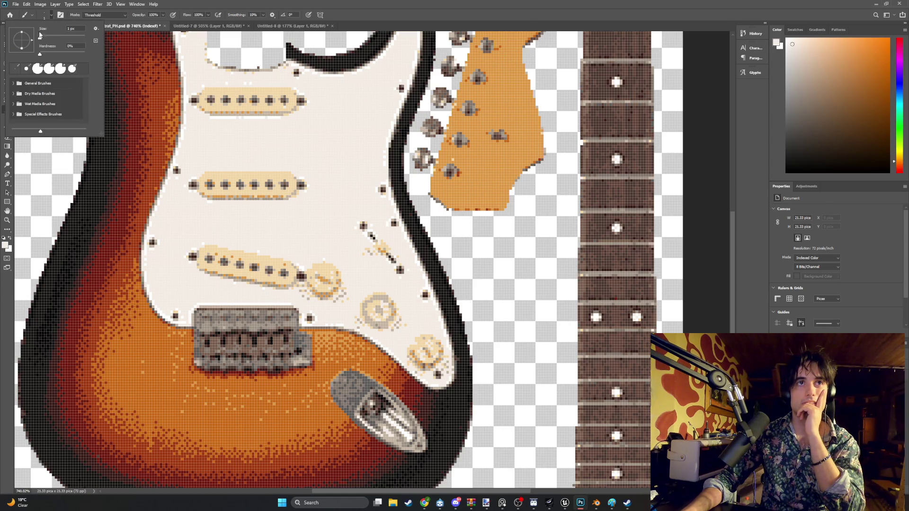
drag(42, 39, 43, 39)
mouse_move(333, 284)
mouse_down()
mouse_move(328, 274)
mouse_move(379, 311)
mouse_move(400, 310)
mouse_move(424, 352)
mouse_up()
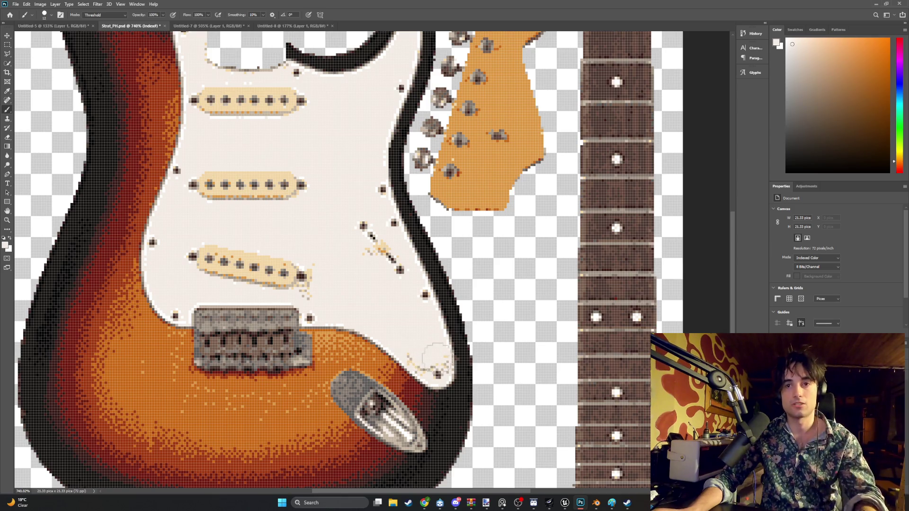
alt+scroll(425, 347, up, 1)
- With an 8 px brush, paint out stray yellow pixels along the pickguard edge, below the middle pickup and beside the switch
click(52, 15)
drag(41, 39, 41, 40)
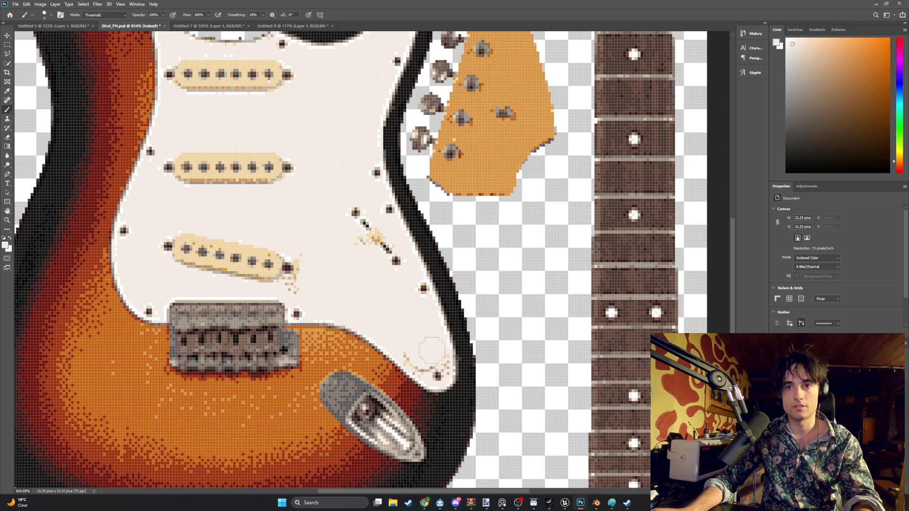
drag(42, 39, 41, 39)
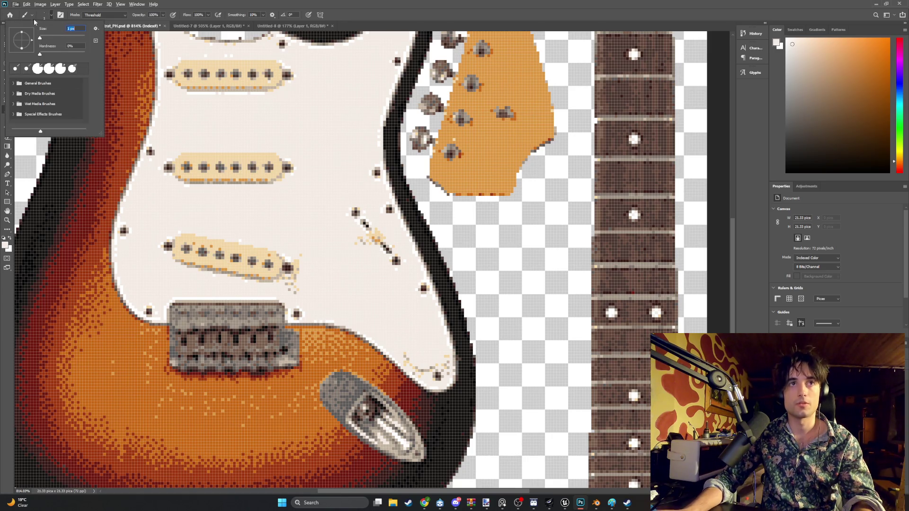
click(136, 76)
scroll(400, 324, up, 2)
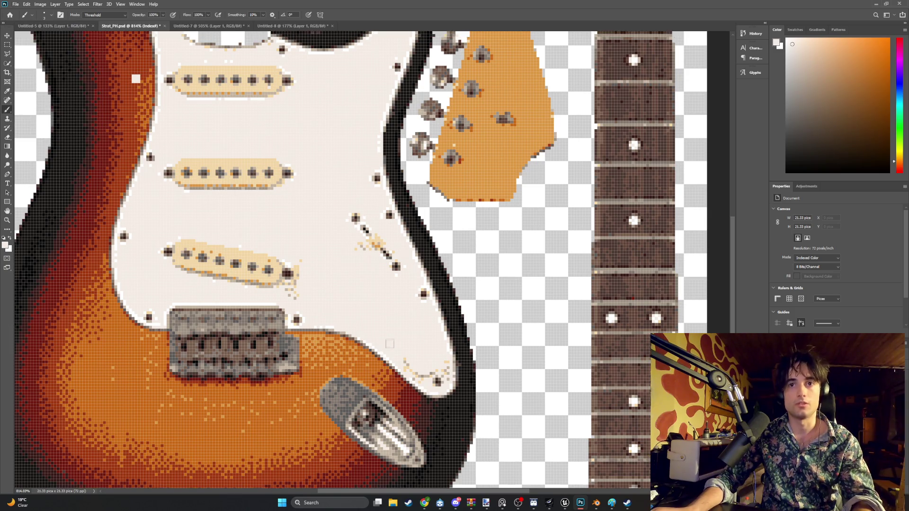
alt+scroll(400, 325, up, 2)
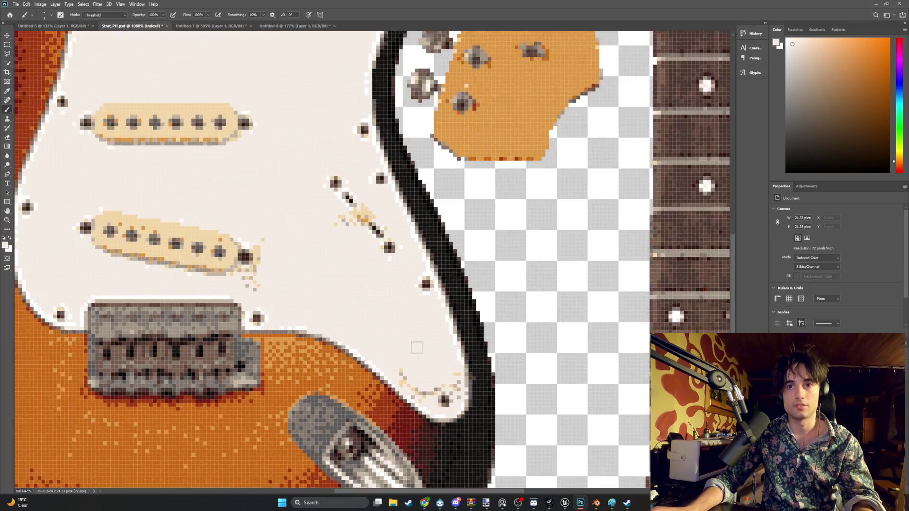
alt+scroll(401, 390, up, 2)
mouse_move(401, 389)
mouse_down()
mouse_move(426, 412)
mouse_move(471, 404)
mouse_up()
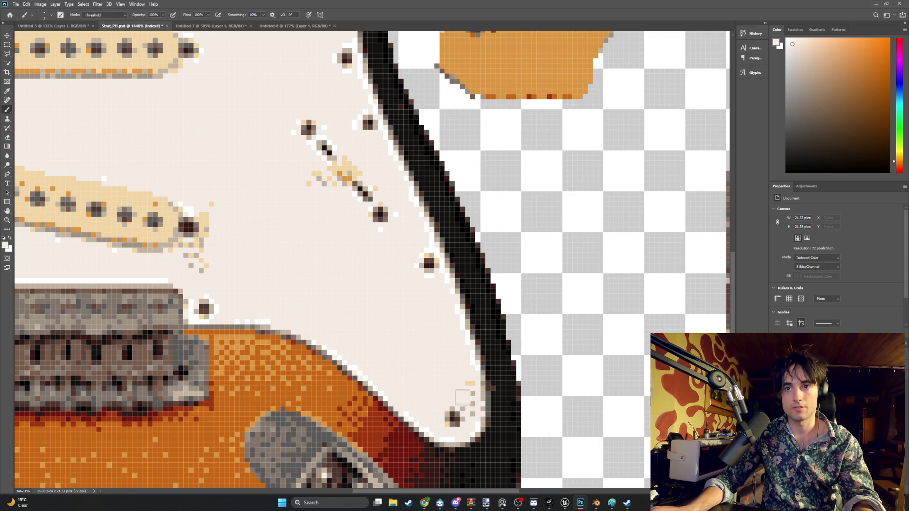
click(471, 383)
drag(203, 269, 204, 215)
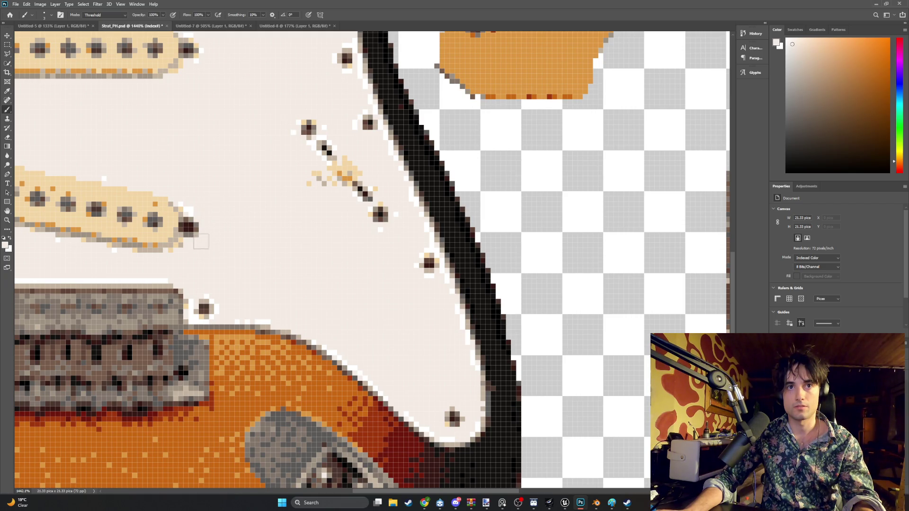
drag(315, 197, 320, 172)
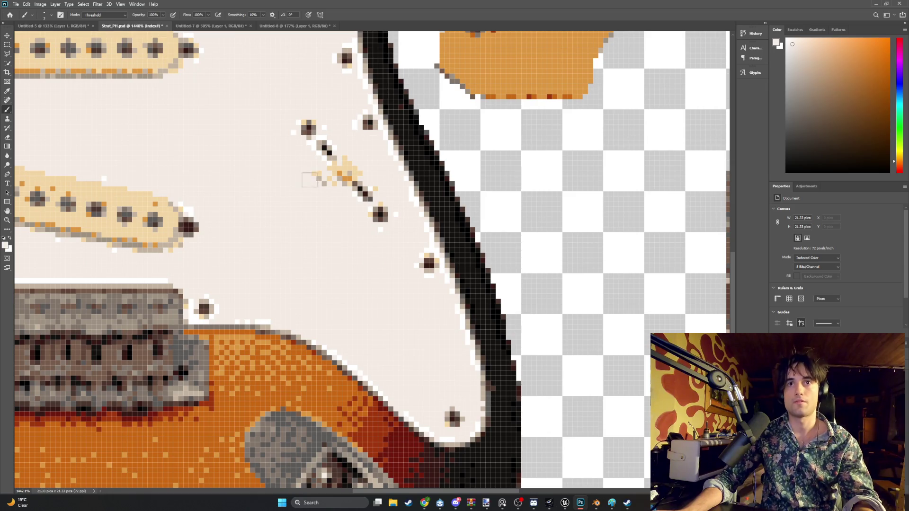
alt+scroll(316, 204, down, 3)
alt+scroll(316, 204, down, 2)
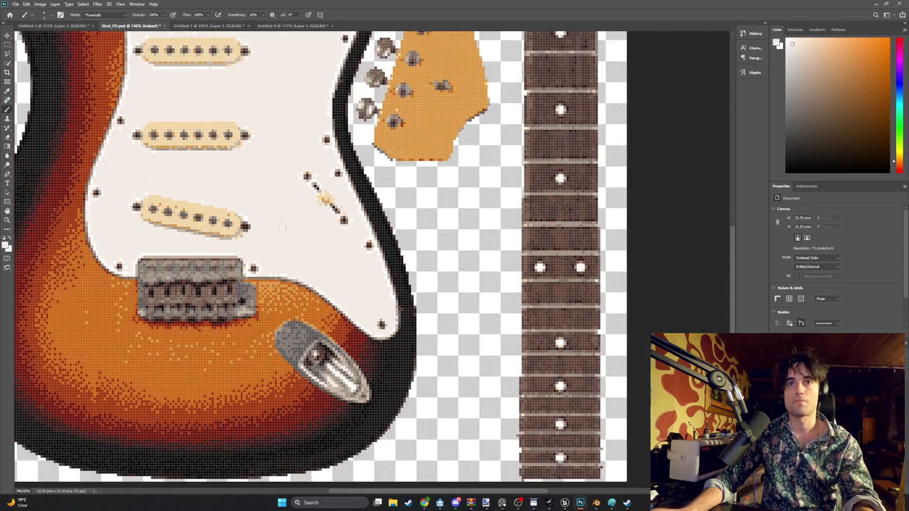
alt+scroll(252, 229, up, 2)
scroll(252, 229, up, 1)
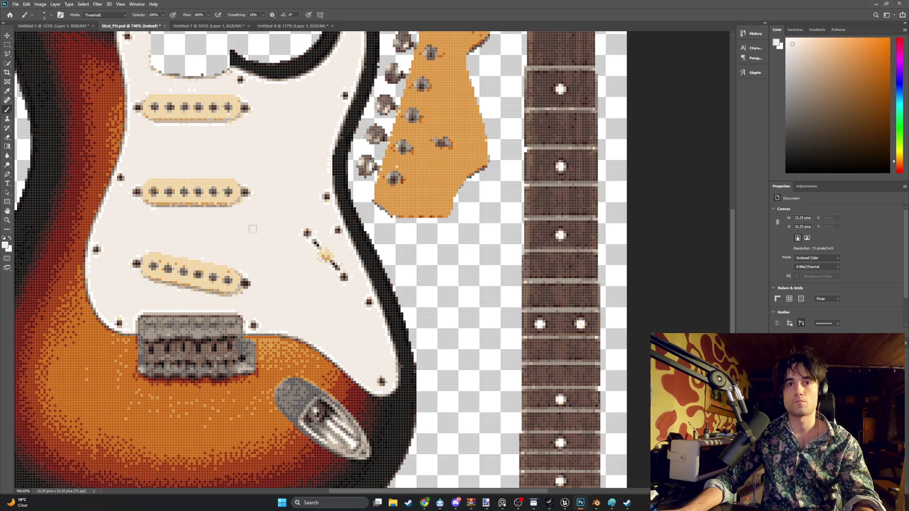
scroll(252, 229, down, 1)
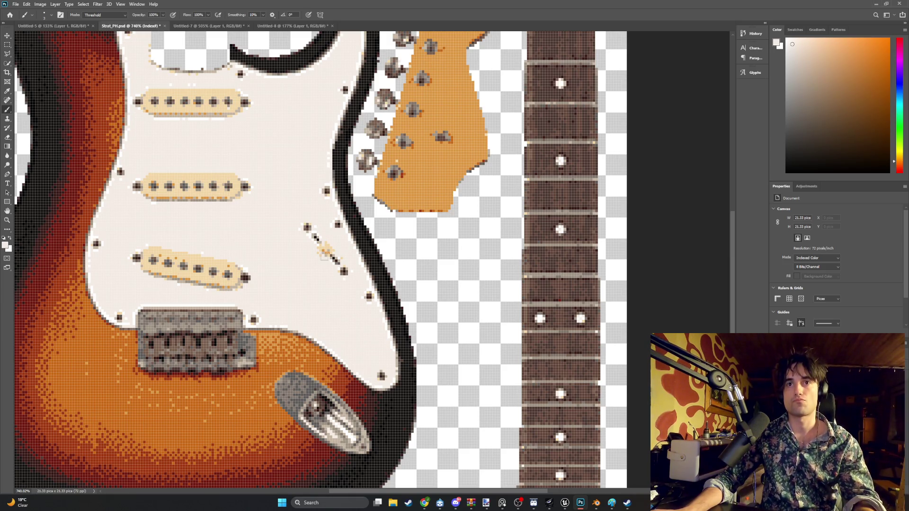
scroll(325, 251, up, 1)
alt+scroll(323, 259, up, 1)
alt+scroll(321, 271, up, 1)
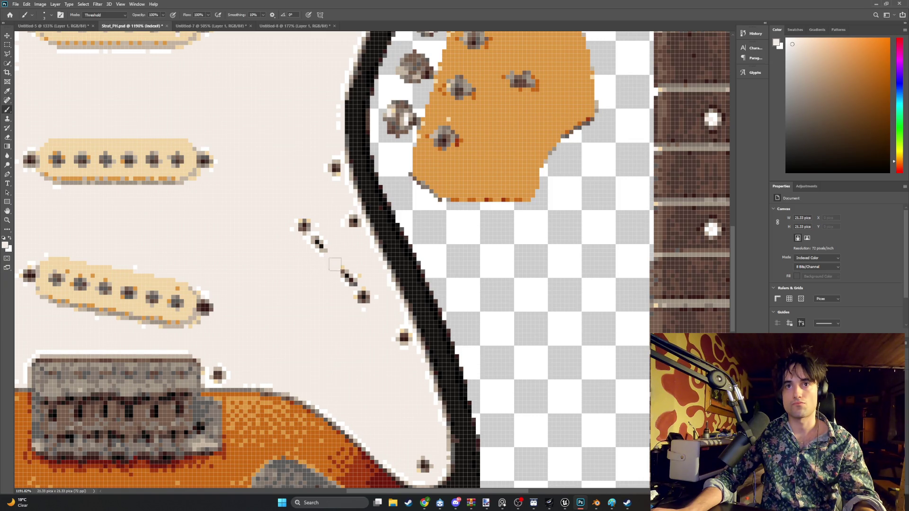
- Sample the switch's dark colour and set the brush to 1 px for drawing the switch line
key(i)
click(347, 275)
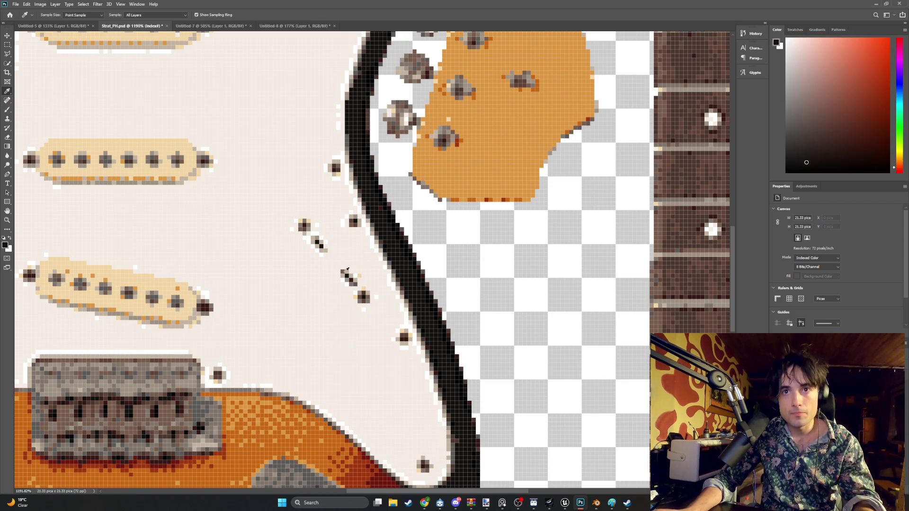
click(8, 109)
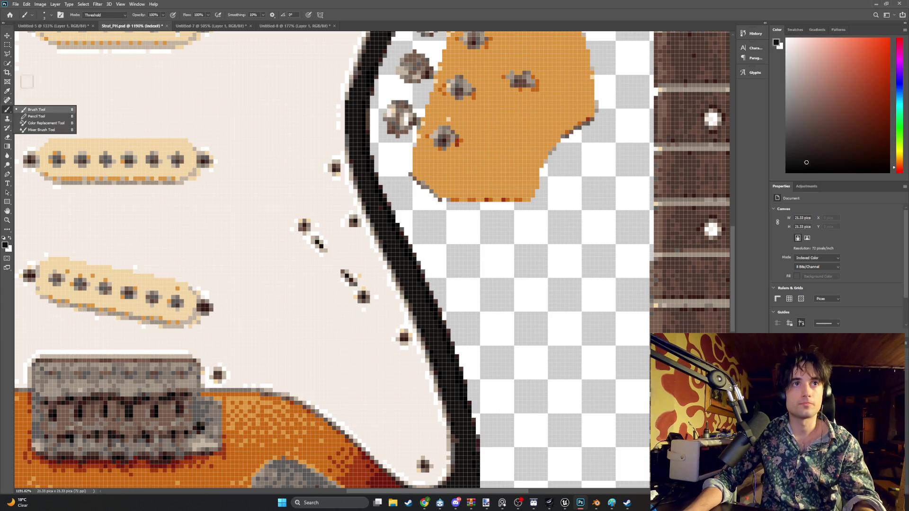
click(29, 14)
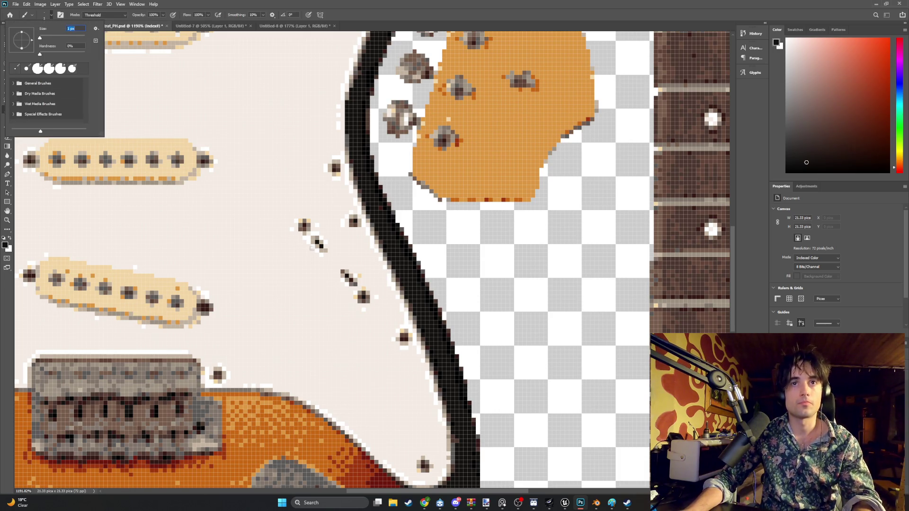
key(Return)
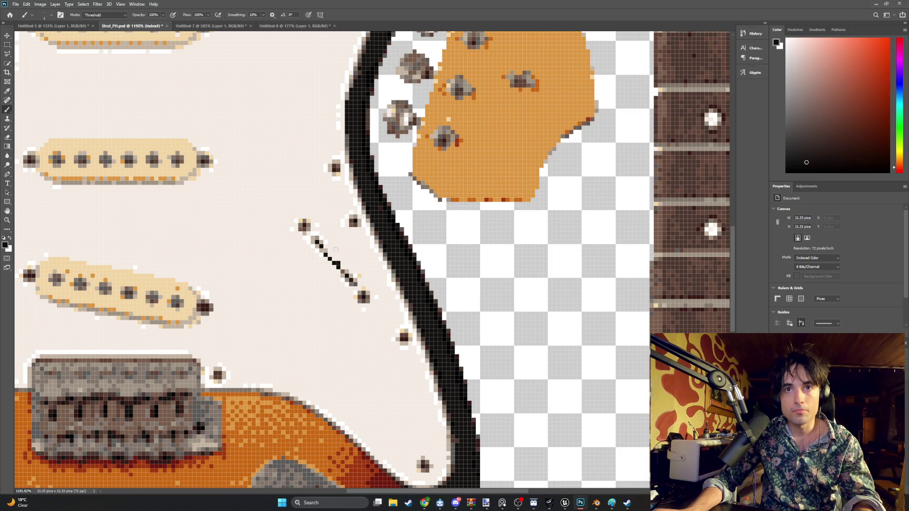
- Sample the pickguard cream twice and return to the brush to tidy around the switch
key(i)
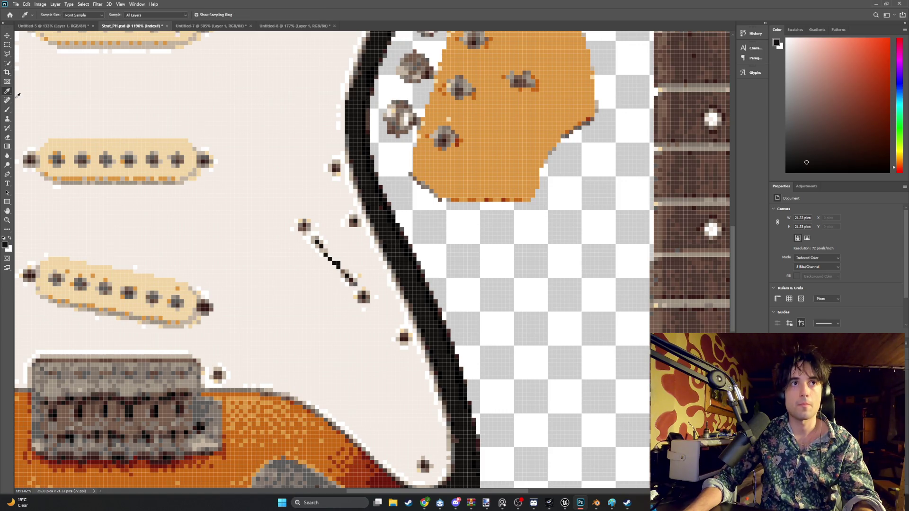
click(239, 240)
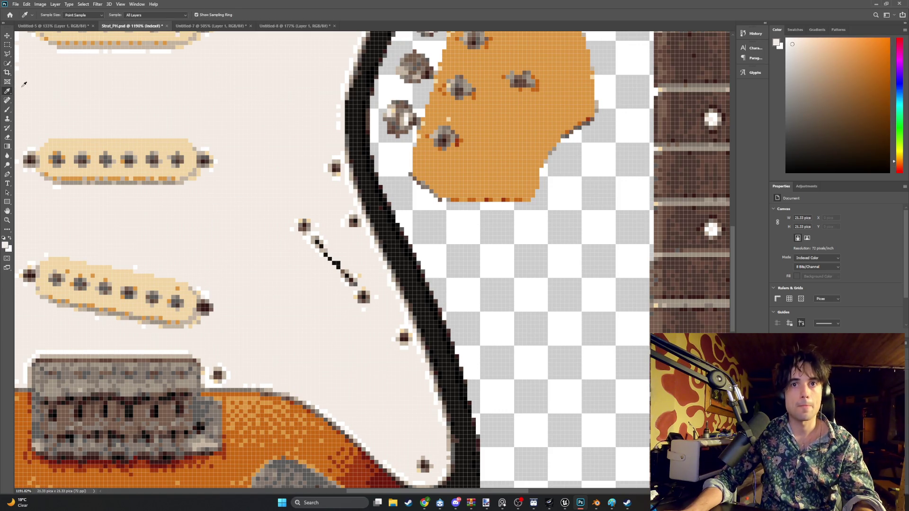
click(7, 109)
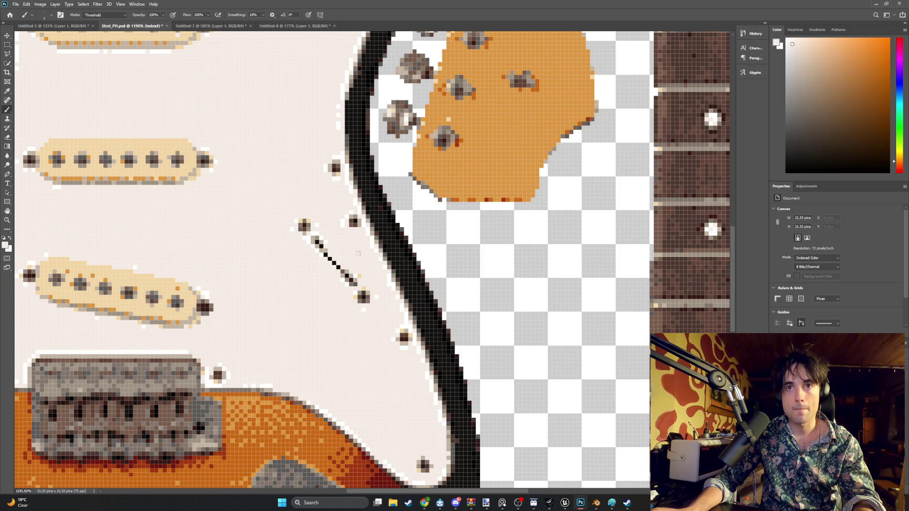
click(8, 91)
click(324, 246)
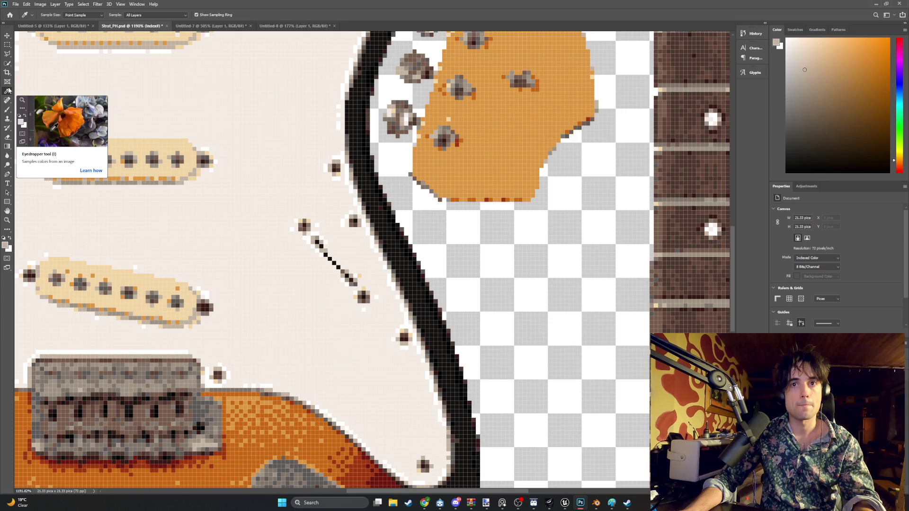
click(7, 110)
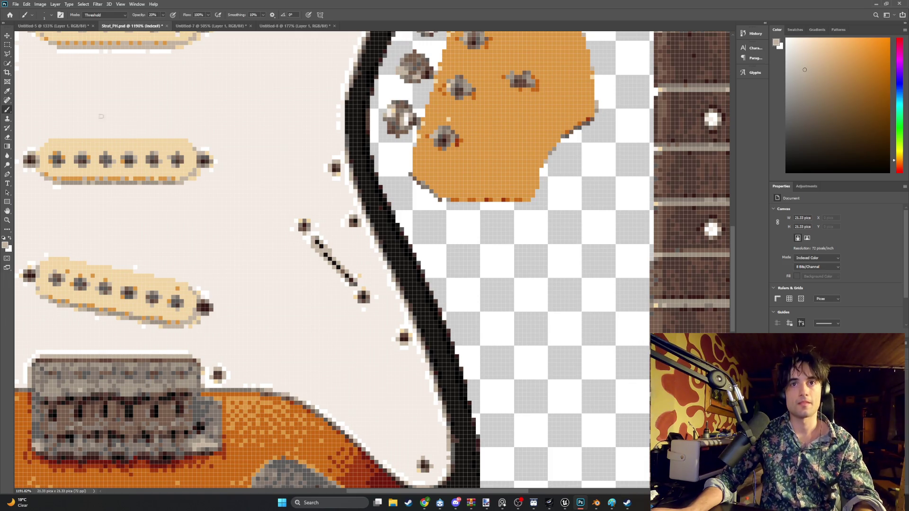
- Sample the near-black of the switch line as the paint colour and return to the brush
click(7, 92)
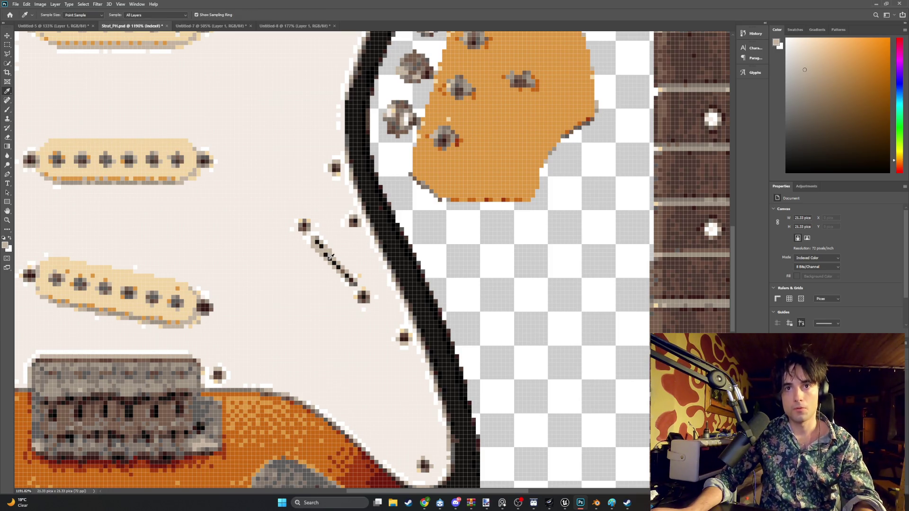
click(356, 282)
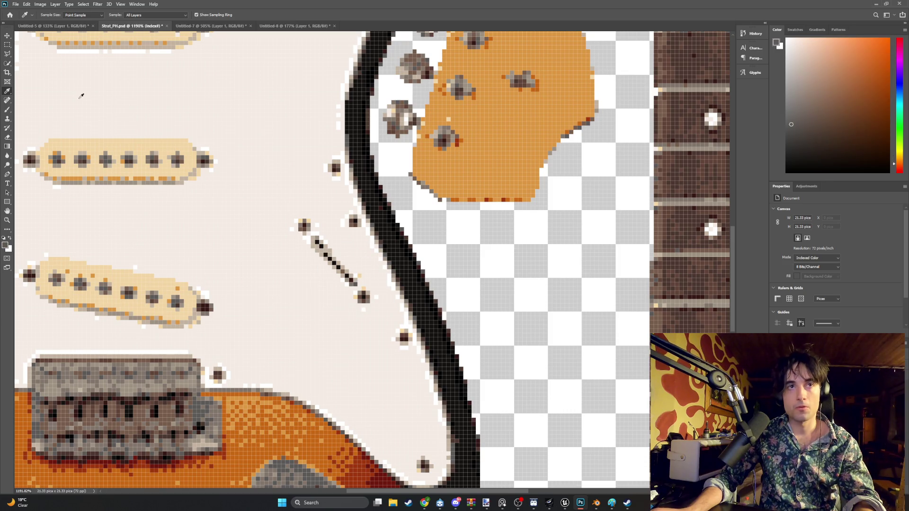
click(7, 107)
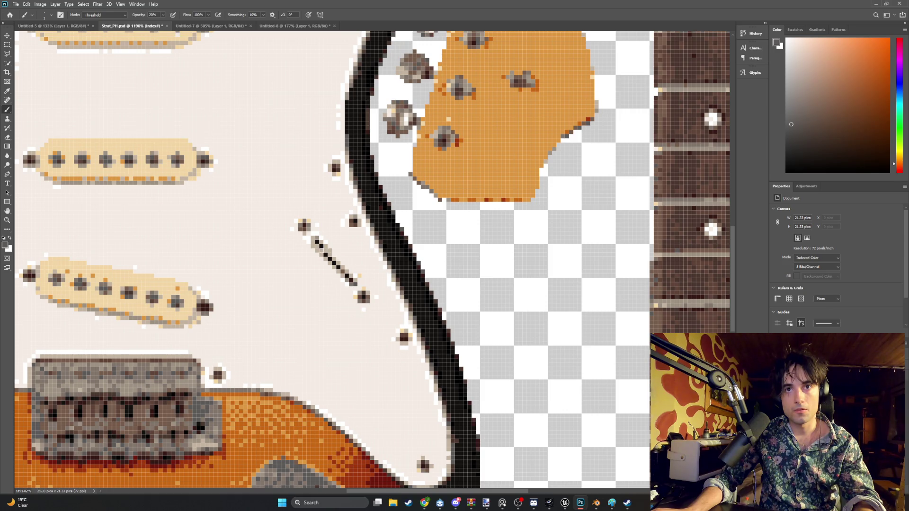
key(i)
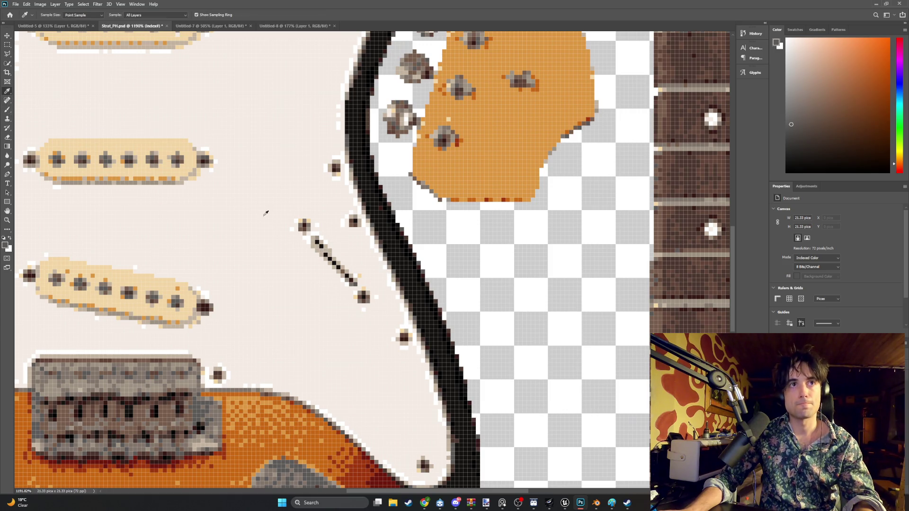
click(357, 283)
key(b)
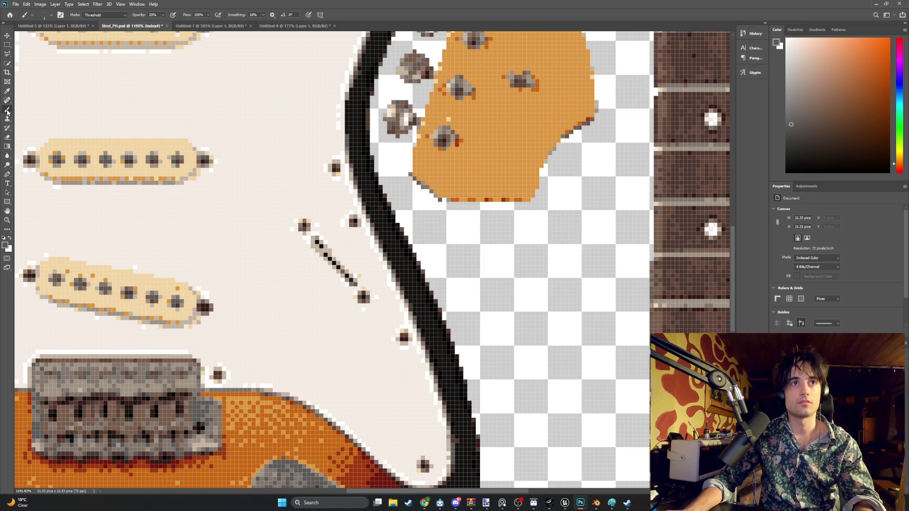
- Sample the black of the pickguard outline and go back to painting
click(7, 90)
click(391, 227)
click(7, 109)
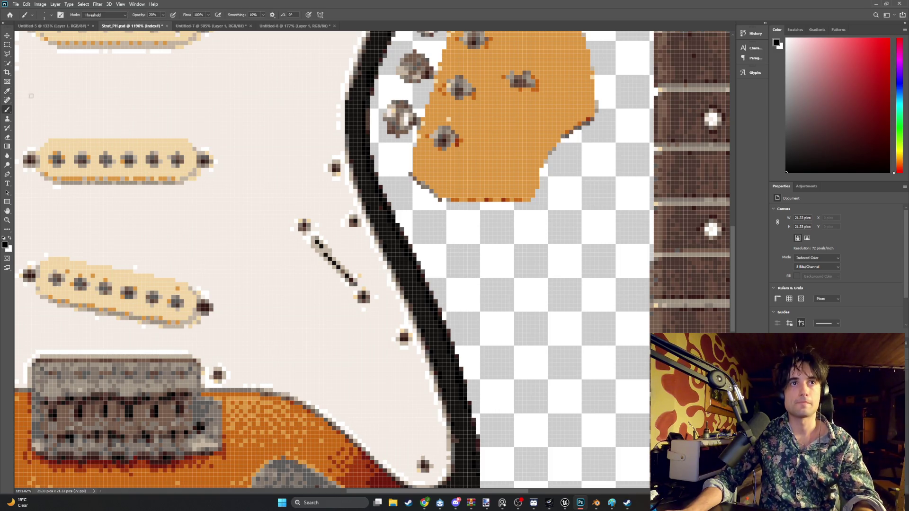
click(7, 112)
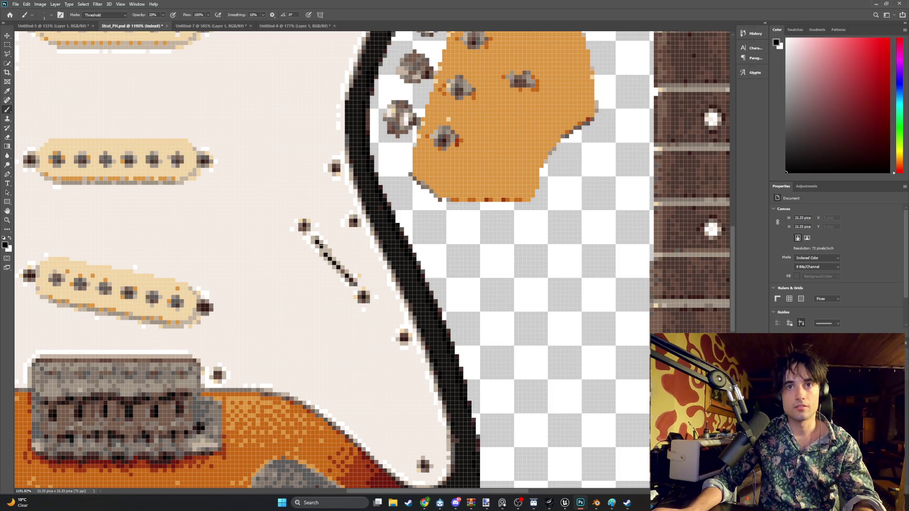
- Browse the brush shape options and the alternative painting tools, then dismiss them
right_click(333, 249)
key(Escape)
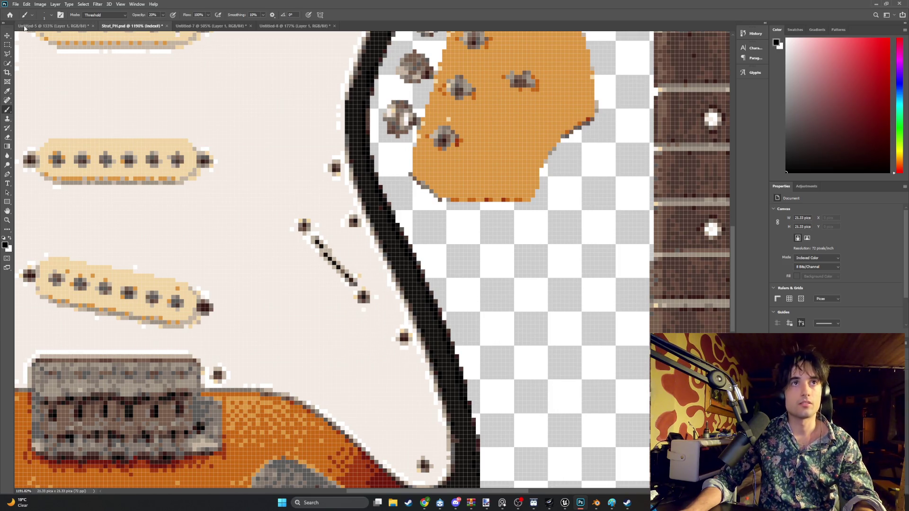
right_click(9, 109)
click(36, 116)
right_click(9, 109)
click(36, 109)
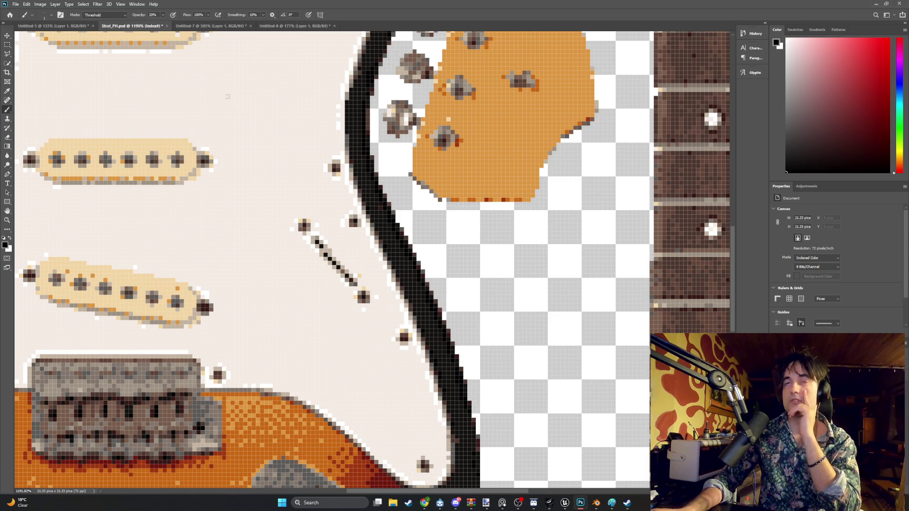
scroll(334, 218, up, 1)
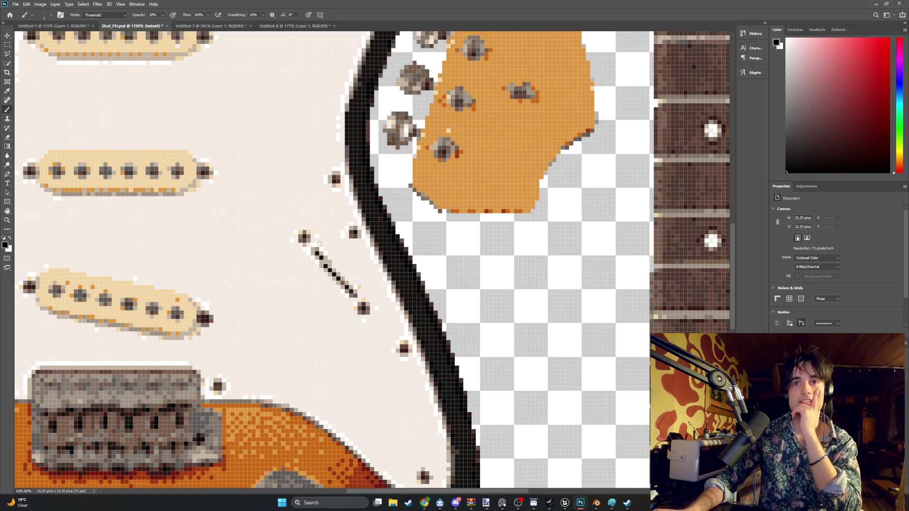
- Enlarge the brush to 66 px, then settle on 14 px in the options bar
click(49, 14)
alt+right_drag(211, 206, 255, 206)
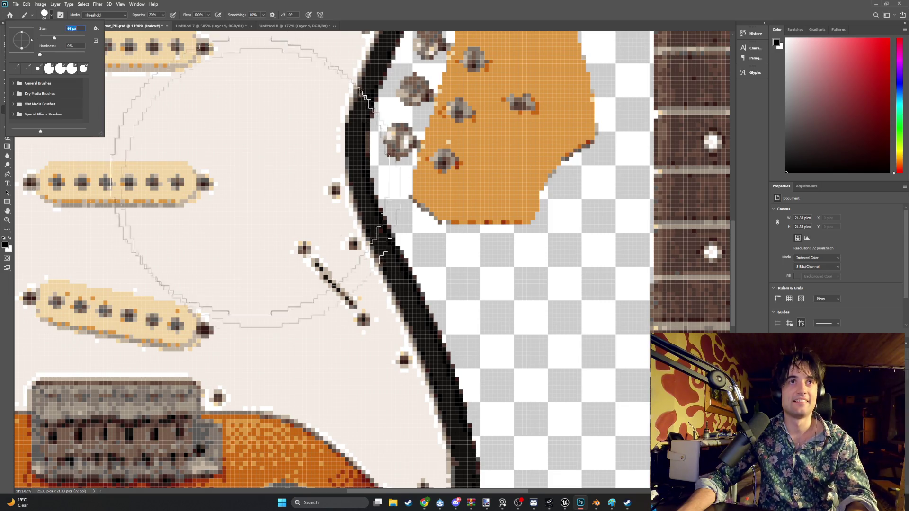
click(49, 15)
key(Return)
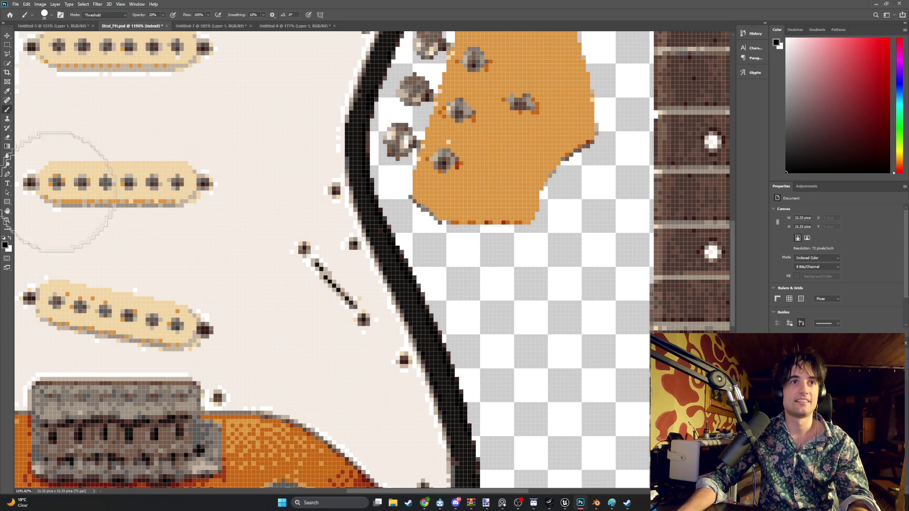
click(50, 15)
drag(44, 29, 36, 29)
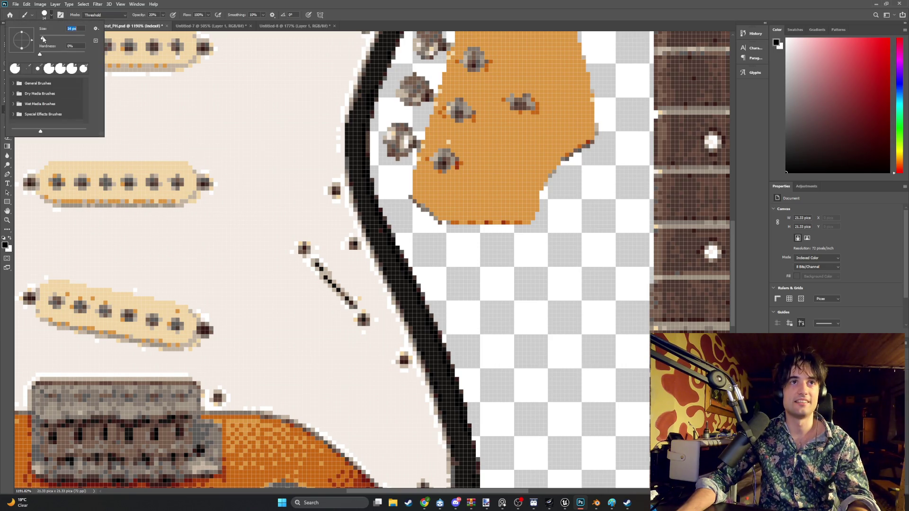
key(Return)
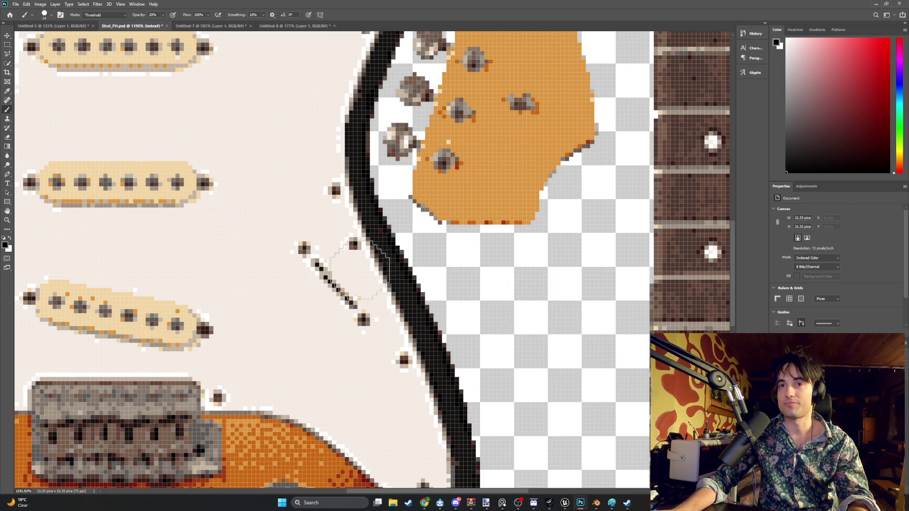
alt+scroll(363, 269, down, 2)
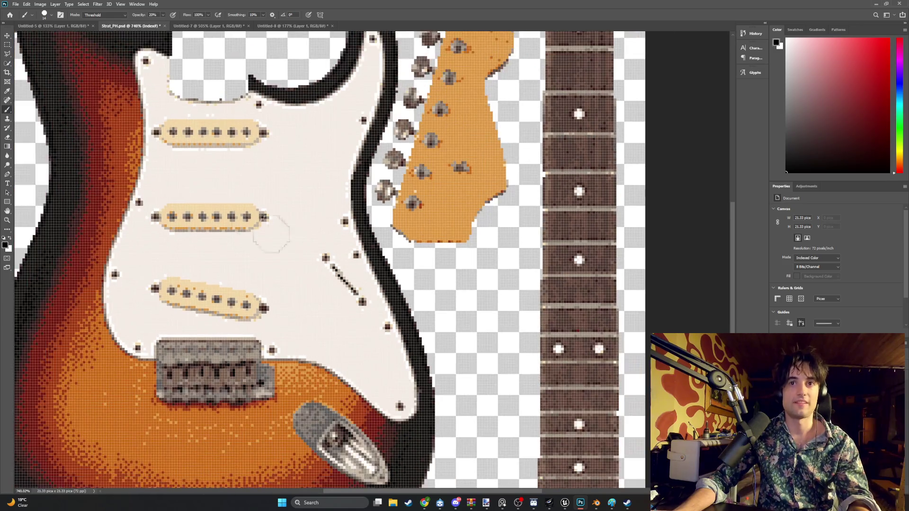
- Switch to the Pencil tool, test a black pixel mark beside the switch slot and undo it
click(11, 95)
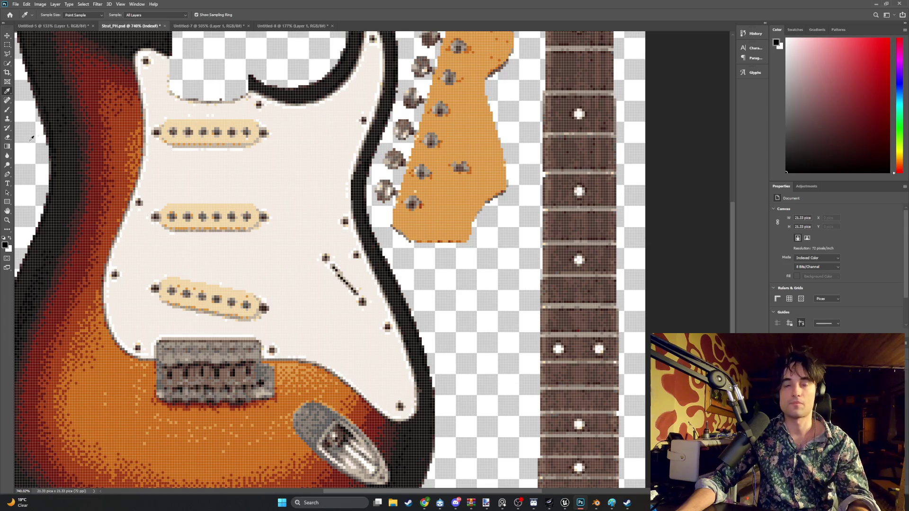
right_click(7, 108)
click(39, 116)
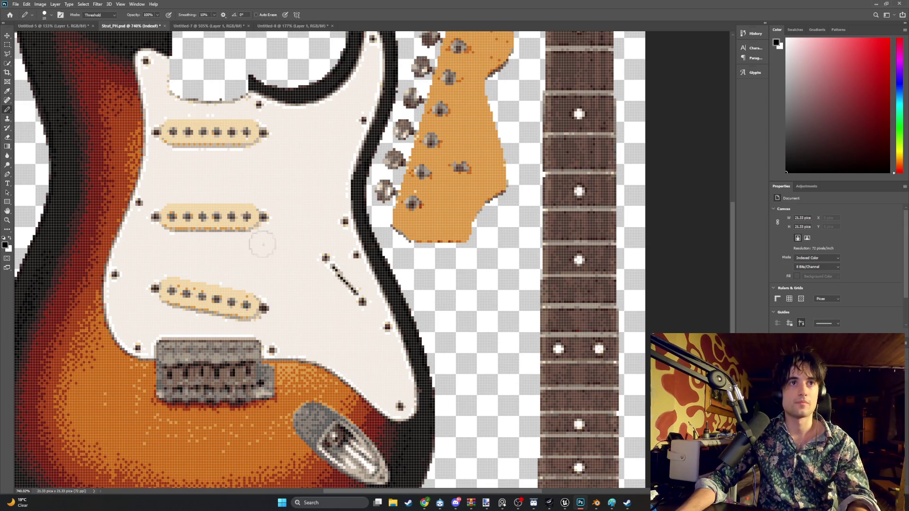
drag(306, 264, 270, 267)
key(ctrl+z)
scroll(319, 266, up, 1)
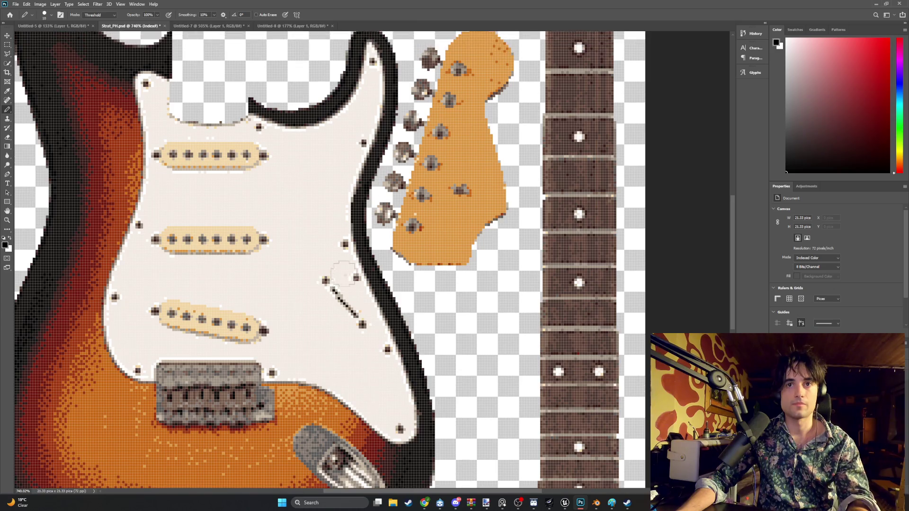
alt+scroll(341, 274, up, 3)
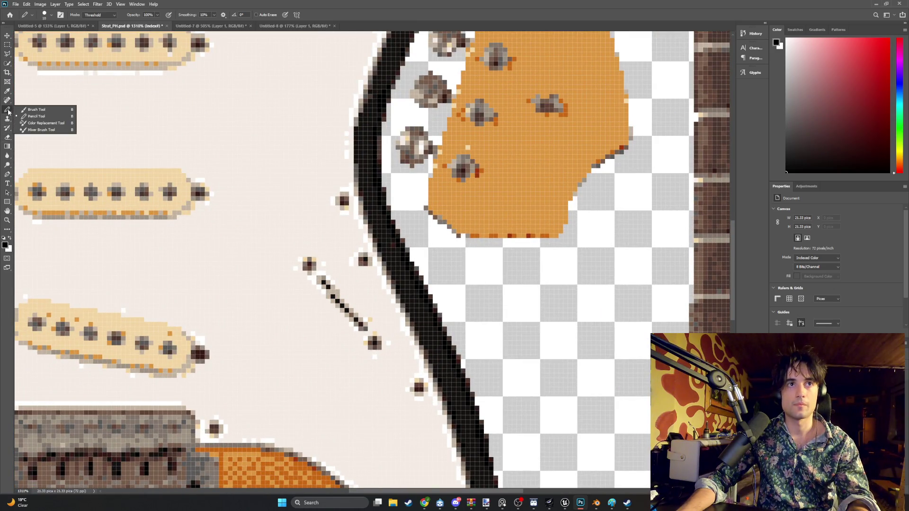
- Check the reference photo, set the Pencil to 1 px and draw the switch slot as a solid black line
click(60, 25)
click(128, 26)
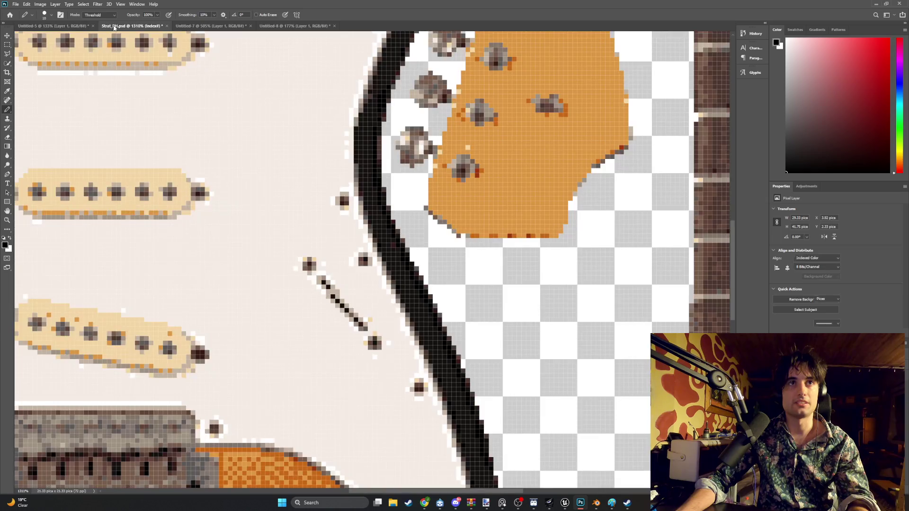
click(48, 16)
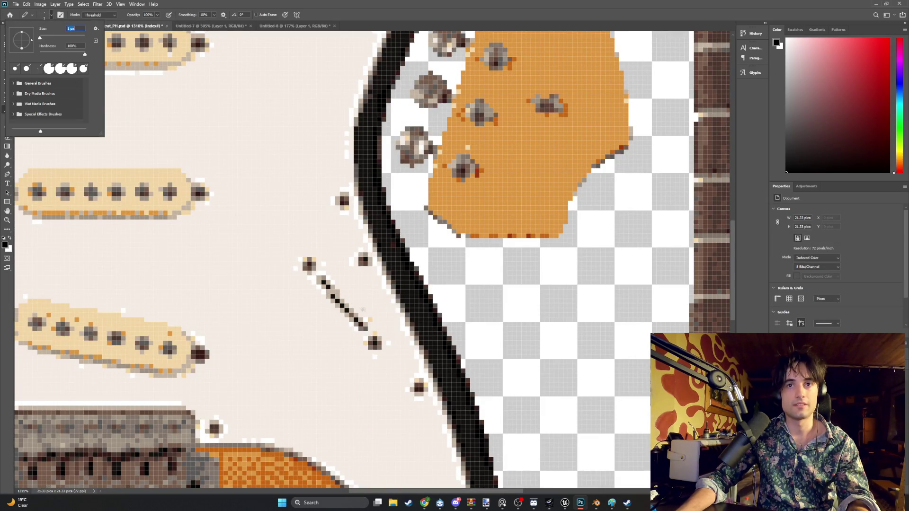
click(332, 291)
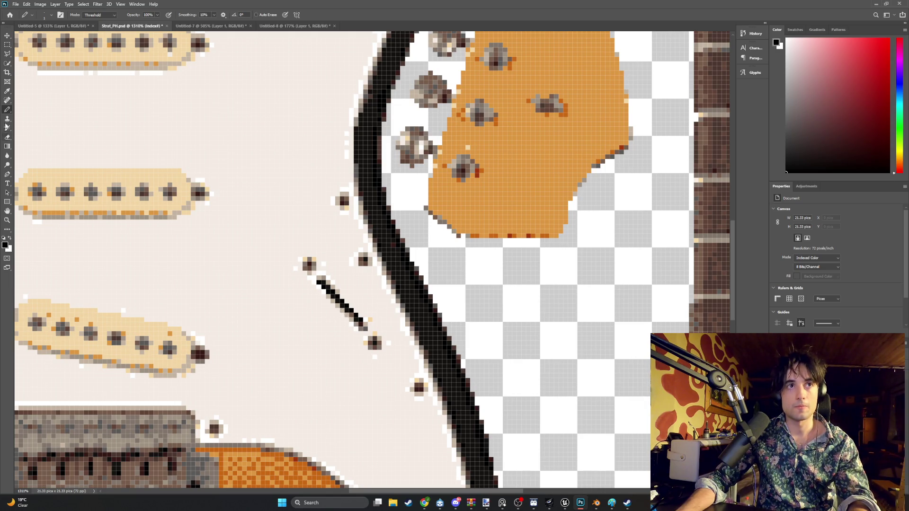
click(7, 91)
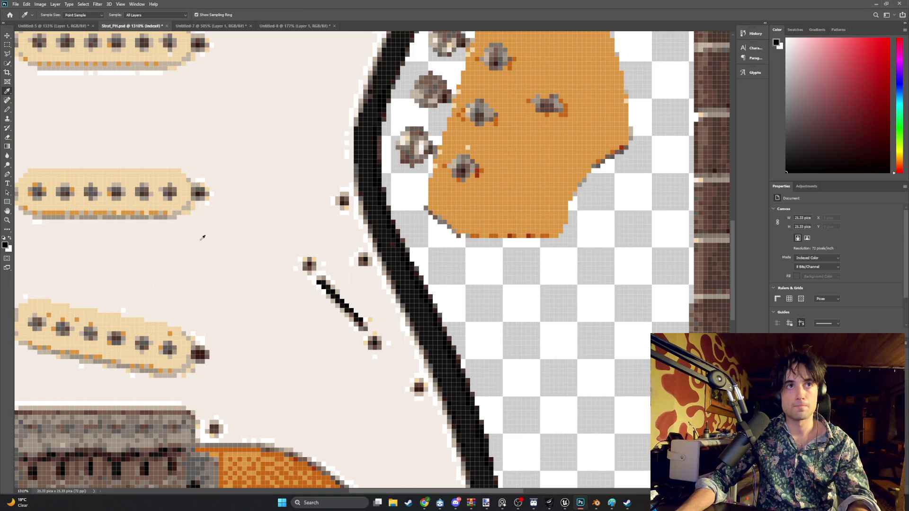
- Sample the pickguard's off-white and pencil over stray pixels near the switch slot
click(336, 296)
key(b)
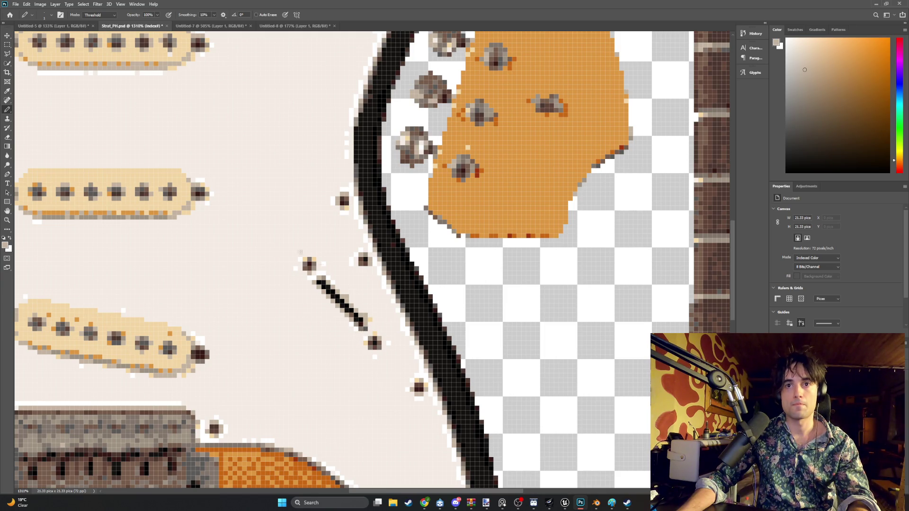
key(i)
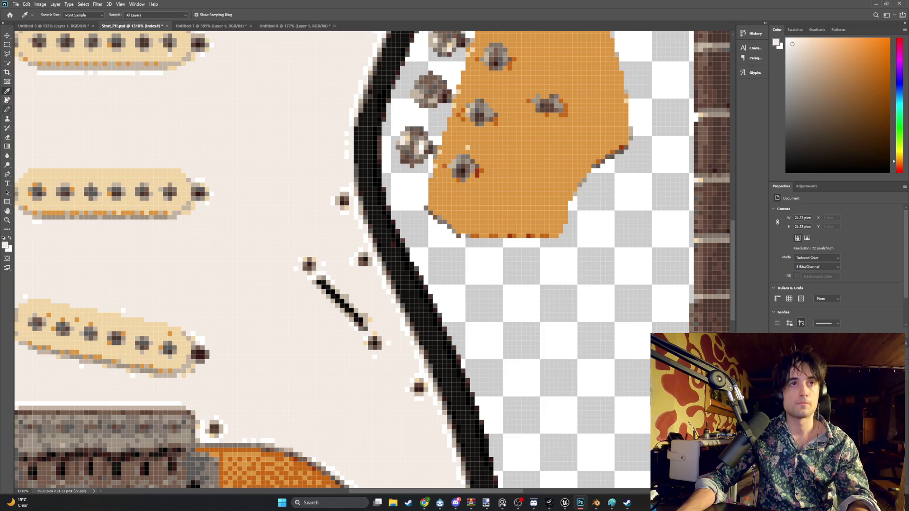
click(7, 109)
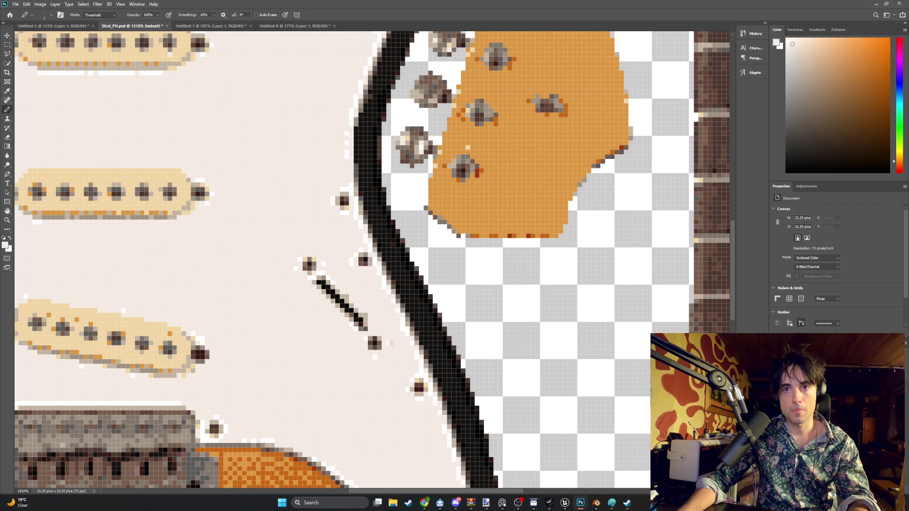
alt+scroll(355, 346, down, 2)
alt+scroll(319, 327, down, 3)
alt+scroll(282, 305, up, 2)
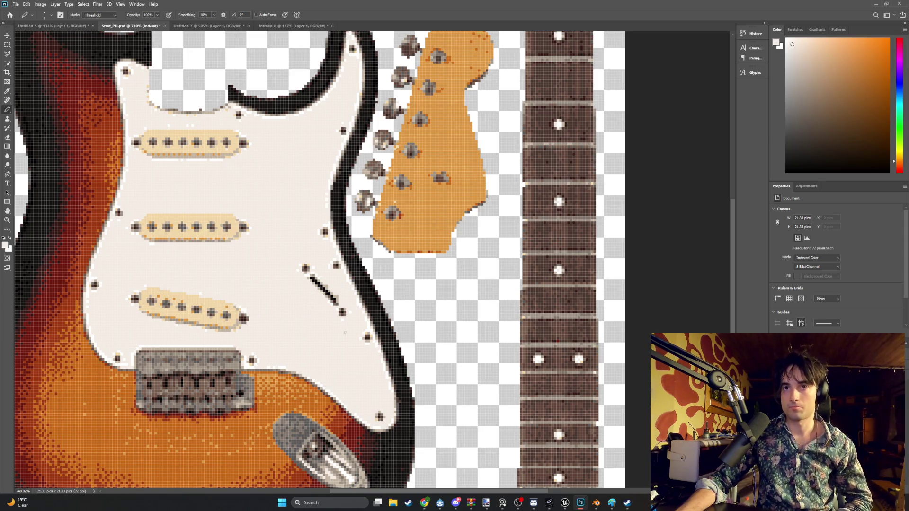
alt+scroll(334, 292, down, 1)
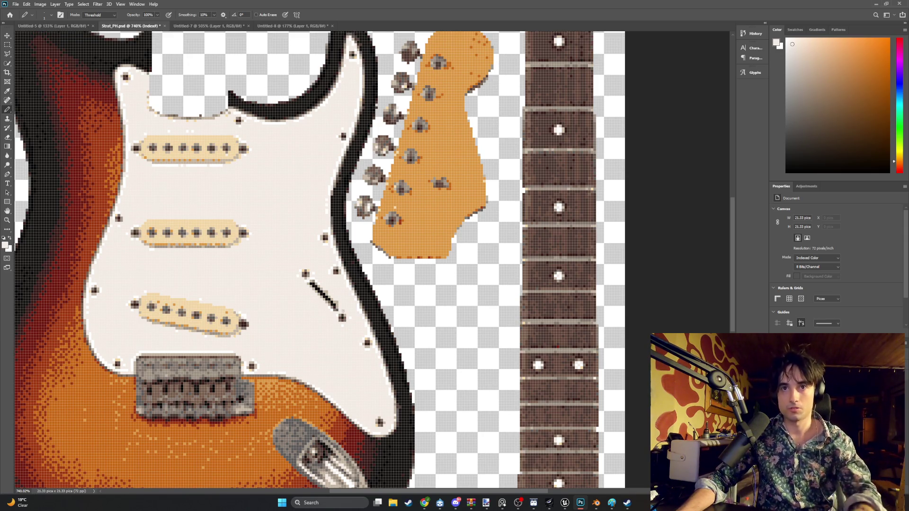
alt+scroll(338, 298, up, 2)
alt+scroll(339, 306, up, 2)
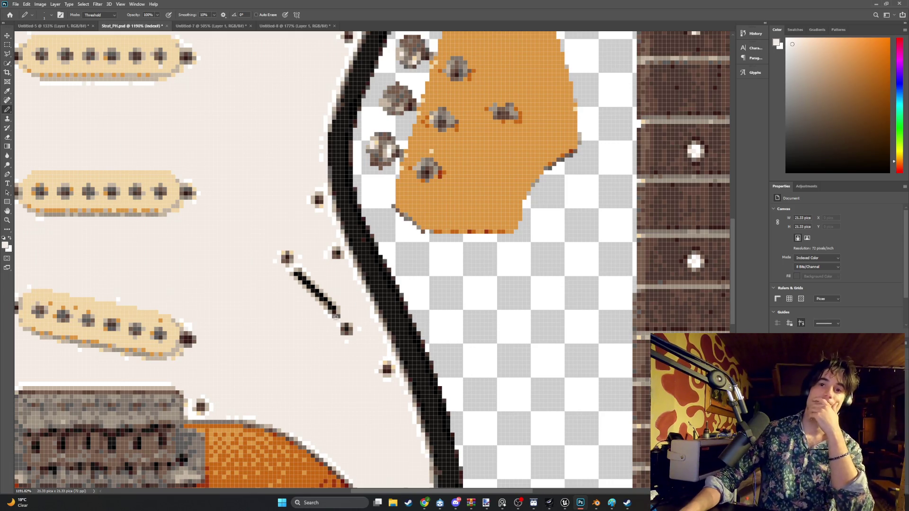
scroll(351, 320, down, 1)
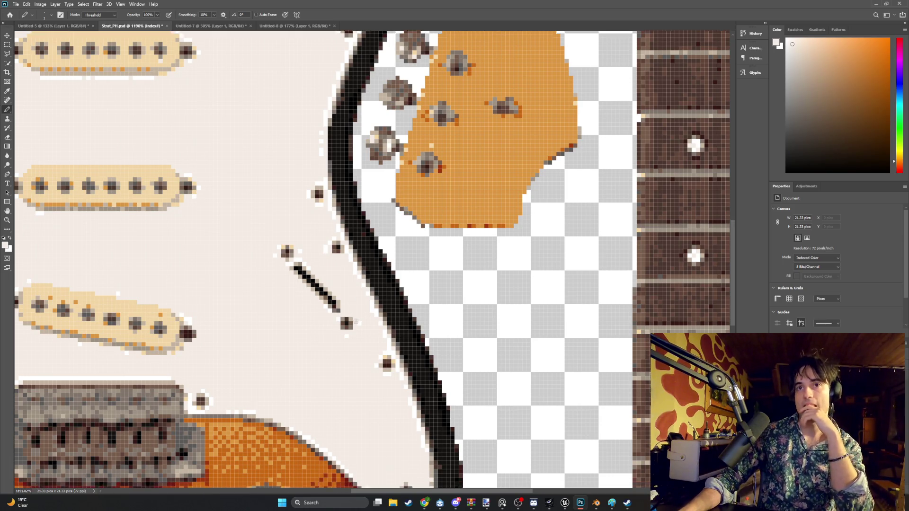
scroll(355, 320, up, 1)
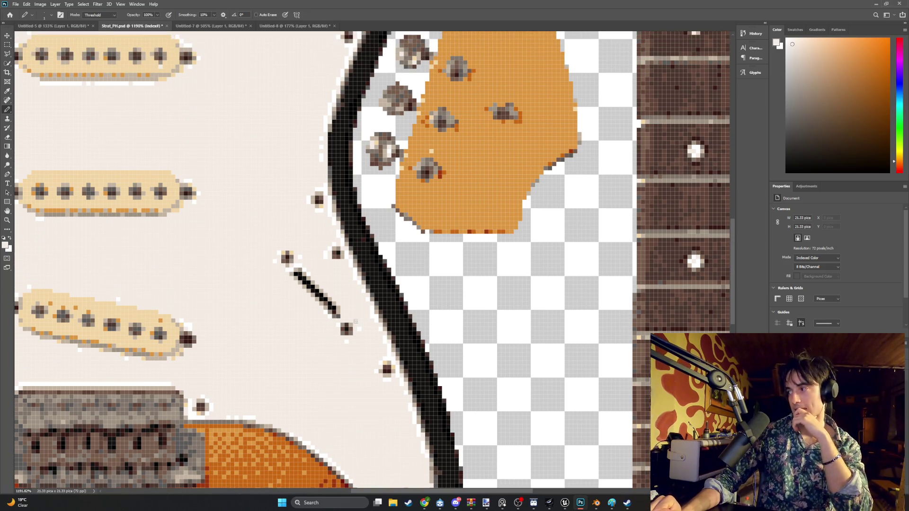
scroll(355, 321, down, 1)
scroll(356, 321, up, 1)
scroll(356, 322, down, 1)
scroll(355, 322, up, 1)
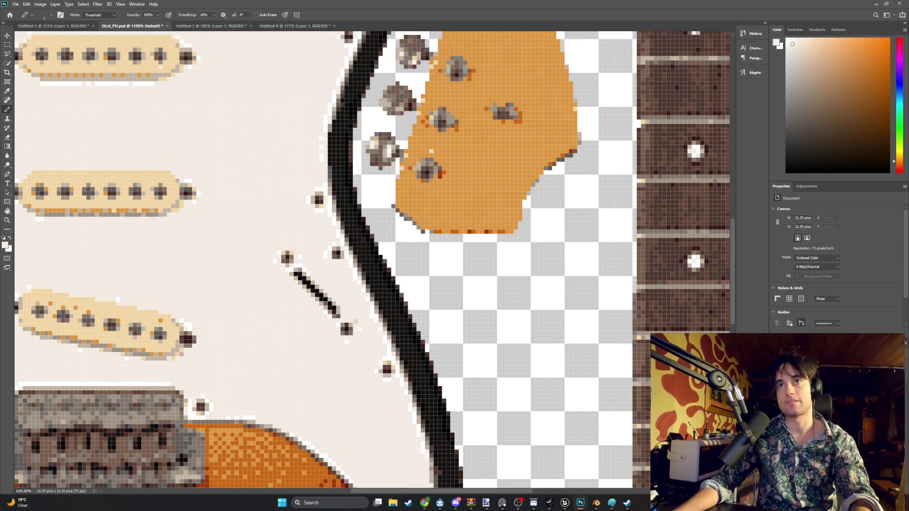
alt+scroll(484, 293, down, 3)
alt+scroll(411, 300, up, 1)
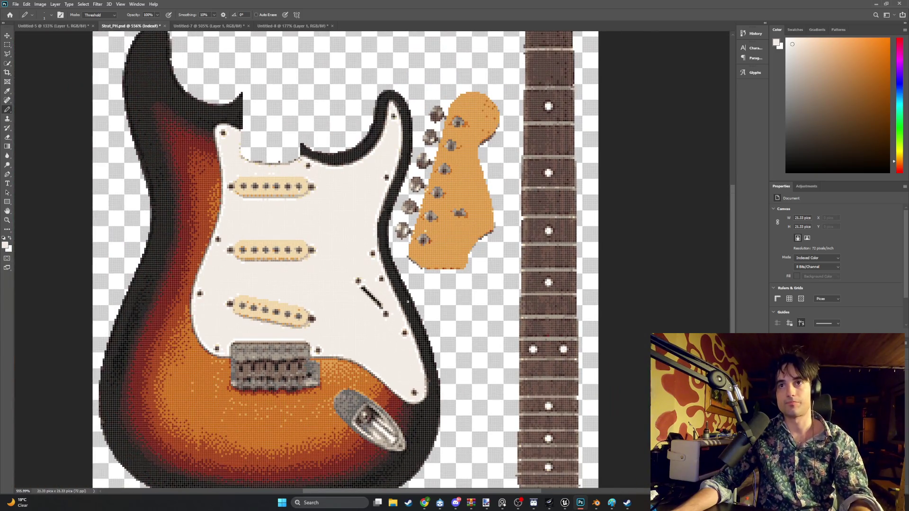
- On the reference photo, take the Rectangular Marquee and clear the existing guitar selection
click(49, 26)
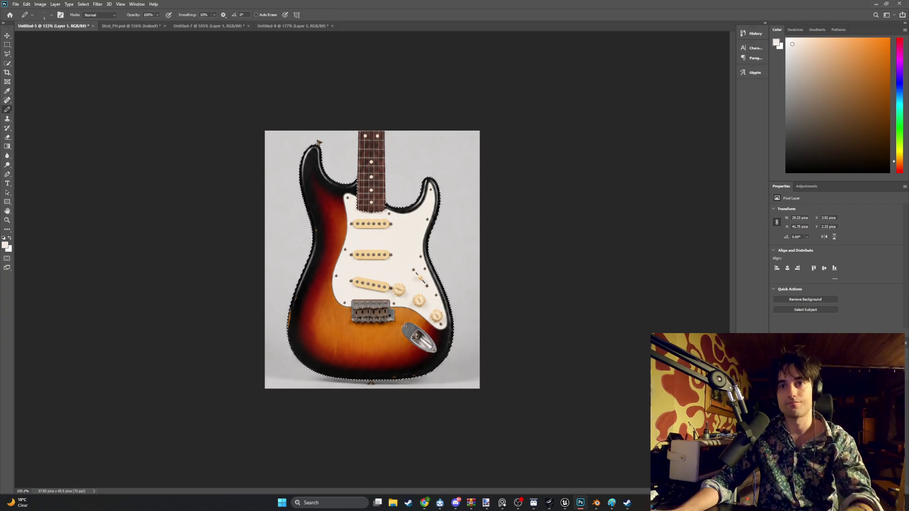
alt+scroll(414, 321, up, 1)
alt+scroll(414, 321, up, 1)
alt+scroll(414, 321, up, 2)
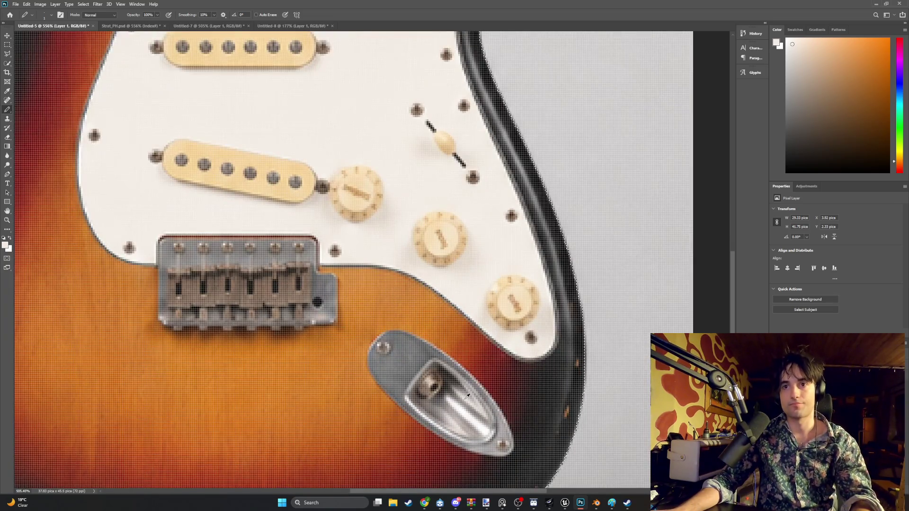
alt+scroll(468, 394, down, 1)
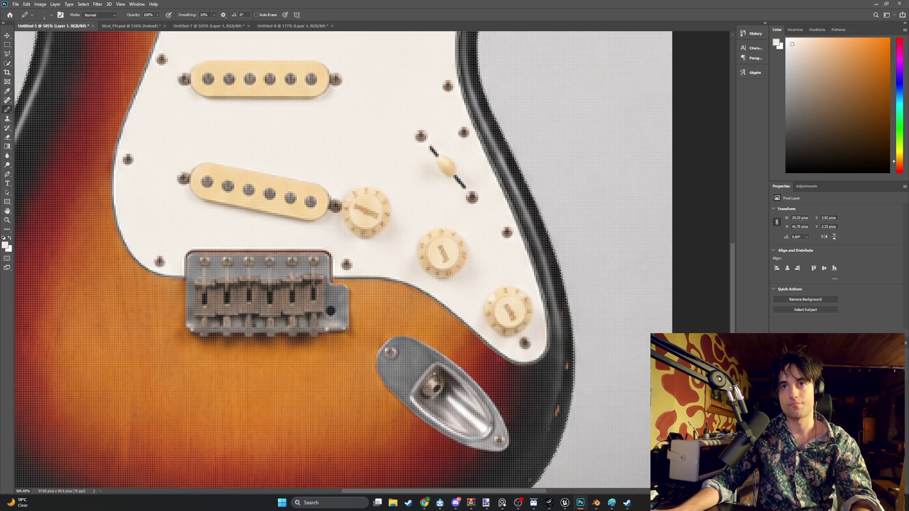
alt+scroll(433, 373, down, 1)
alt+scroll(433, 373, down, 1)
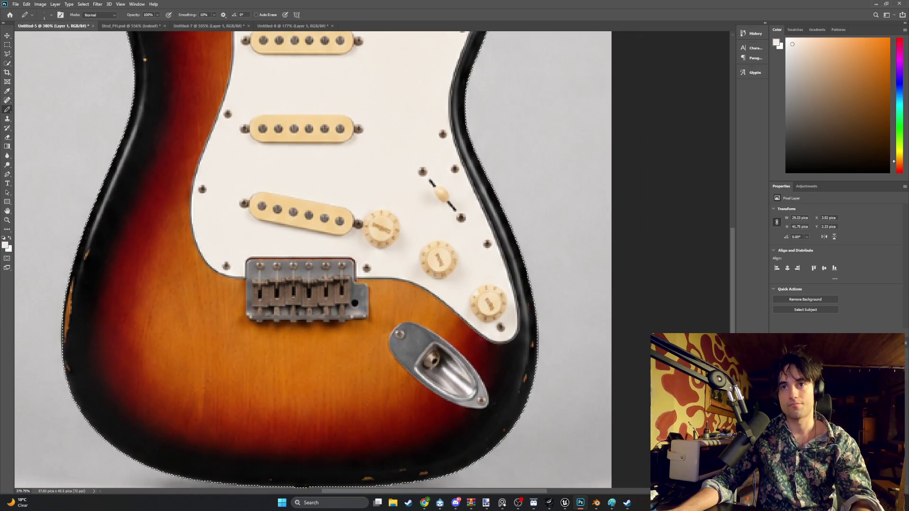
key(m)
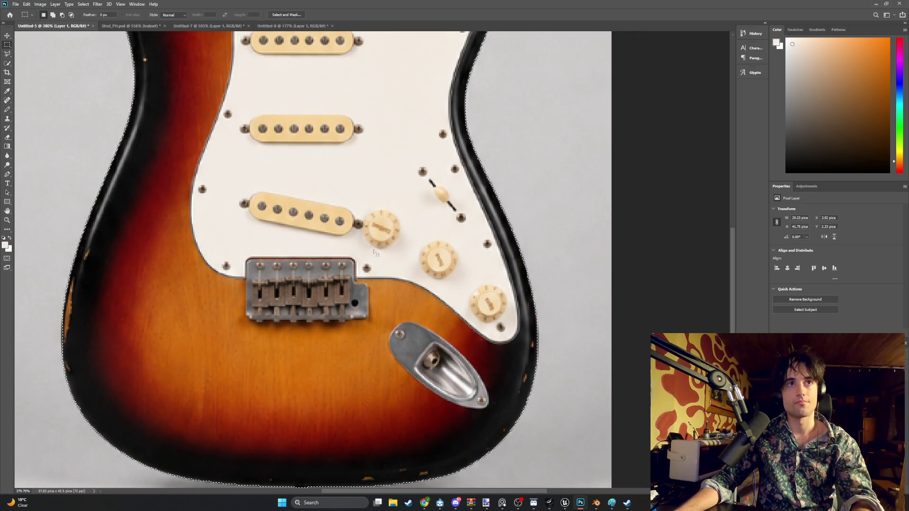
drag(438, 261, 410, 226)
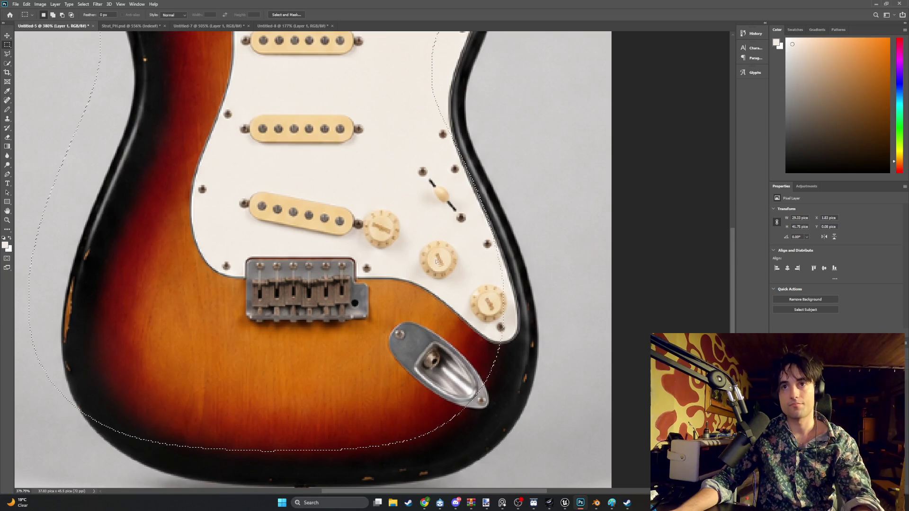
drag(438, 262, 467, 297)
right_click(509, 241)
key(Escape)
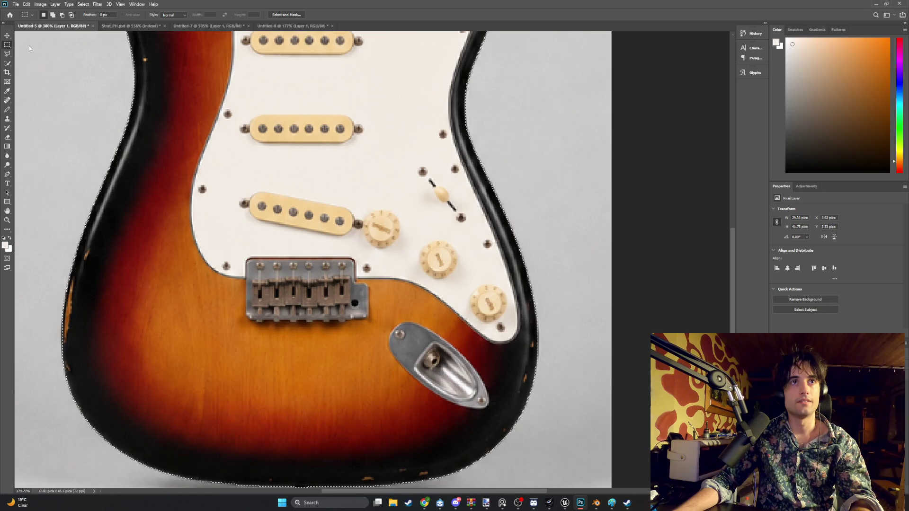
right_click(421, 203)
key(Escape)
right_click(425, 208)
click(444, 212)
- Drag a small selection box around the middle control knob
drag(437, 252, 463, 285)
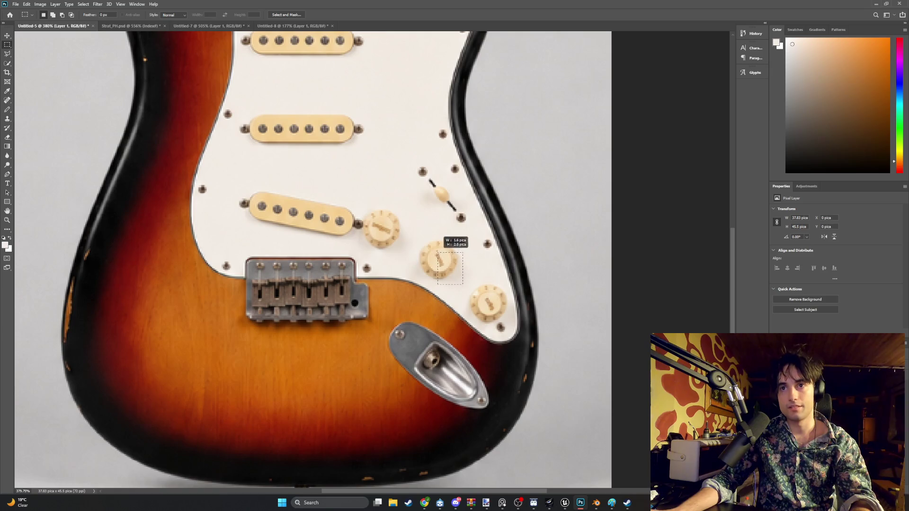
drag(438, 253, 413, 240)
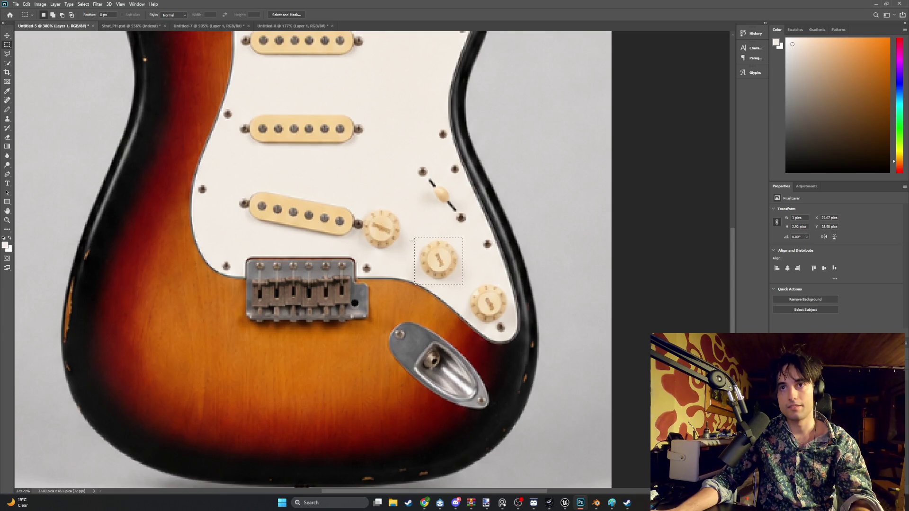
click(15, 4)
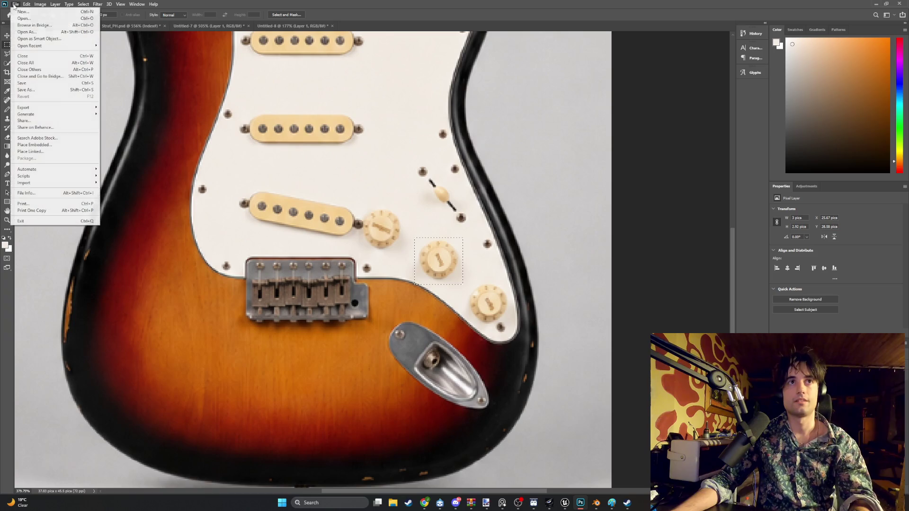
- Create a new clipboard-sized document and paste the copied knob into it
click(18, 12)
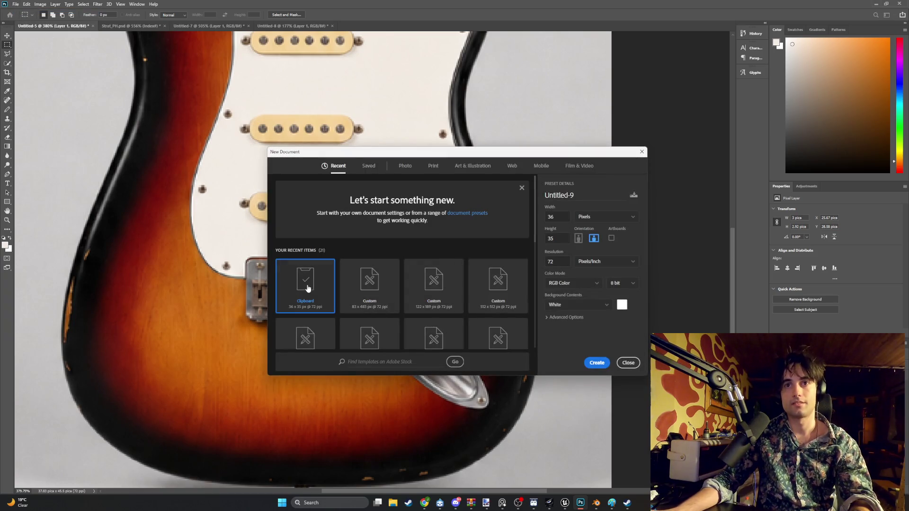
double_click(308, 287)
key(ctrl+v)
alt+scroll(365, 261, up, 2)
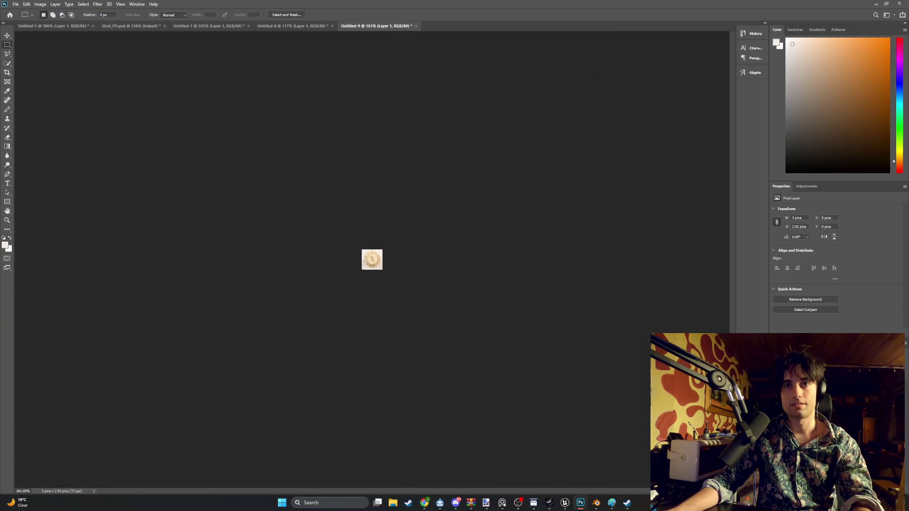
alt+scroll(365, 261, up, 3)
- Paste the knob into the Strat_PH artwork and show the rulers
click(213, 25)
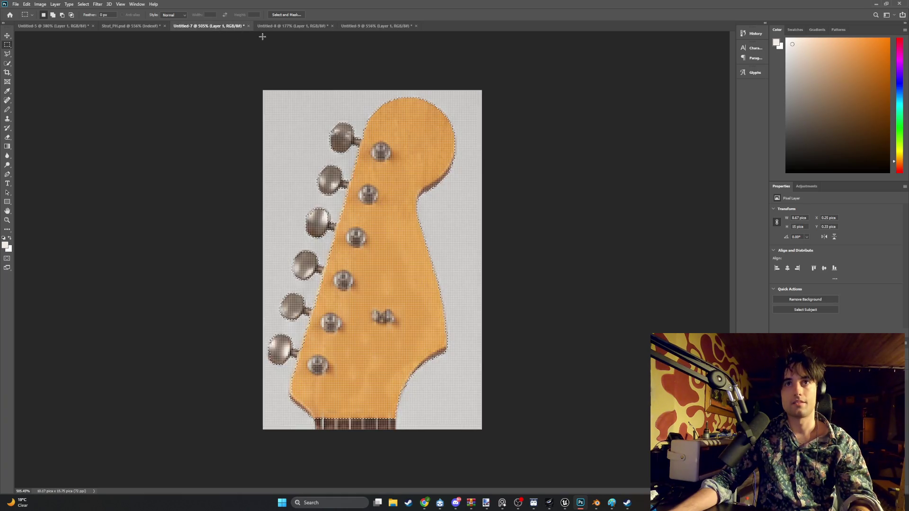
click(143, 26)
key(ctrl+v)
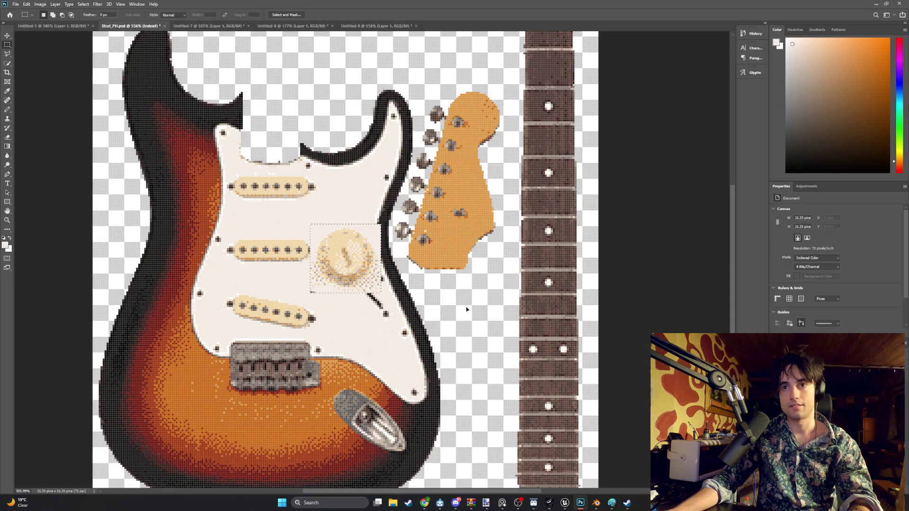
key(ctrl+r)
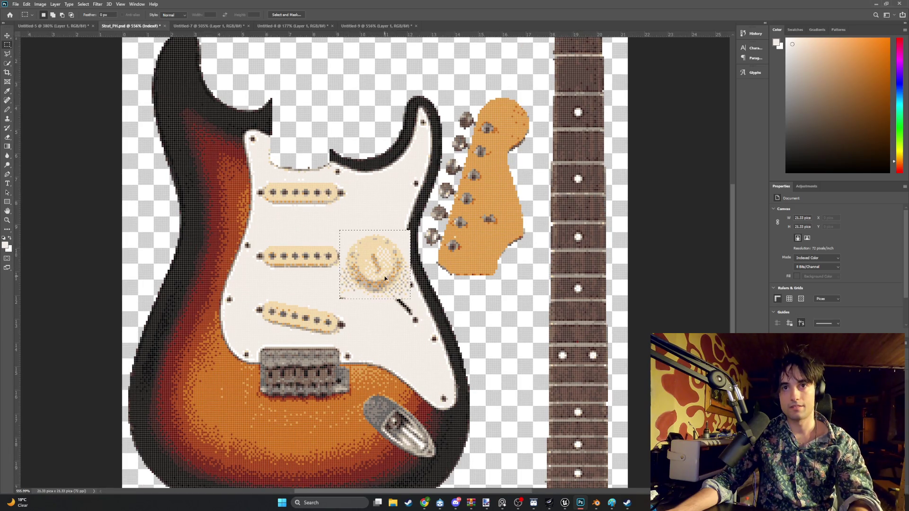
key(g)
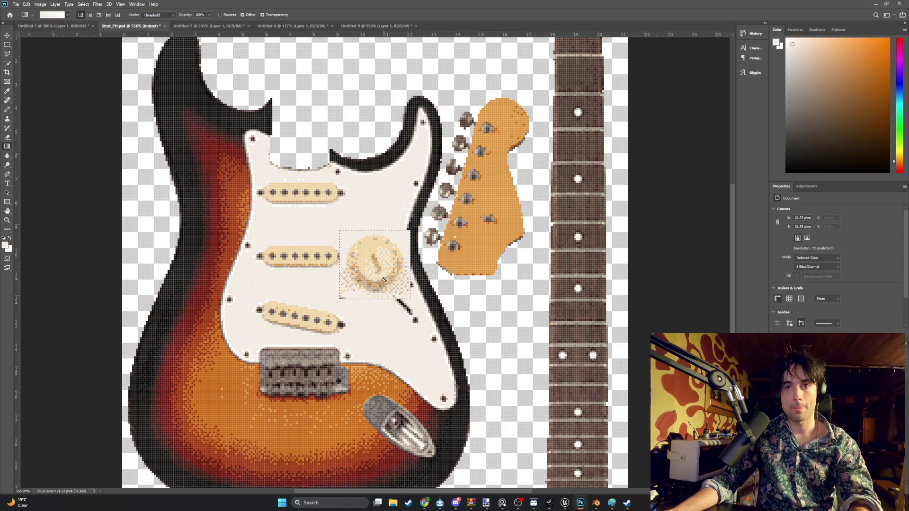
- Try applying a gradient to the knob and dismiss the indexed-colour errors
click(380, 277)
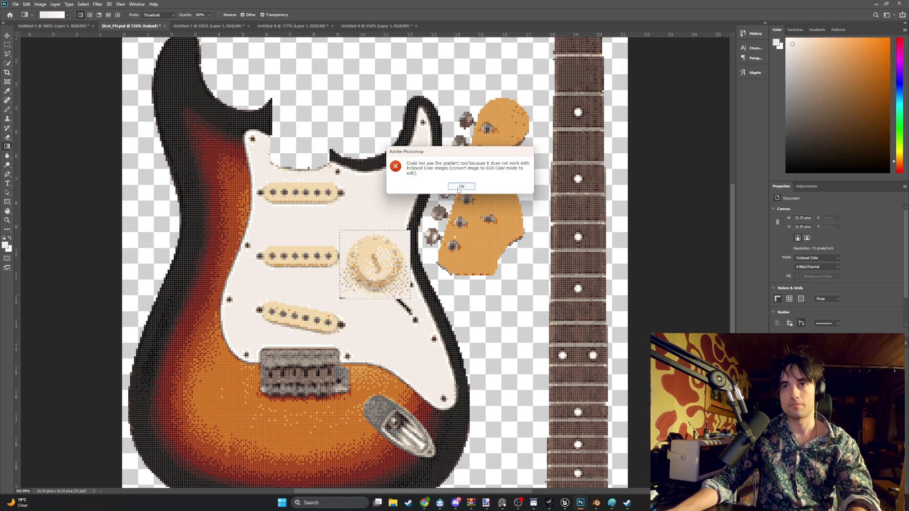
key(Return)
click(367, 258)
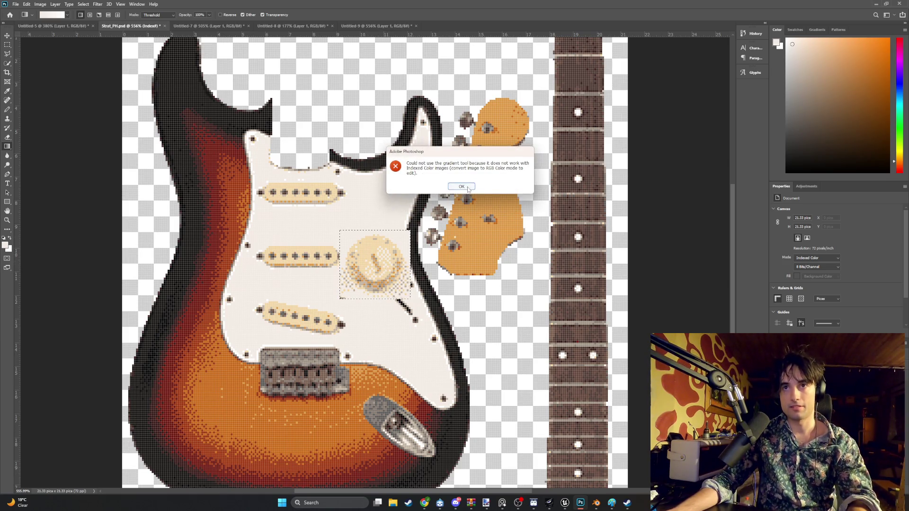
key(Return)
- Free-transform the knob and move it right of the headstock, undoing a first attempt
key(ctrl+t)
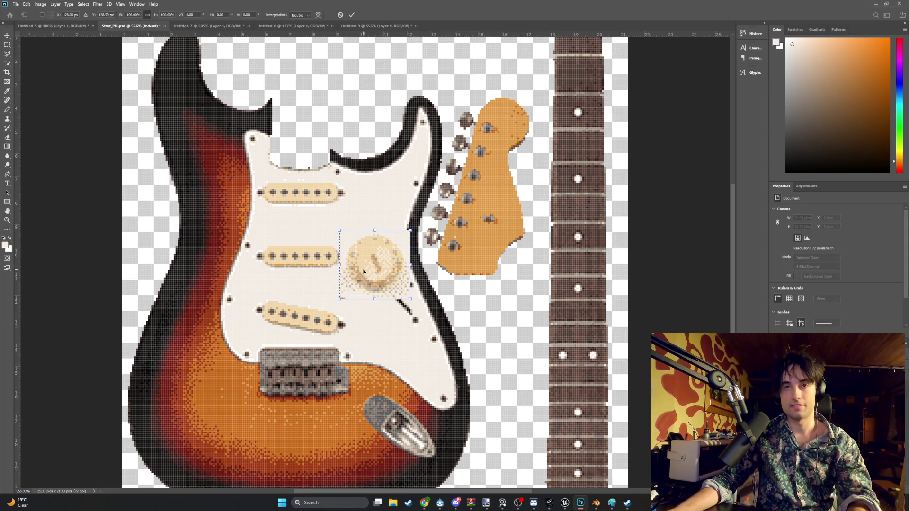
drag(369, 273, 500, 335)
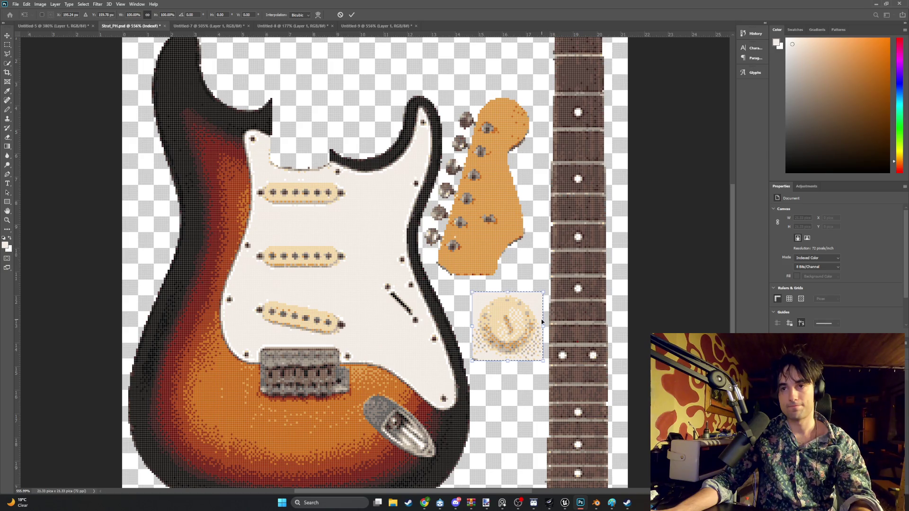
key(ctrl+z)
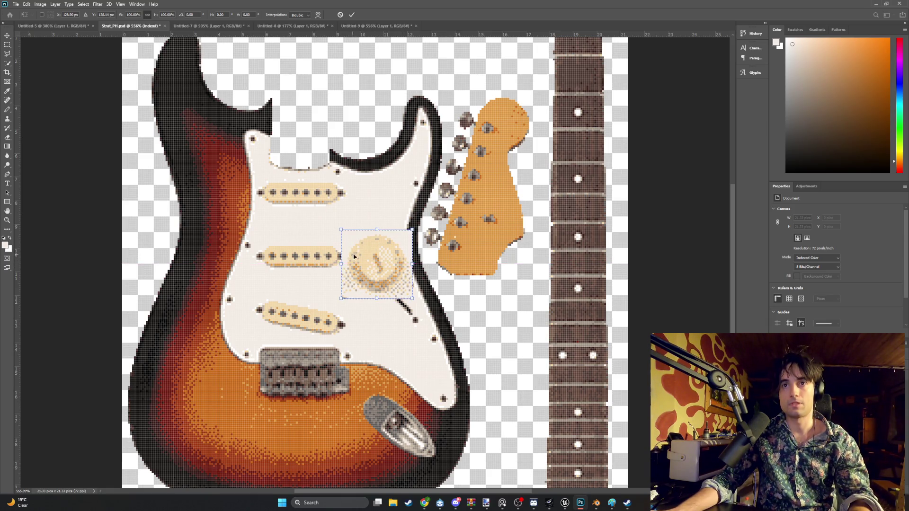
drag(368, 266, 487, 323)
right_click(494, 324)
click(498, 301)
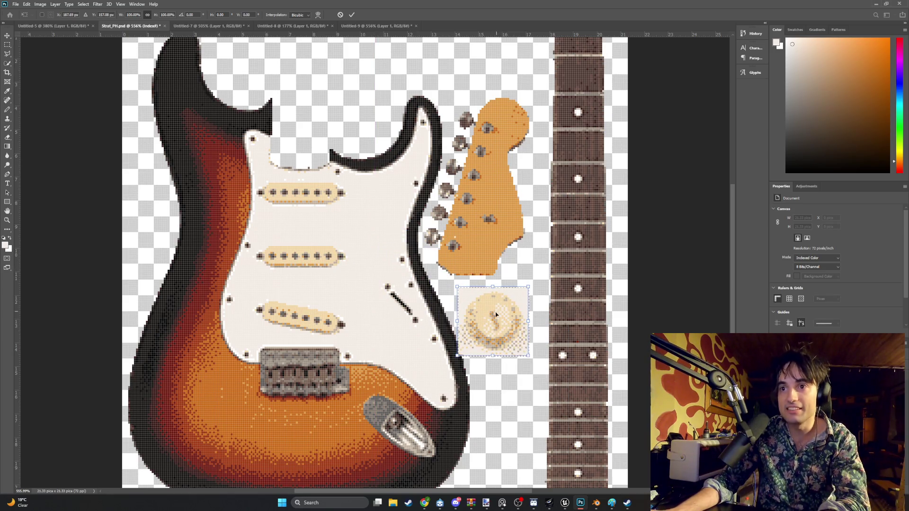
- Move the knob into the empty area above the upper horn, commit it and retry the gradient
drag(491, 318, 344, 81)
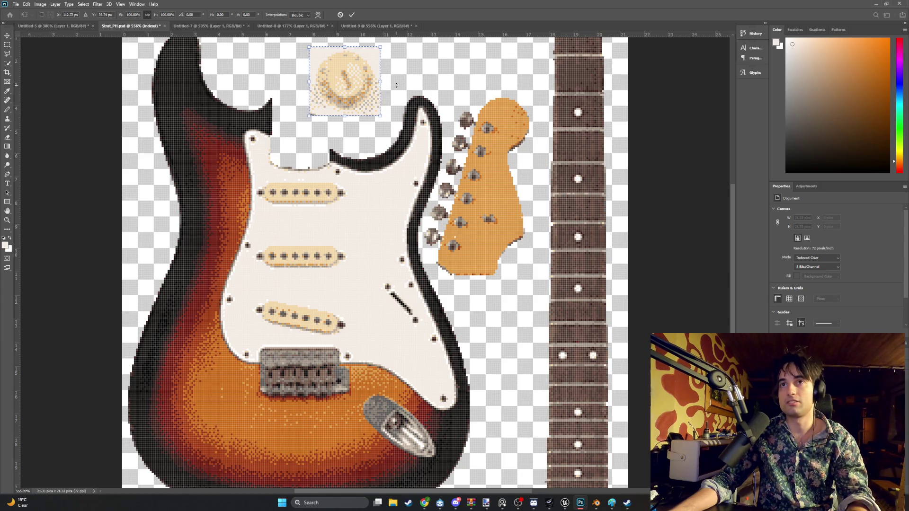
key(ctrl+z)
mouse_move(492, 322)
mouse_down()
mouse_move(375, 265)
mouse_move(342, 100)
mouse_up()
right_click(343, 101)
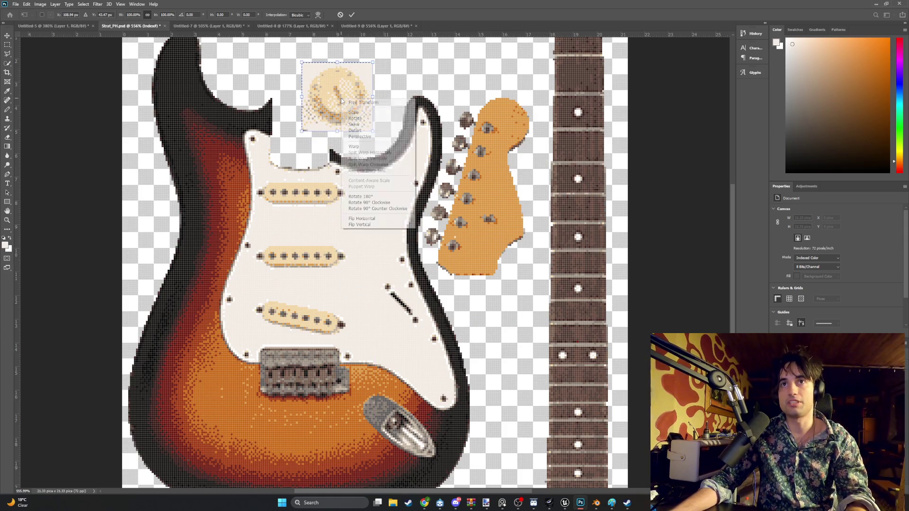
click(355, 131)
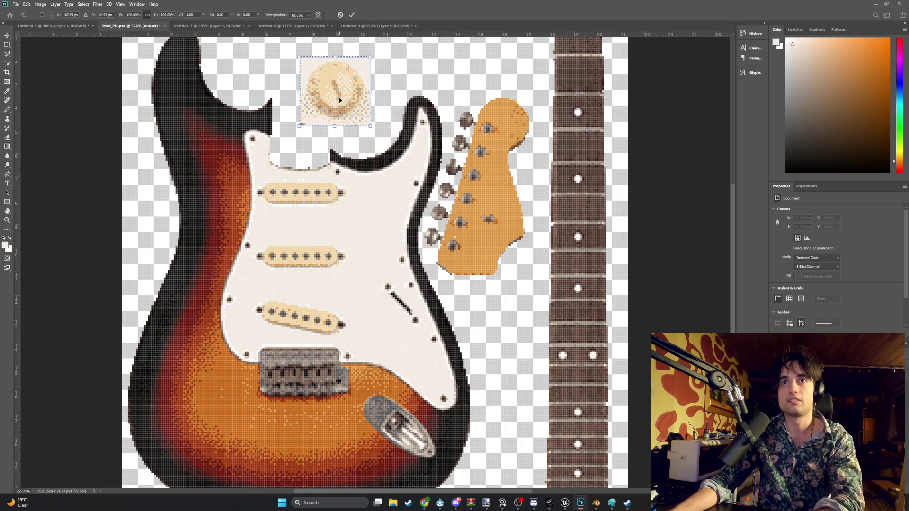
key(Return)
key(g)
click(356, 144)
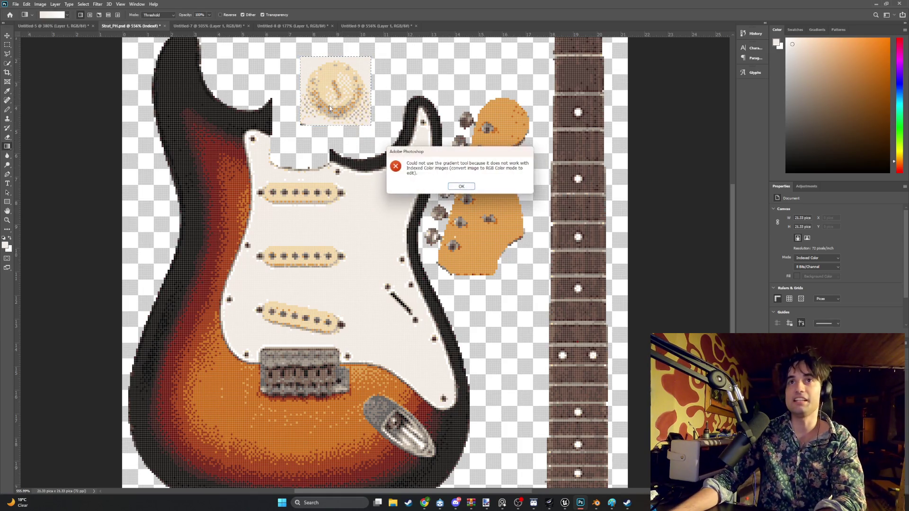
- Delete the knob above the horn and convert the document to RGB Color via Image > Mode
key(Return)
key(Delete)
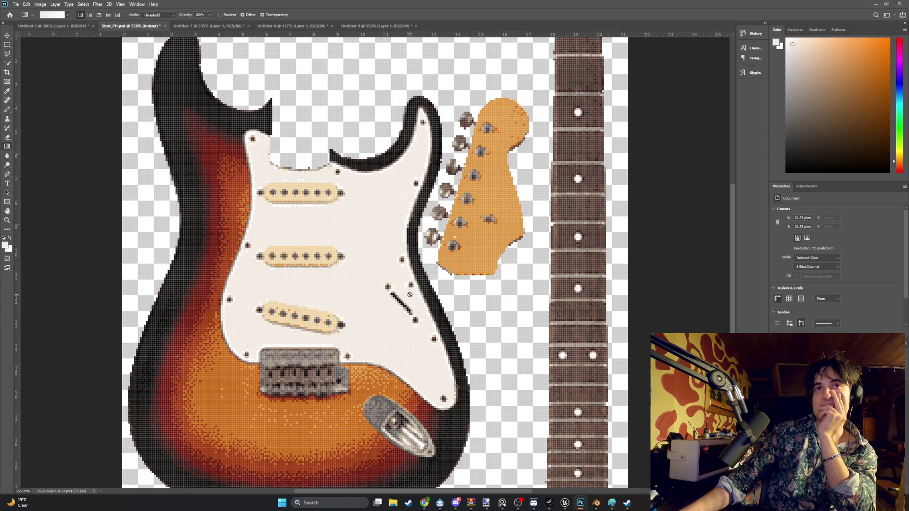
click(41, 5)
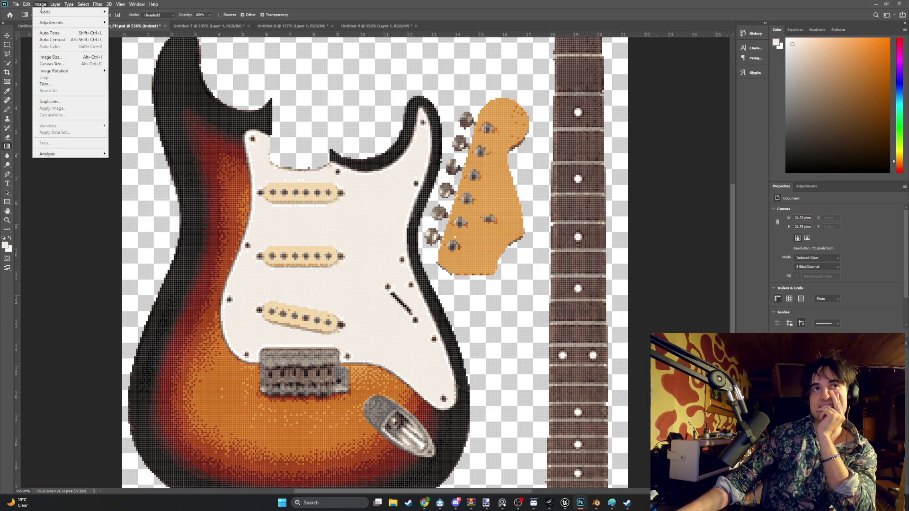
mouse_move(48, 11)
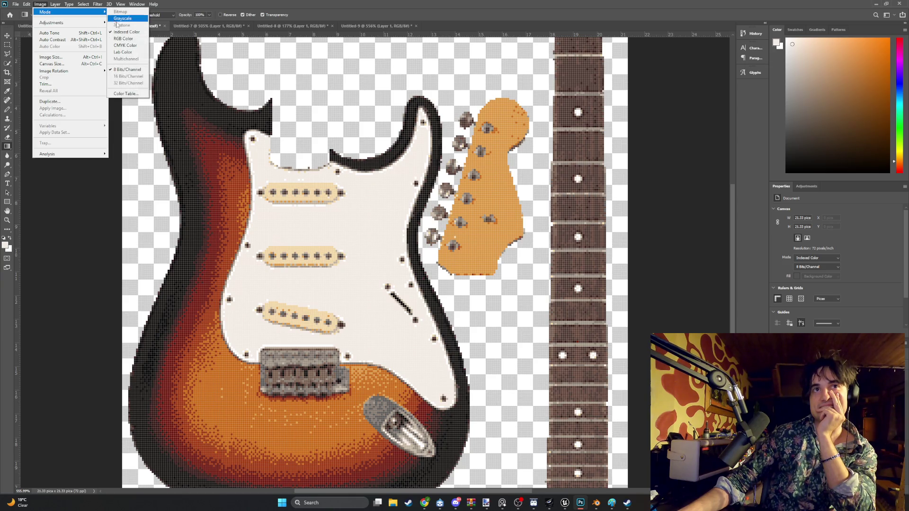
click(123, 38)
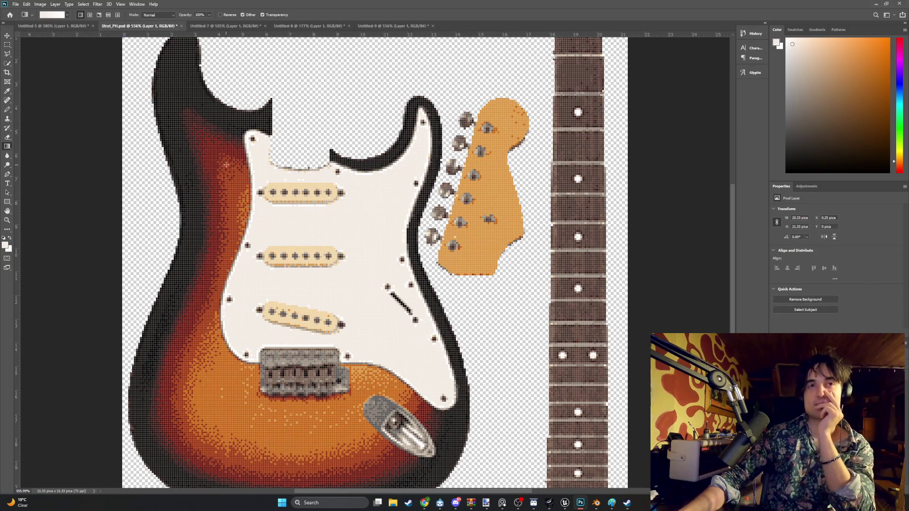
- Paste the knob again as a new layer and tilt it about 1° with Free Transform
key(ctrl+v)
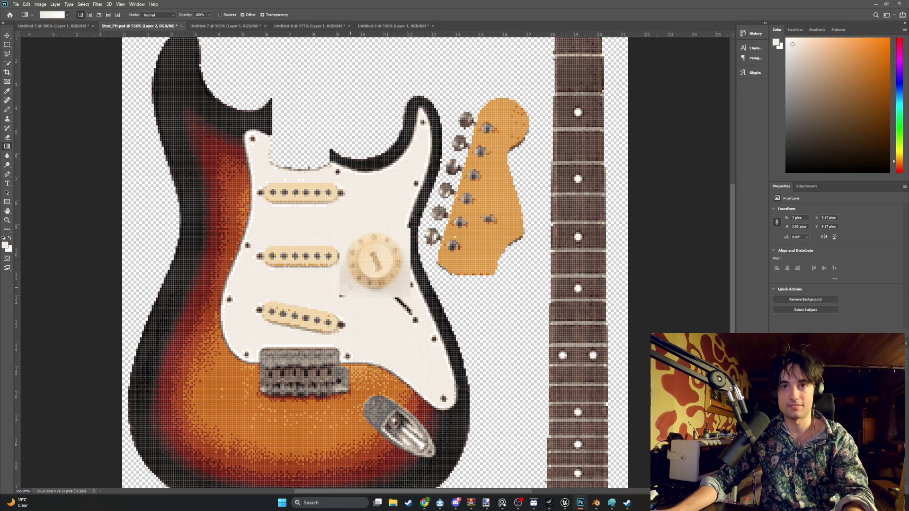
key(ctrl+t)
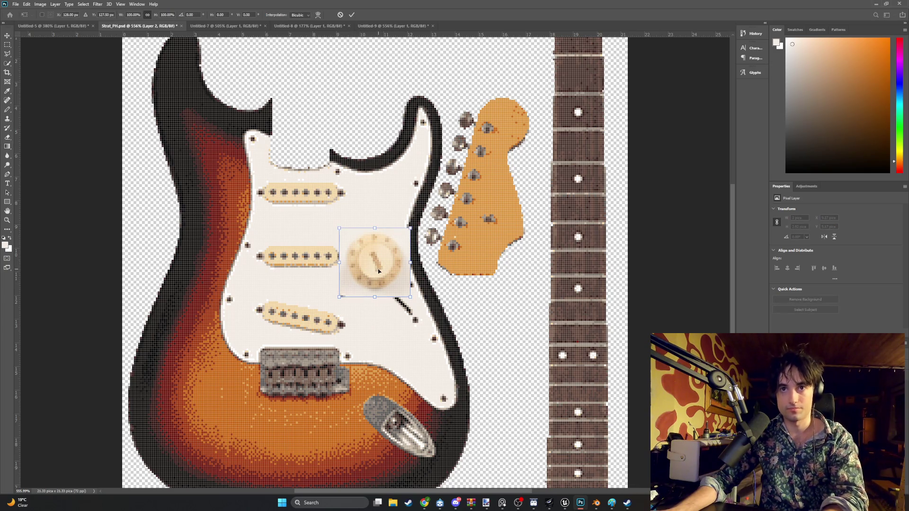
drag(447, 282, 449, 284)
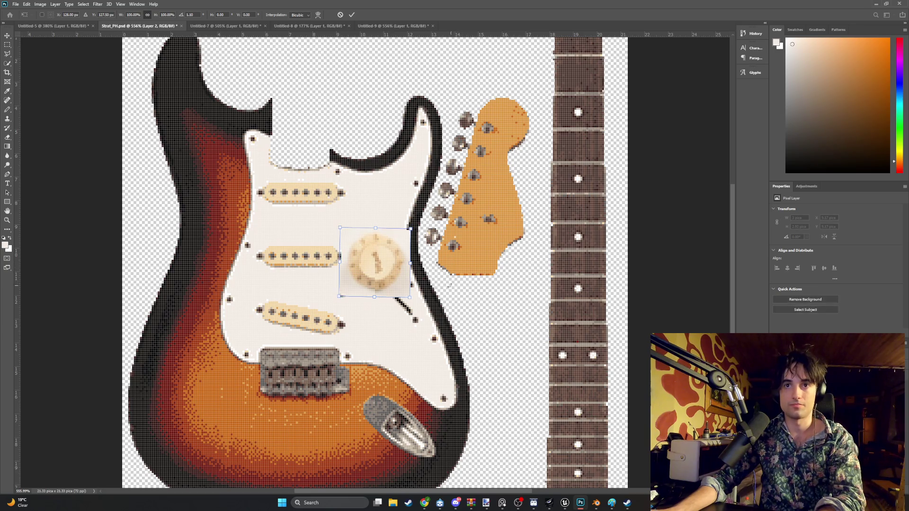